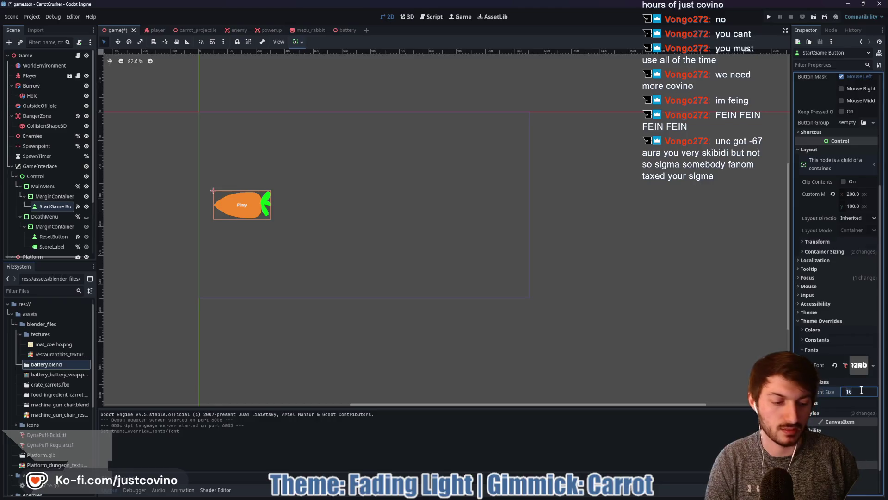
Set the Play label's font size override to 48 and give it an outline size.
{"action": "type", "text": "48"}
{"action": "key", "text": "Return"}
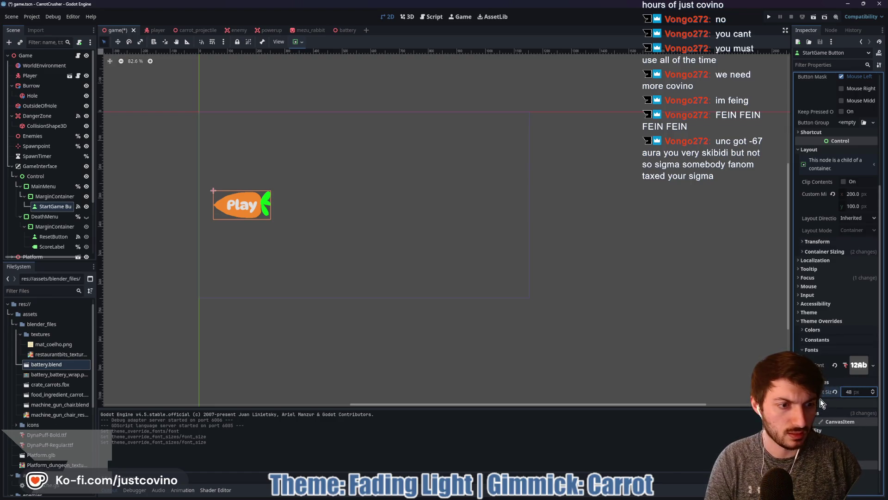
{"action": "left_click", "coordinate": [813, 340]}
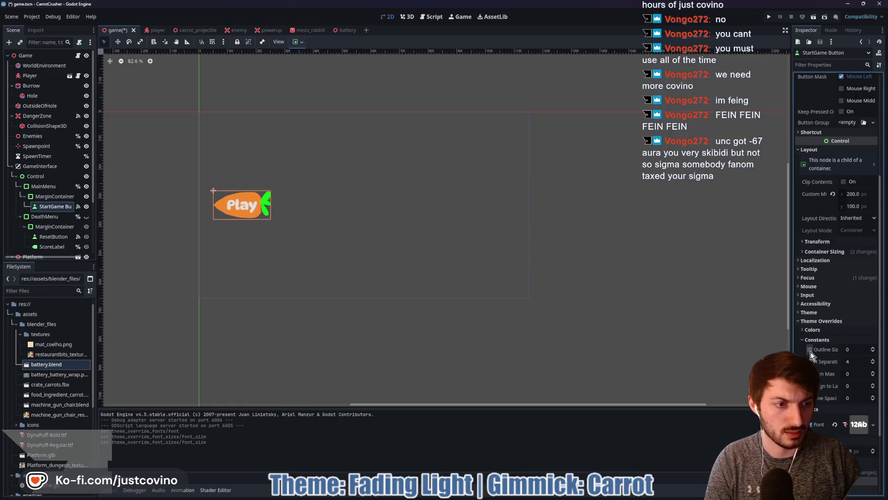
{"action": "left_click", "coordinate": [849, 350]}
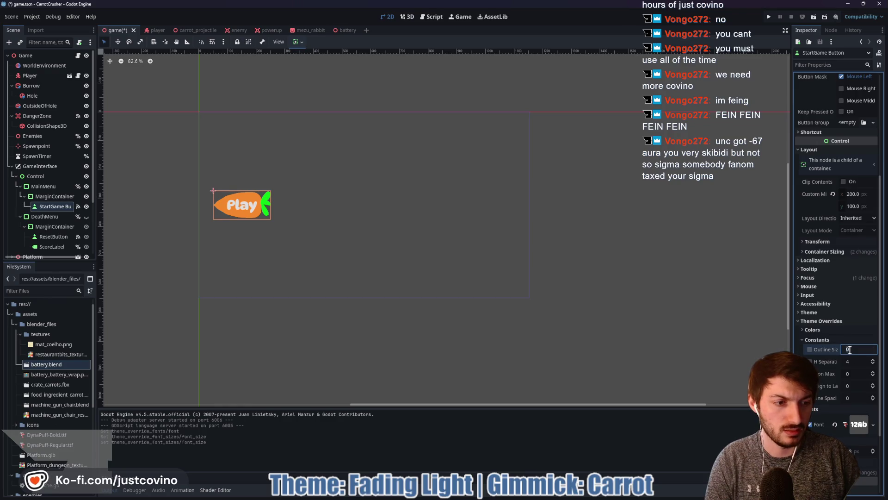
{"action": "key", "text": "Return"}
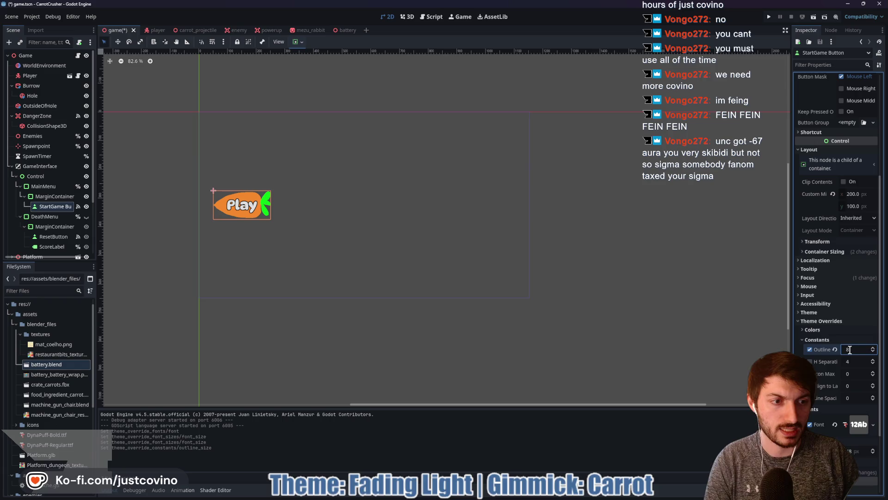
Enable the Font Outline Color override and save the scene with Ctrl+S.
{"action": "left_click", "coordinate": [813, 329]}
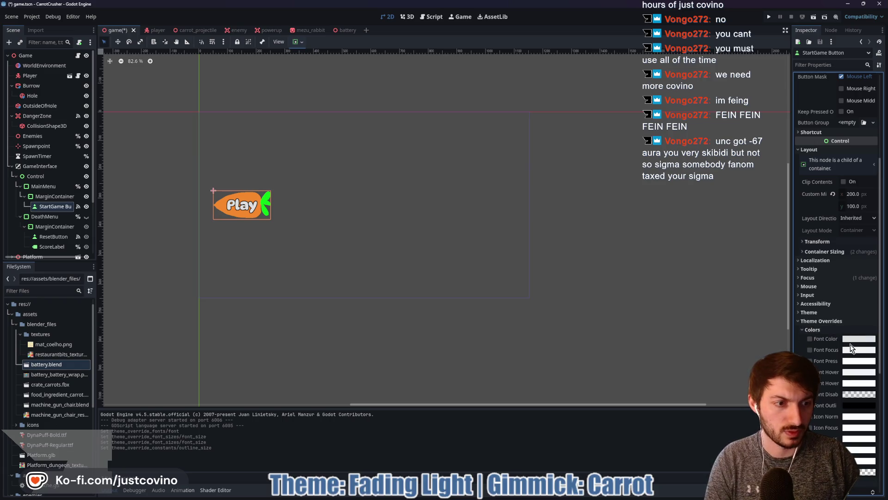
{"action": "left_click", "coordinate": [810, 406]}
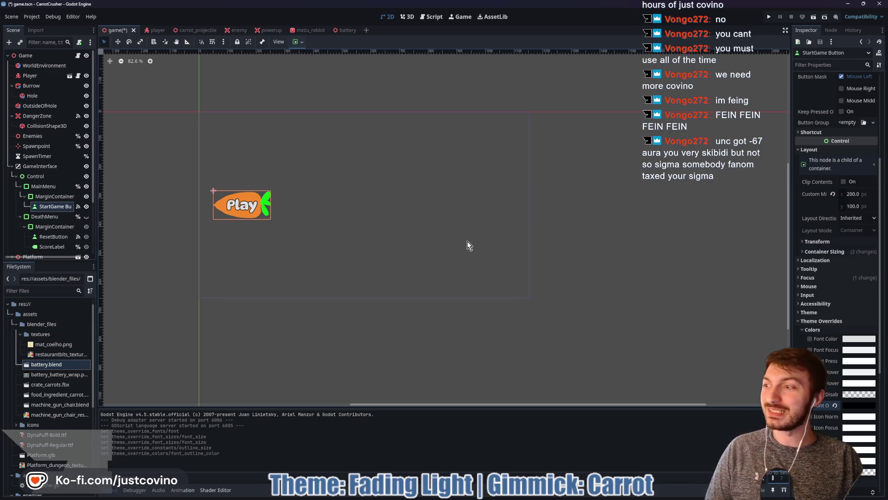
{"action": "key", "text": "ctrl+s"}
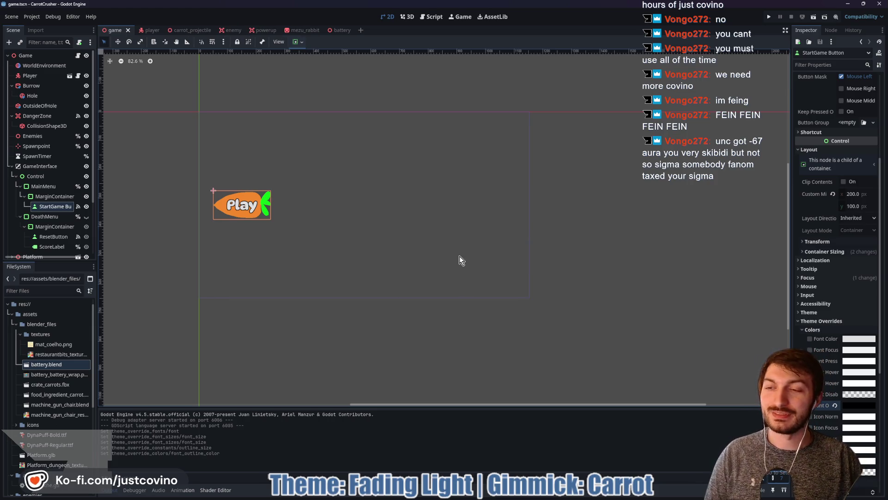
Select the MainMenu node and add a RichTextLabel child under it.
{"action": "left_click", "coordinate": [41, 198]}
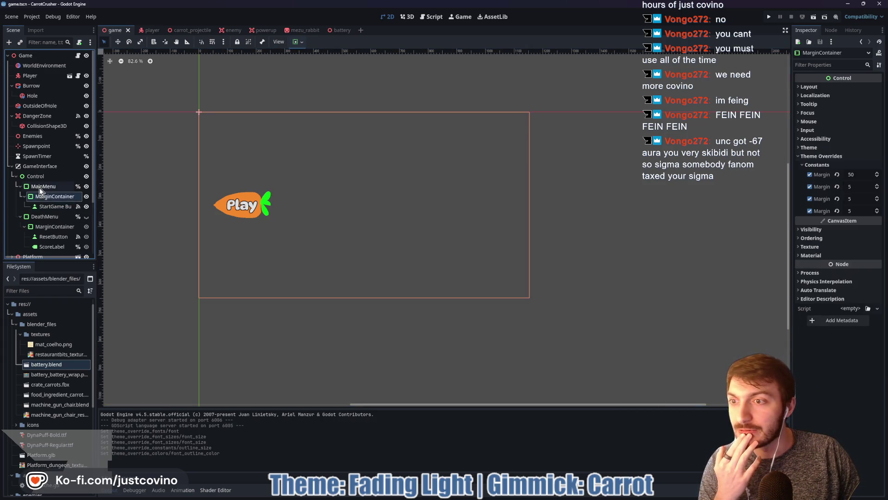
{"action": "left_click", "coordinate": [40, 187]}
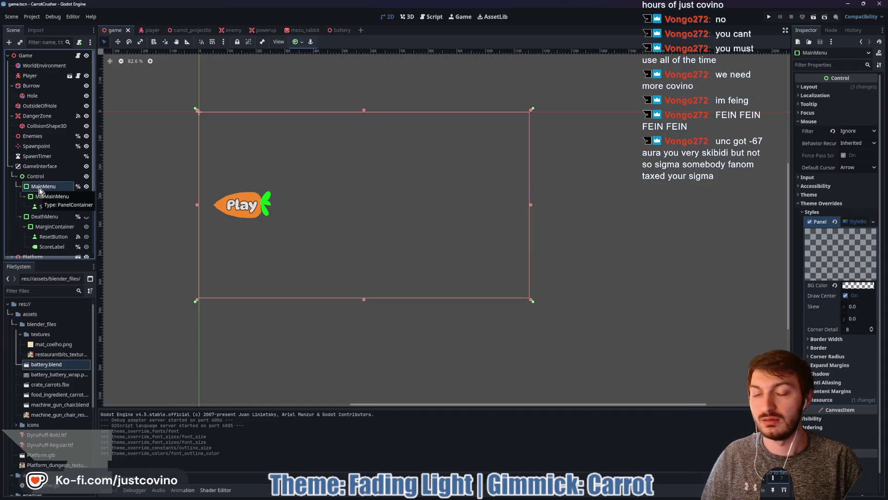
{"action": "key", "text": "ctrl+a"}
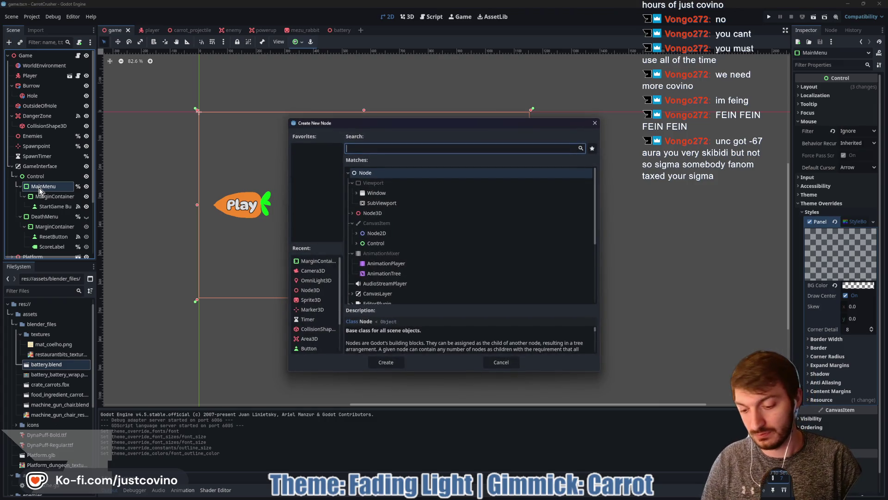
{"action": "type", "text": "rich"}
{"action": "key", "text": "Return"}
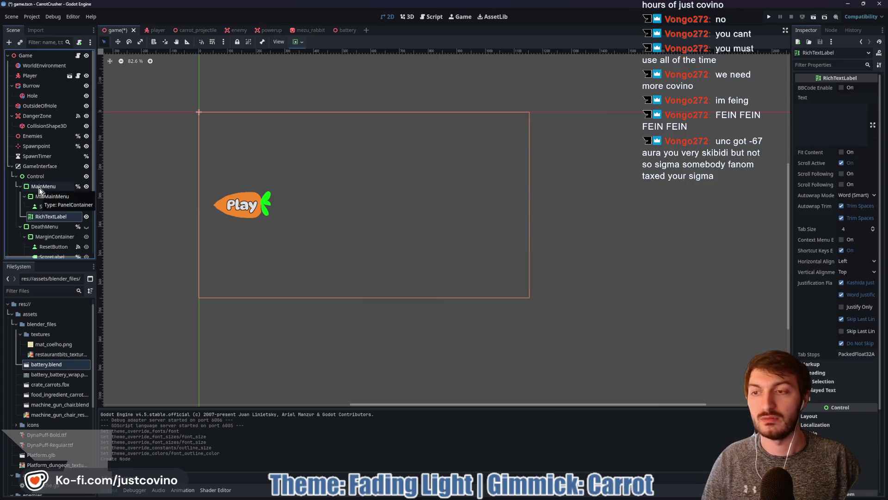
Centre the label horizontally and vertically via its size flags.
{"action": "left_click", "coordinate": [305, 41]}
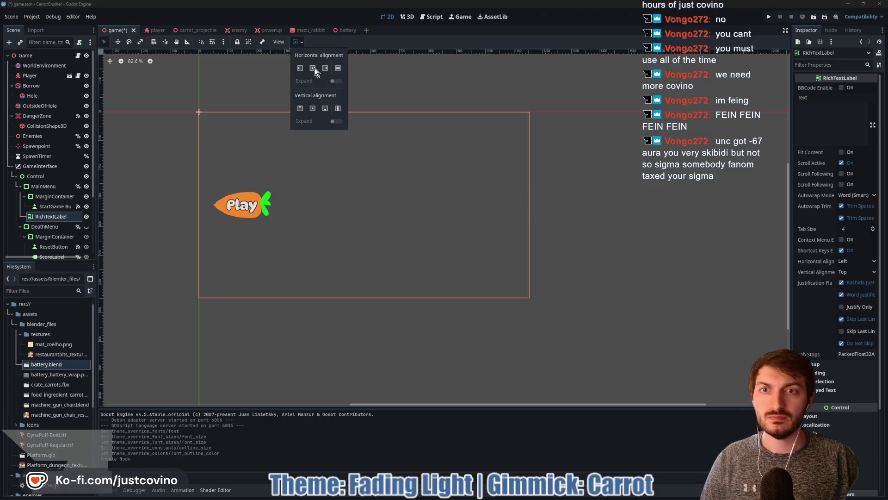
{"action": "left_click", "coordinate": [312, 70]}
{"action": "left_click", "coordinate": [313, 108]}
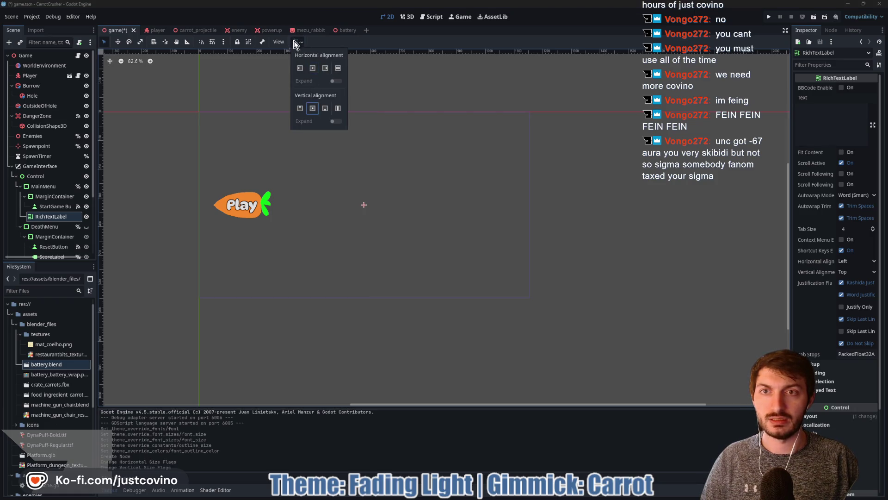
{"action": "left_click", "coordinate": [294, 42]}
Enable BBCode and set the label text to '[wave] Bunny Blaster'.
{"action": "left_click", "coordinate": [833, 124]}
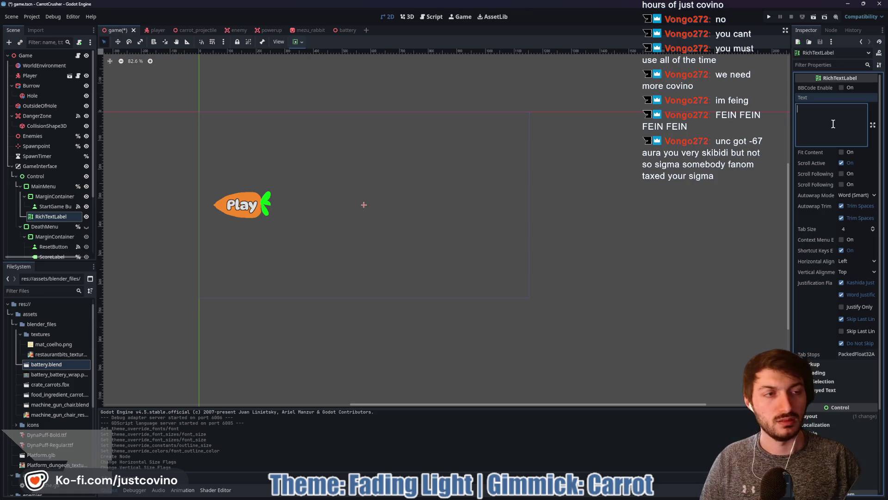
{"action": "left_click", "coordinate": [842, 88]}
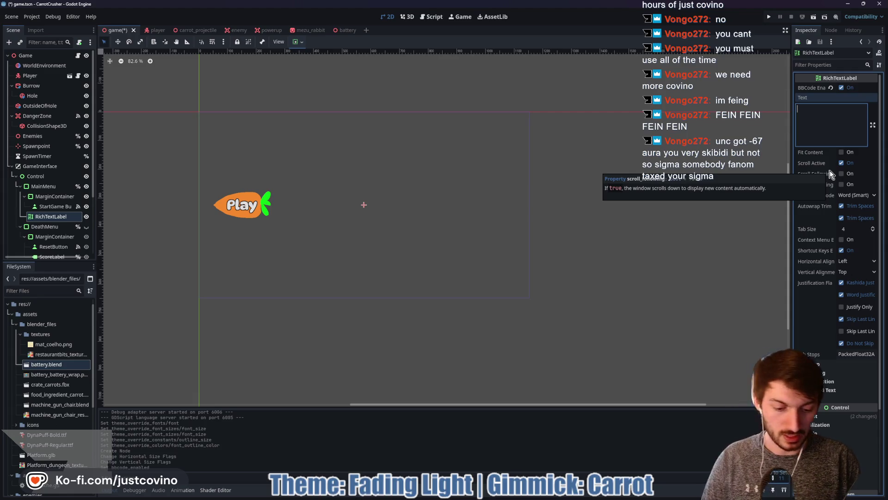
{"action": "type", "text": "[wa"}
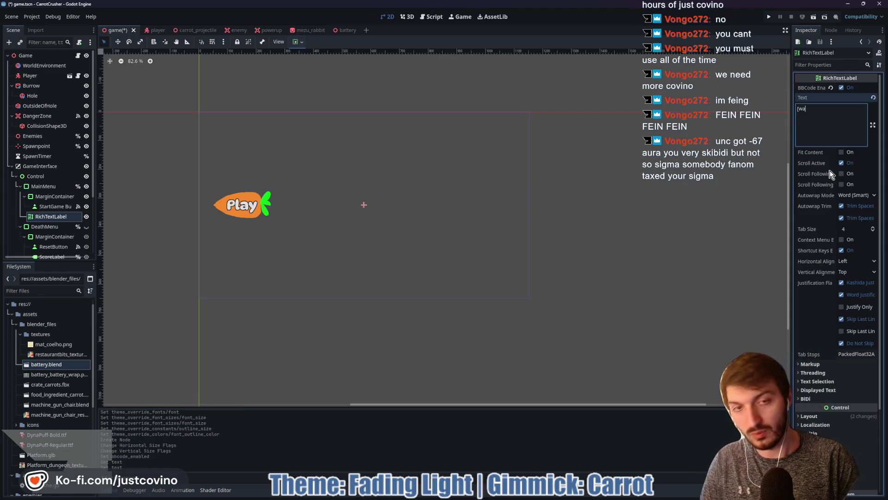
{"action": "type", "text": "ve] Bunny B"}
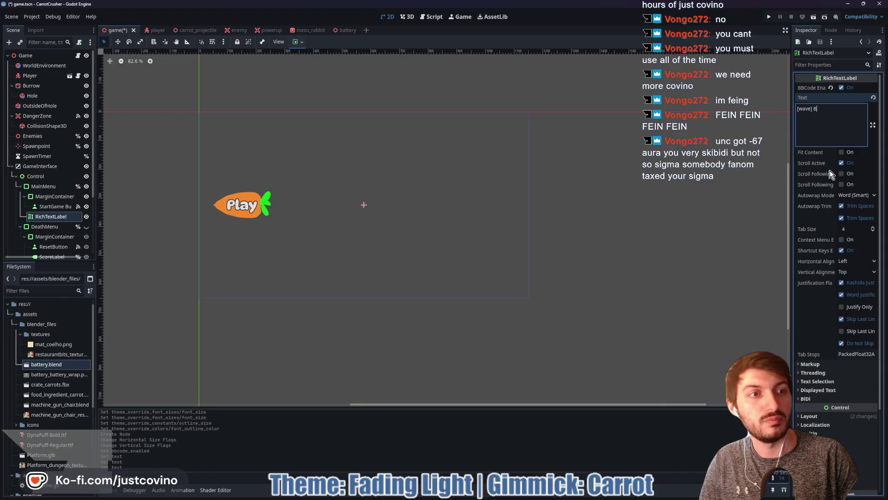
{"action": "type", "text": "laster"}
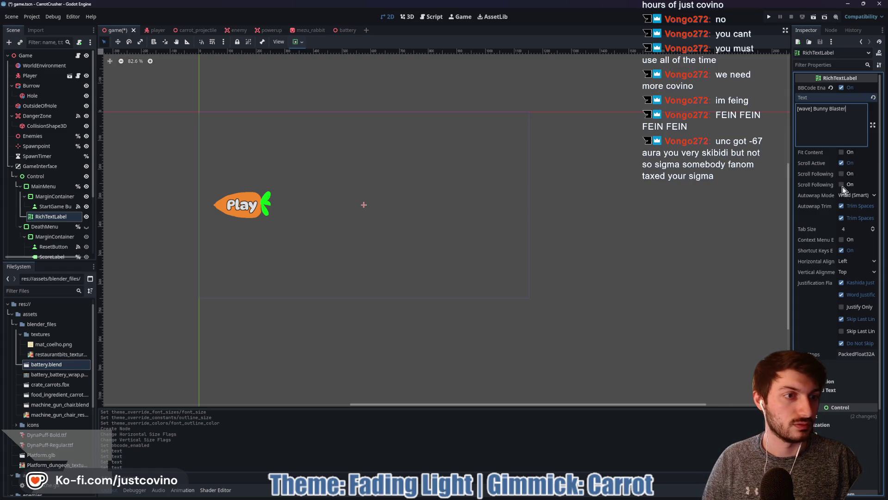
Set the label's Custom Minimum Size to 500 × 250.
{"action": "scroll", "coordinate": [823, 288], "scroll_direction": "down", "scroll_amount": 3}
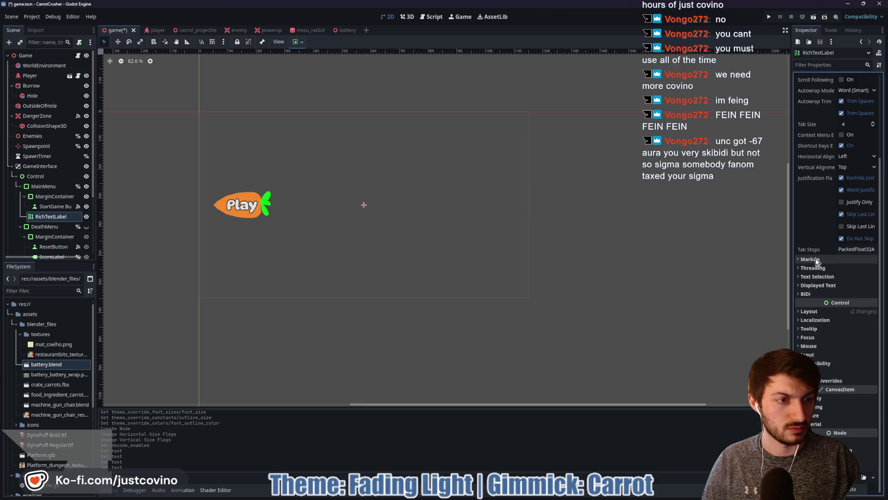
{"action": "left_click", "coordinate": [809, 311]}
{"action": "left_click", "coordinate": [854, 357]}
{"action": "type", "text": "50"}
{"action": "key", "text": "Tab"}
{"action": "type", "text": "250"}
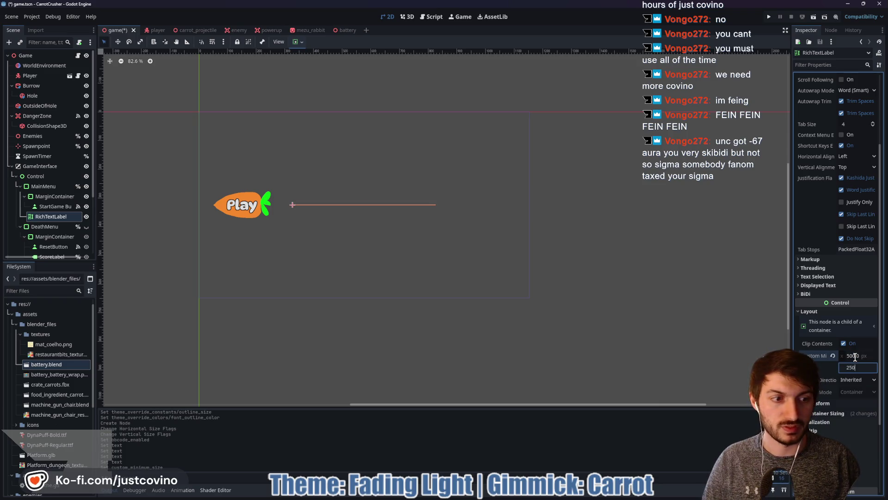
{"action": "key", "text": "Return"}
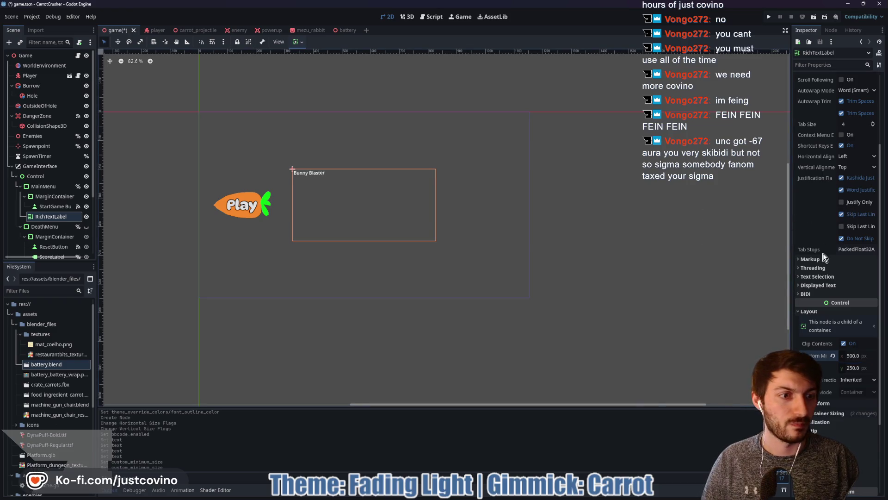
{"action": "scroll", "coordinate": [820, 286], "scroll_direction": "down", "scroll_amount": 3}
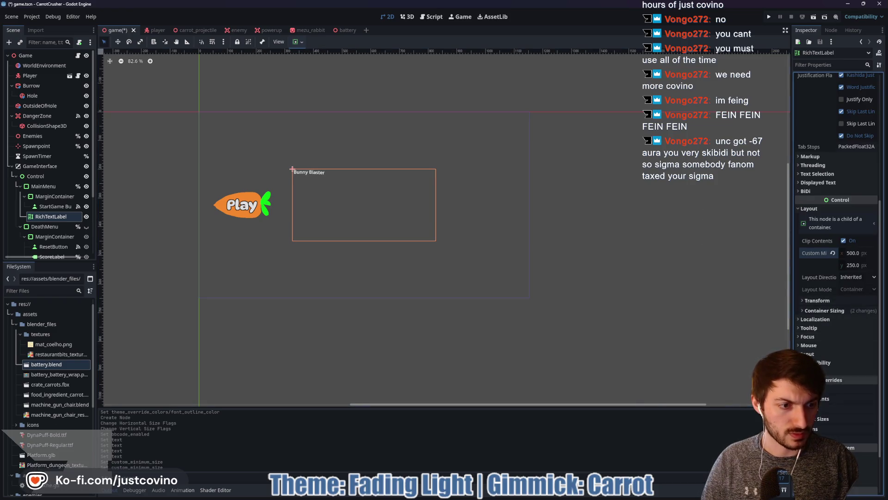
Quick-load a bold font for the label and prefix the title text with [b].
{"action": "left_click", "coordinate": [818, 408]}
{"action": "scroll", "coordinate": [834, 360], "scroll_direction": "down", "scroll_amount": 3}
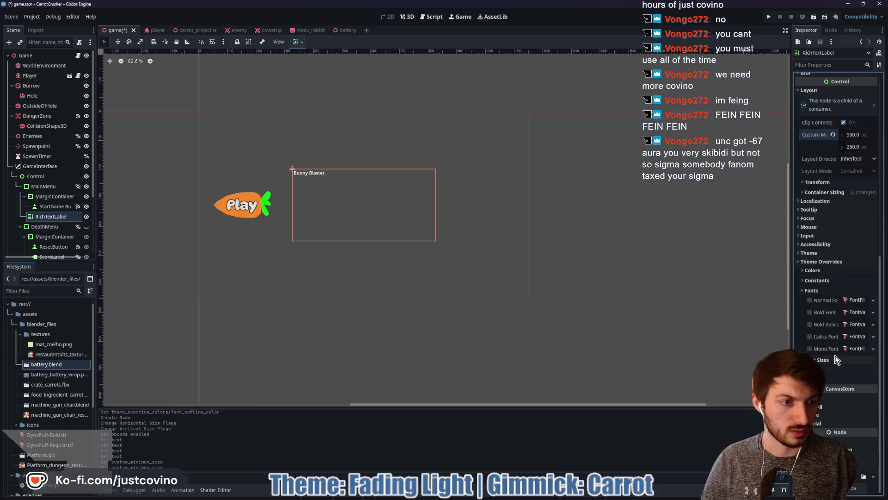
{"action": "right_click", "coordinate": [854, 314]}
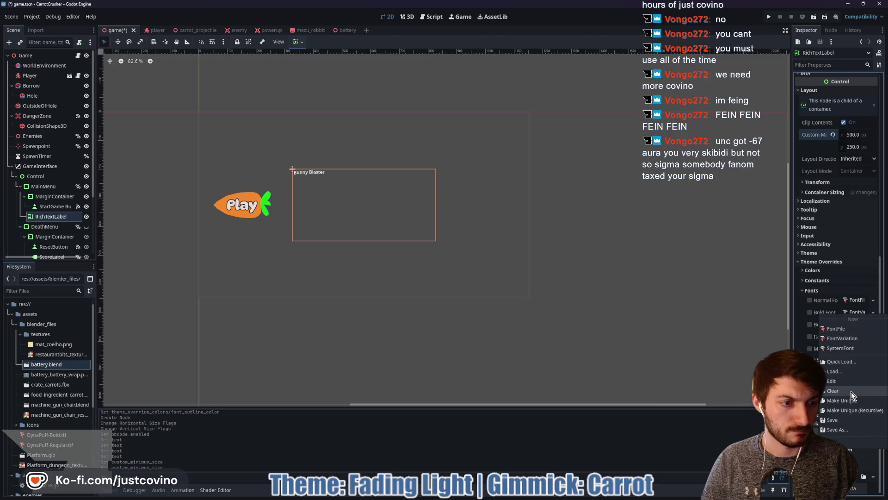
{"action": "left_click", "coordinate": [842, 362]}
{"action": "double_click", "coordinate": [326, 178]}
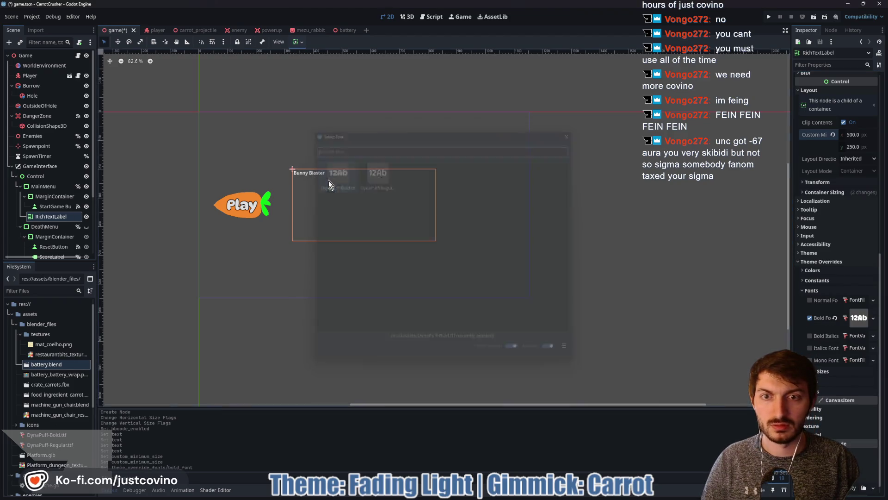
{"action": "scroll", "coordinate": [842, 302], "scroll_direction": "up", "scroll_amount": 8}
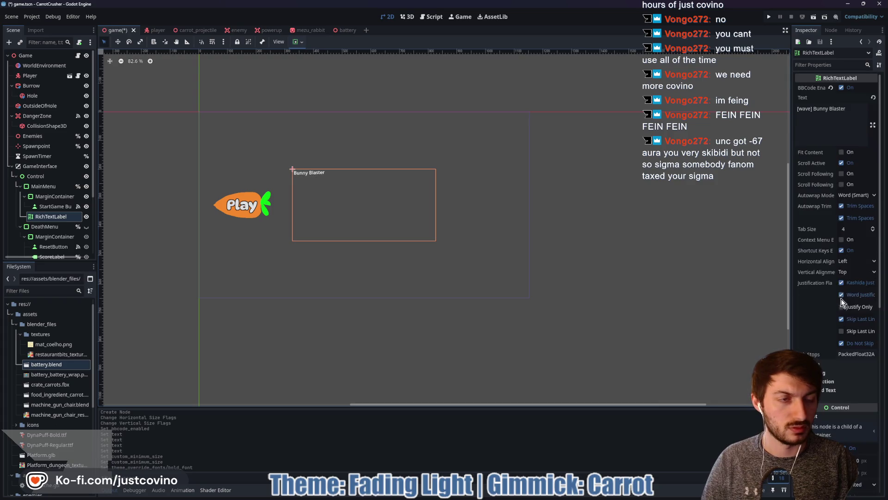
{"action": "left_click", "coordinate": [815, 110]}
{"action": "type", "text": "["}
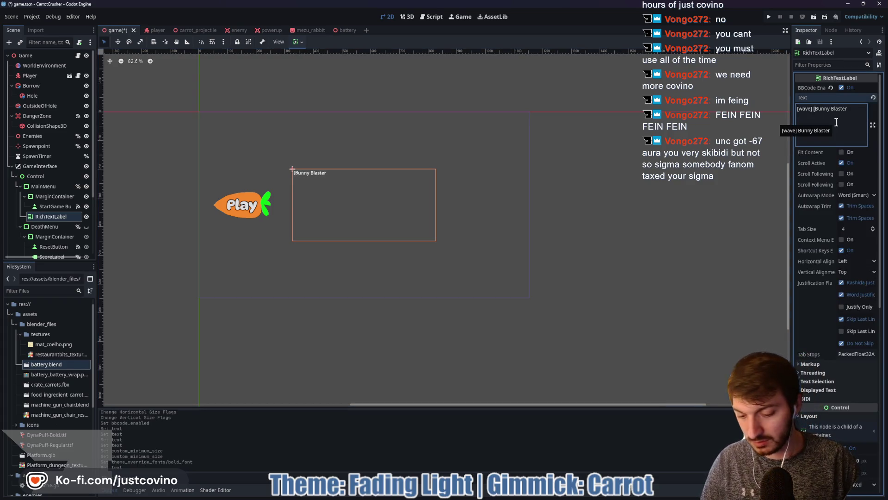
{"action": "type", "text": "b]"}
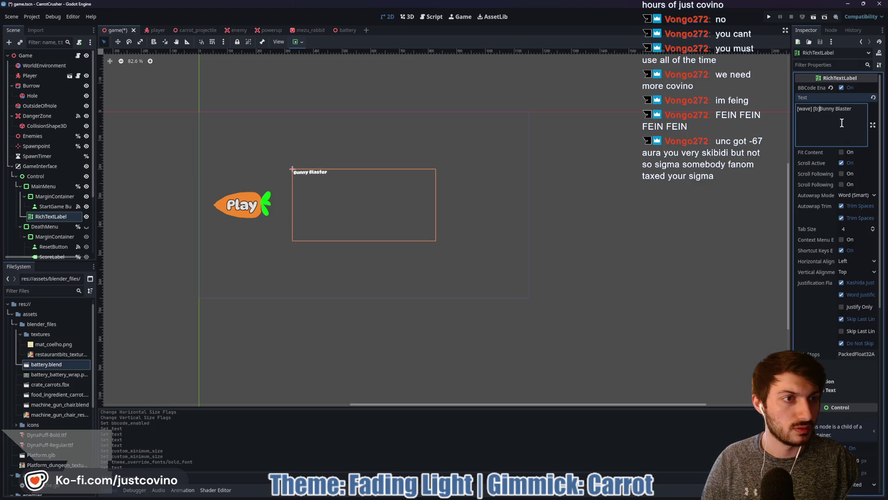
Enable the Bold Font Size override and set it to 72.
{"action": "scroll", "coordinate": [840, 332], "scroll_direction": "down", "scroll_amount": 7}
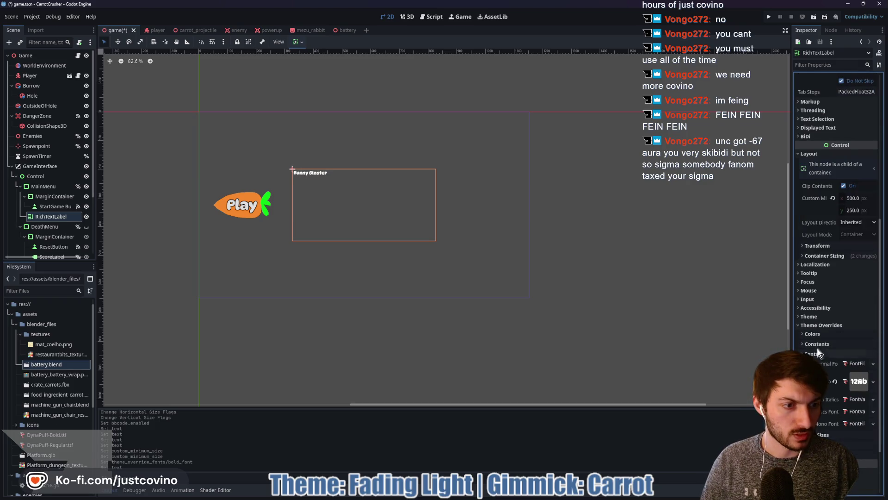
{"action": "left_click", "coordinate": [817, 346]}
{"action": "scroll", "coordinate": [821, 278], "scroll_direction": "down", "scroll_amount": 3}
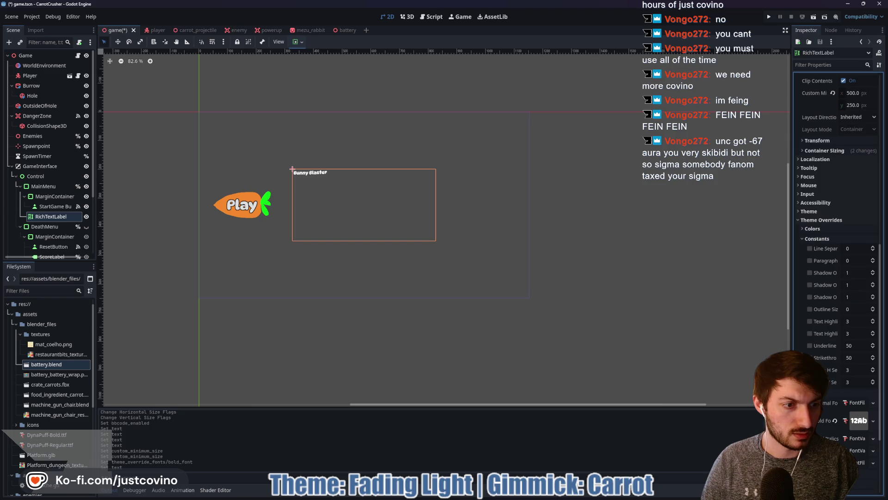
{"action": "left_click", "coordinate": [813, 229]}
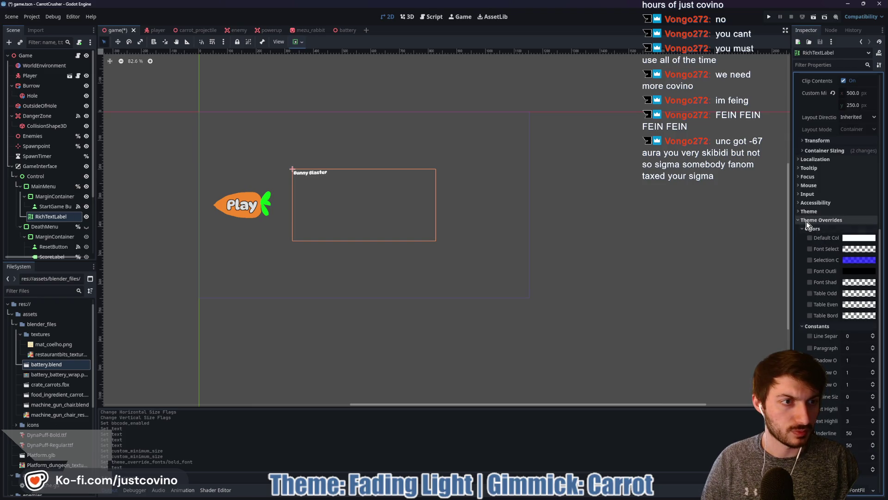
{"action": "left_click", "coordinate": [812, 229]}
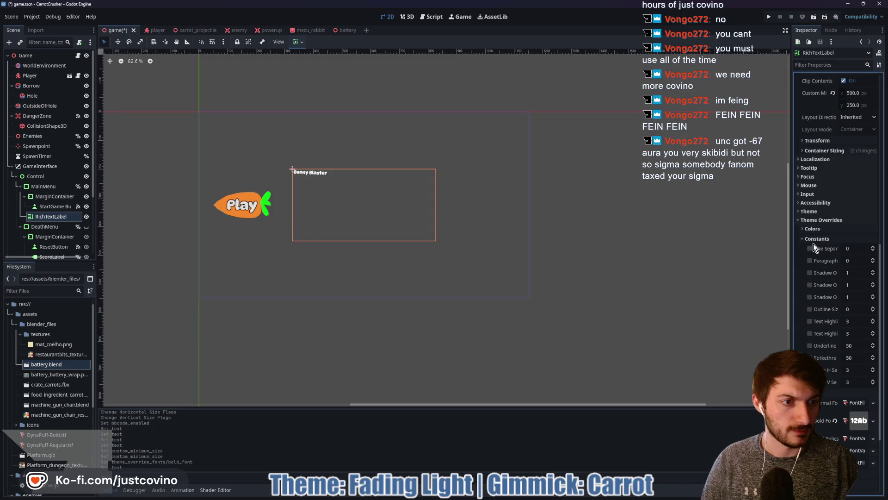
{"action": "left_click", "coordinate": [814, 240]}
{"action": "left_click", "coordinate": [821, 360]}
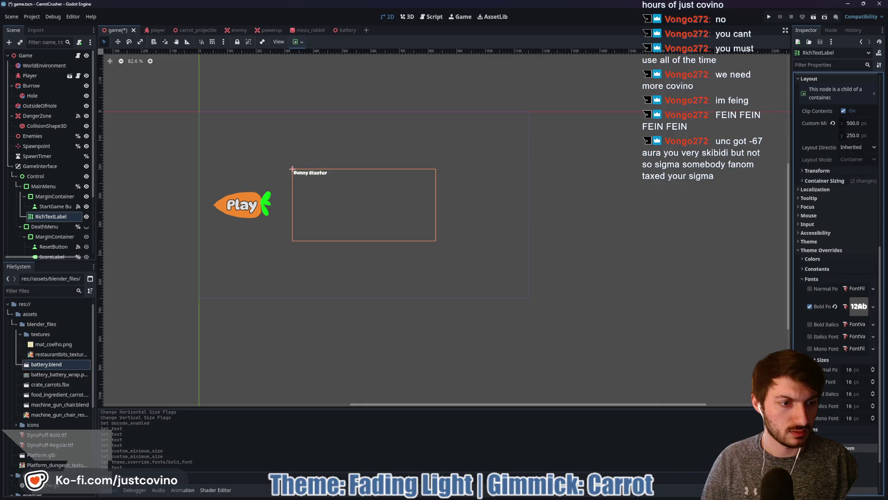
{"action": "left_click", "coordinate": [853, 382]}
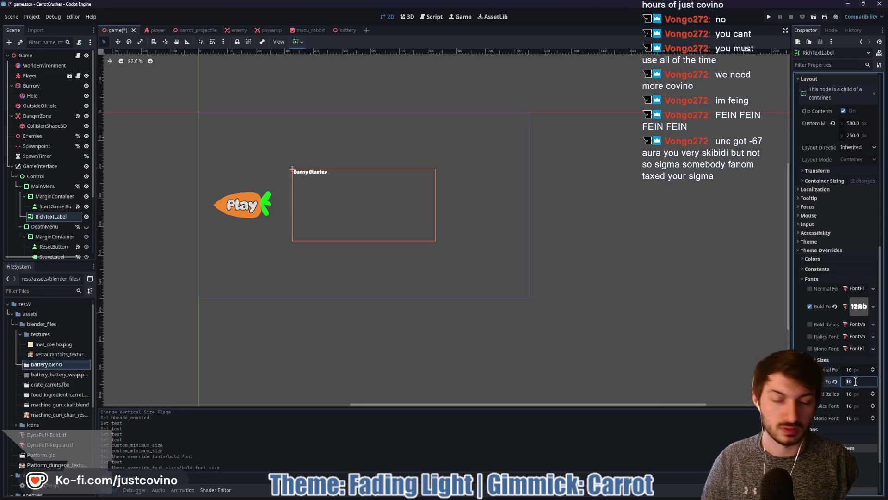
{"action": "type", "text": "72"}
{"action": "key", "text": "Return"}
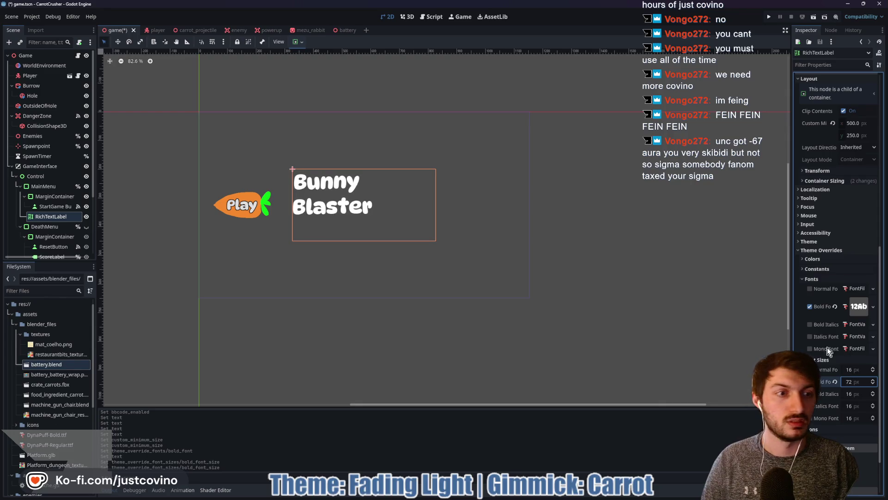
{"action": "scroll", "coordinate": [836, 301], "scroll_direction": "up", "scroll_amount": 10}
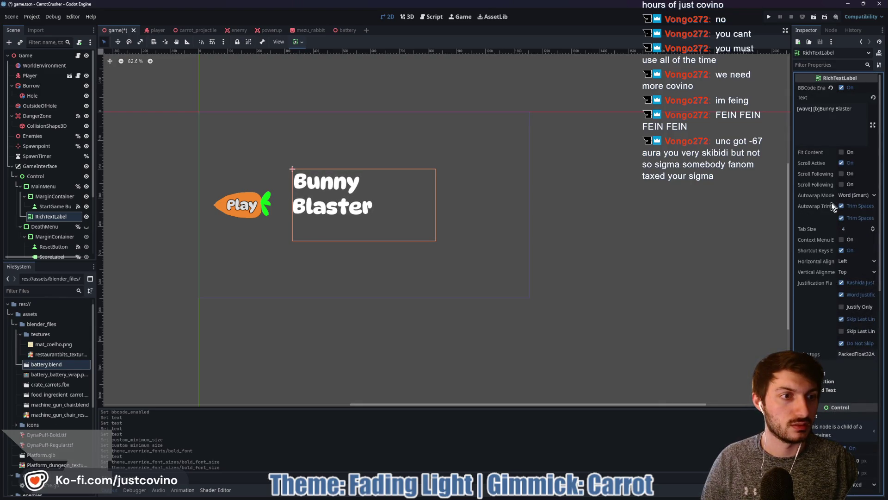
Prefix the title with [center] and set its Outline Size override to 16.
{"action": "left_click", "coordinate": [820, 109]}
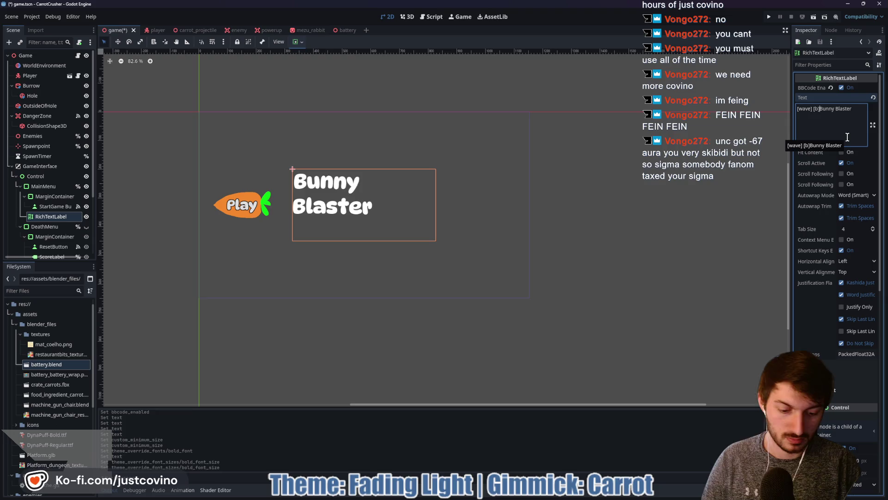
{"action": "type", "text": "[center]"}
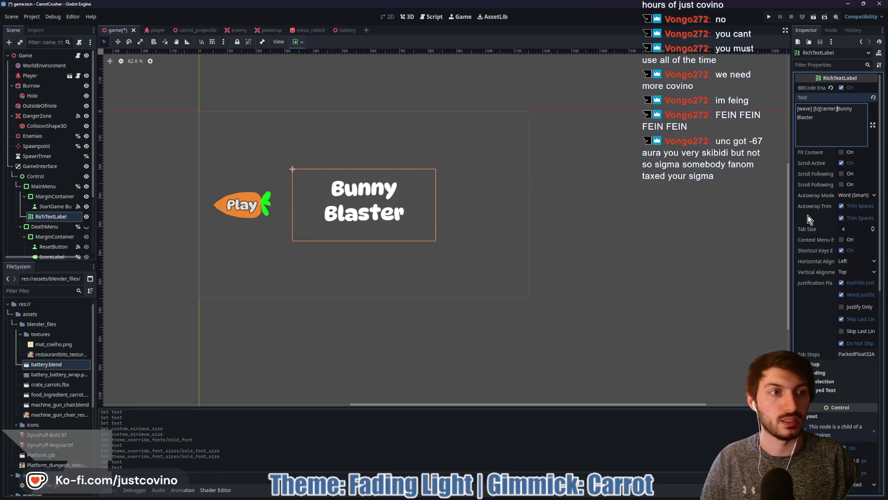
{"action": "scroll", "coordinate": [828, 284], "scroll_direction": "down", "scroll_amount": 5}
{"action": "scroll", "coordinate": [828, 288], "scroll_direction": "down", "scroll_amount": 3}
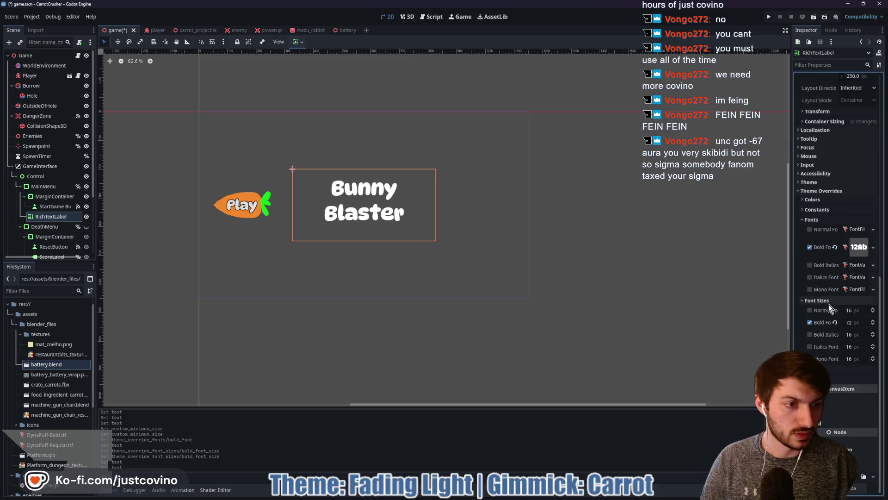
{"action": "left_click", "coordinate": [814, 210]}
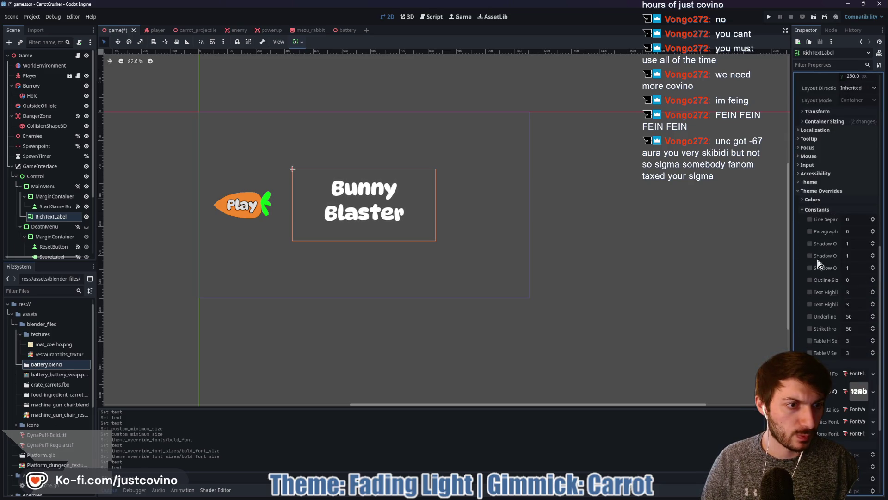
{"action": "left_click", "coordinate": [810, 280]}
{"action": "type", "text": "8"}
{"action": "key", "text": "Return"}
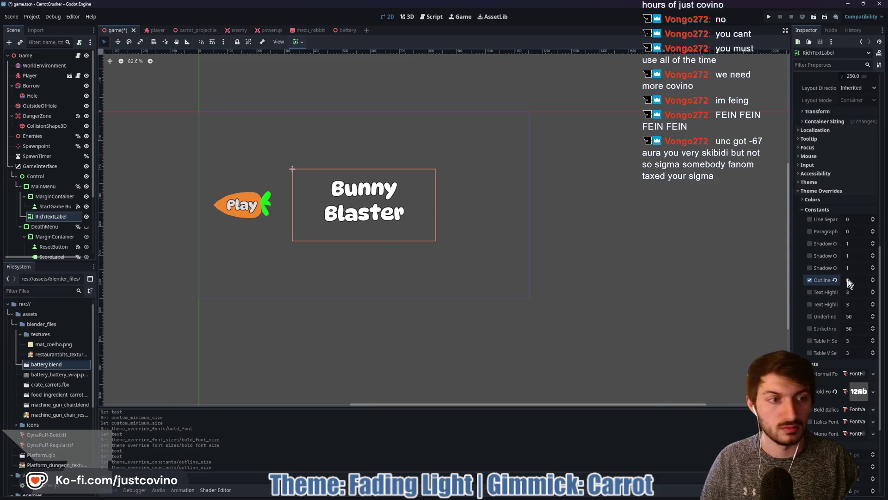
{"action": "left_click", "coordinate": [856, 279]}
{"action": "type", "text": "16"}
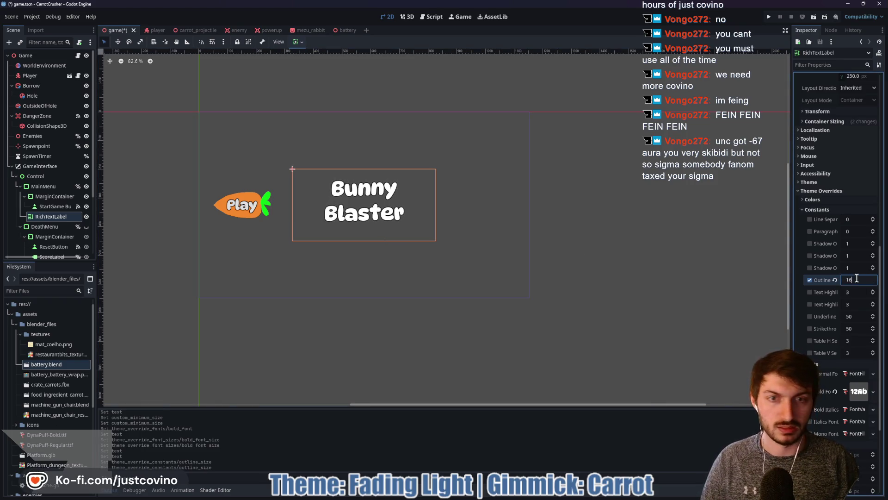
{"action": "key", "text": "Return"}
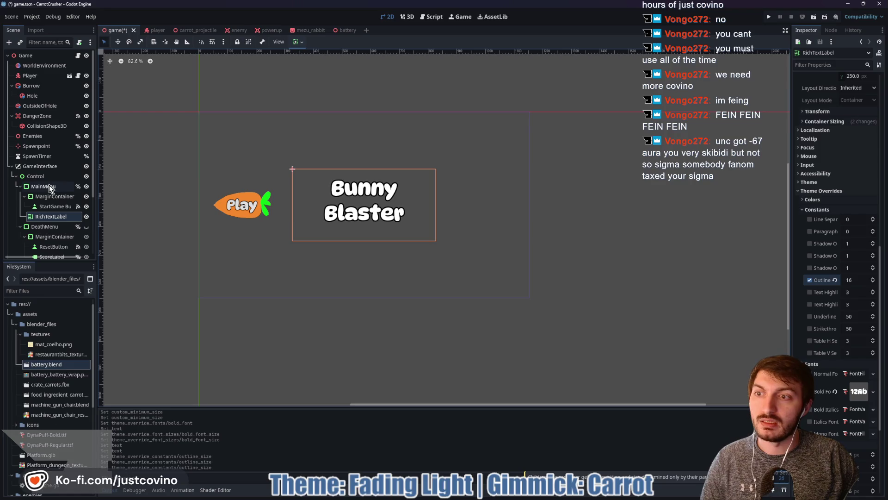
Add a MarginContainer child under MainMenu and begin renaming it.
{"action": "left_click", "coordinate": [330, 213]}
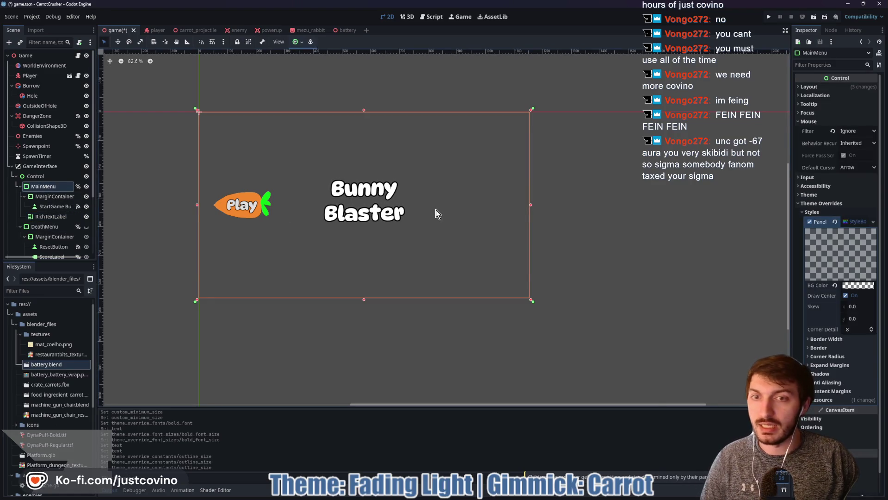
{"action": "key", "text": "ctrl+a"}
{"action": "type", "text": "margin"}
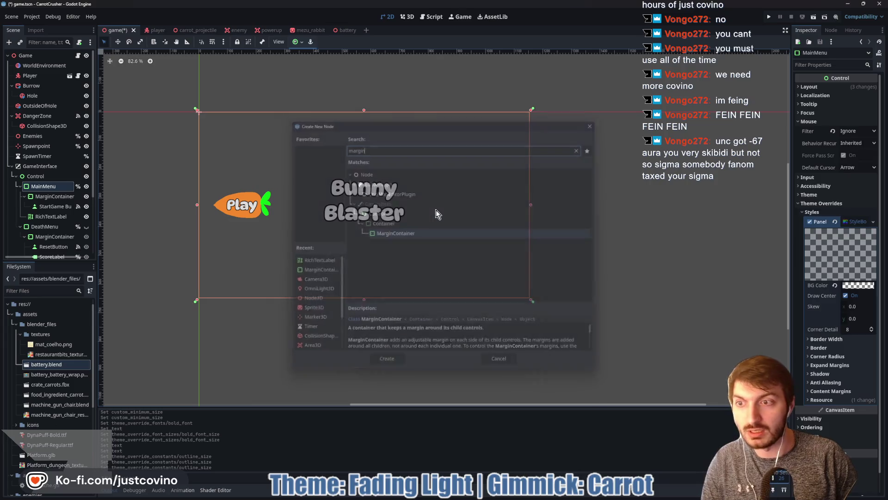
{"action": "key", "text": "Return"}
{"action": "double_click", "coordinate": [59, 227]}
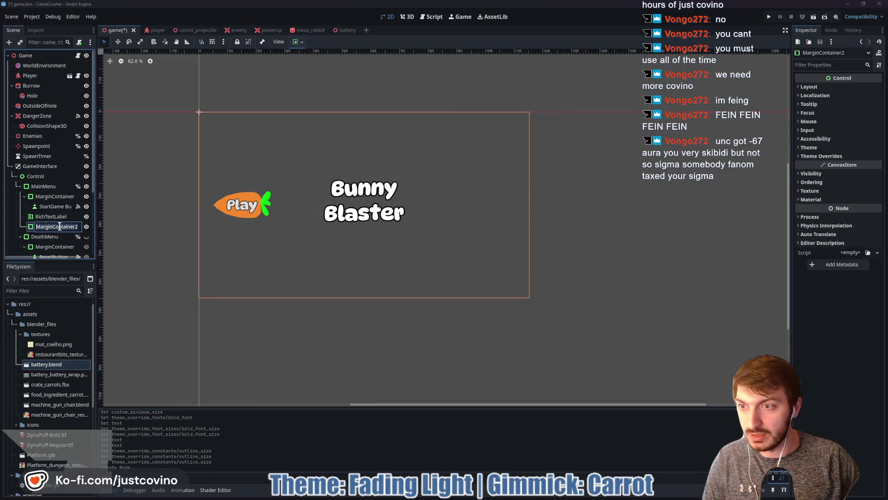
Rename the container to LeaderboardMargin and align it to the right end.
{"action": "type", "text": "LeaderboardMarg"}
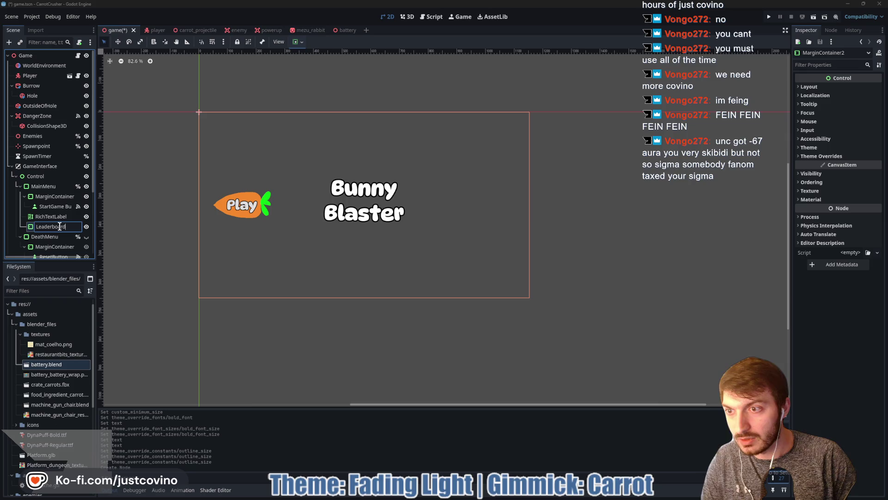
{"action": "type", "text": "in"}
{"action": "key", "text": "Return"}
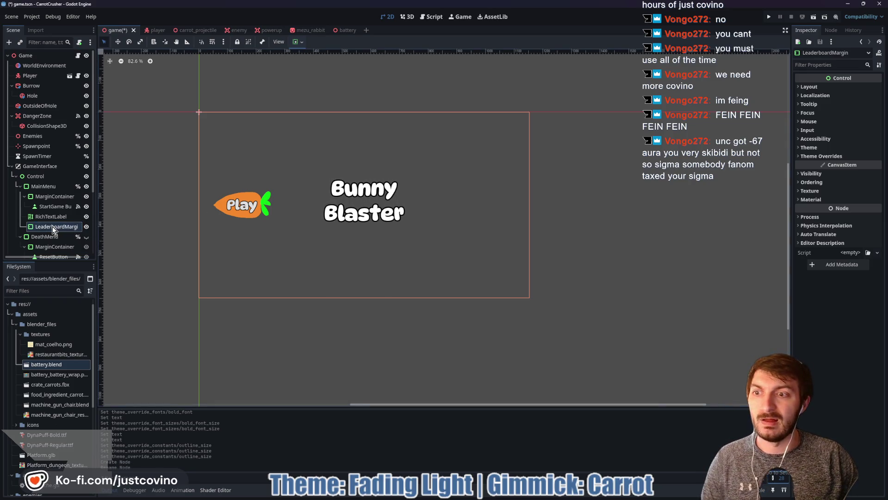
{"action": "left_click", "coordinate": [300, 42]}
{"action": "left_click", "coordinate": [325, 69]}
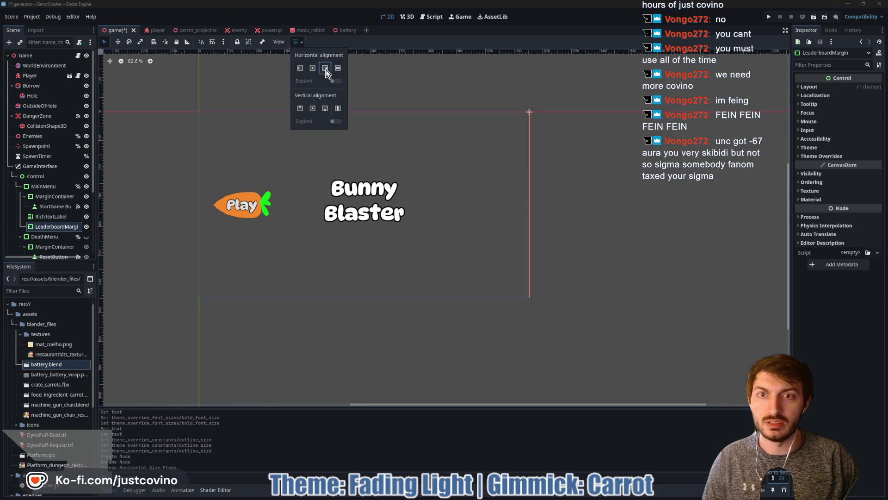
{"action": "left_click", "coordinate": [299, 43]}
{"action": "left_click", "coordinate": [300, 42]}
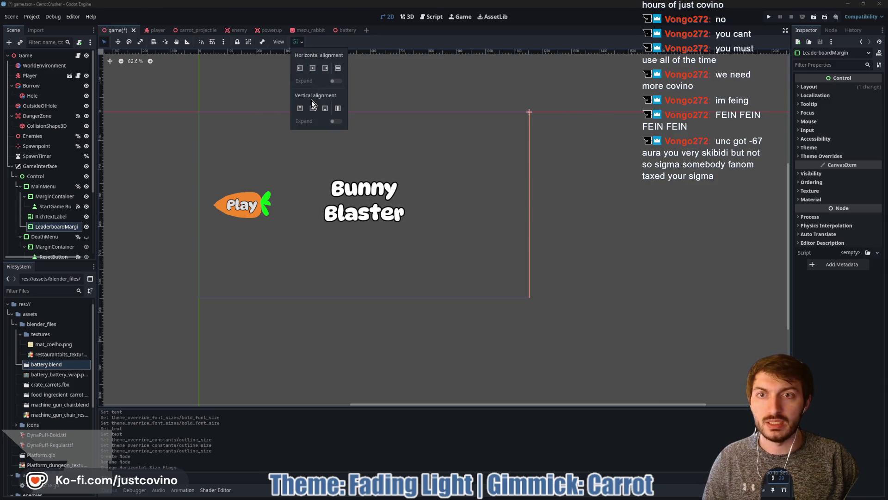
{"action": "left_click", "coordinate": [298, 43]}
Set LeaderboardMargin's Custom Minimum Size to 400 × 500.
{"action": "left_click", "coordinate": [811, 86]}
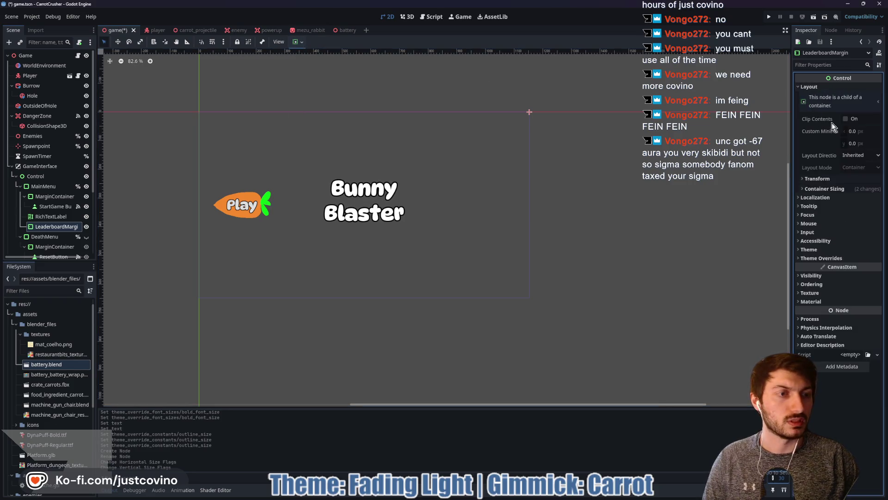
{"action": "left_click", "coordinate": [859, 130]}
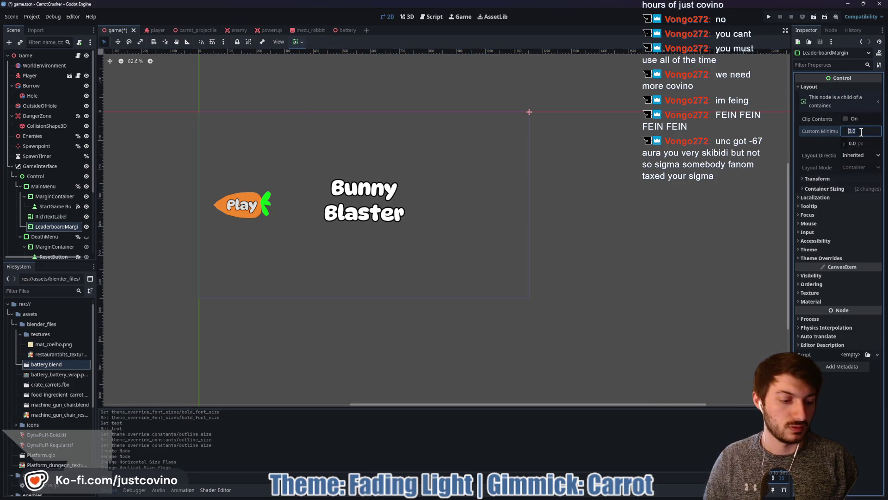
{"action": "key", "text": "Return"}
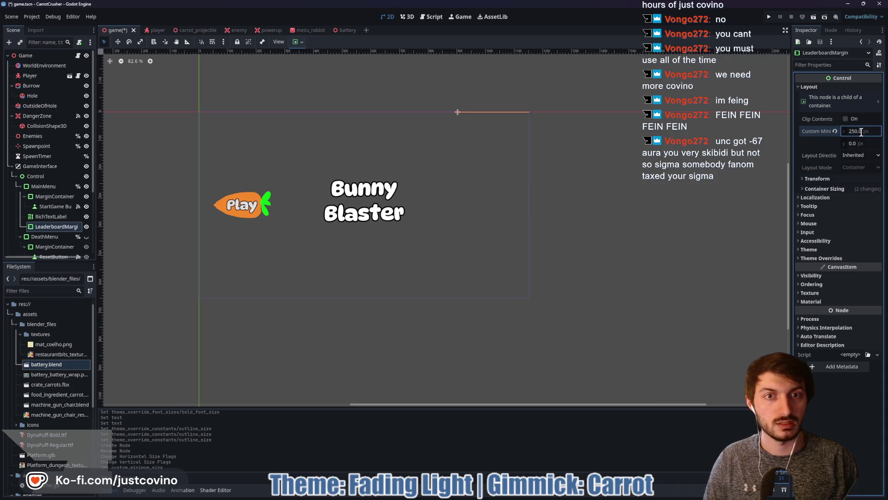
{"action": "type", "text": "0"}
{"action": "key", "text": "Return"}
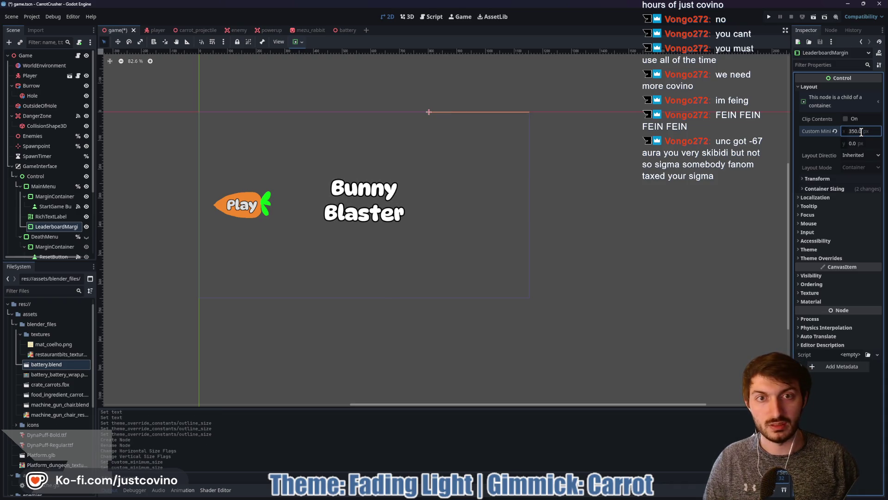
{"action": "left_click", "coordinate": [866, 143]}
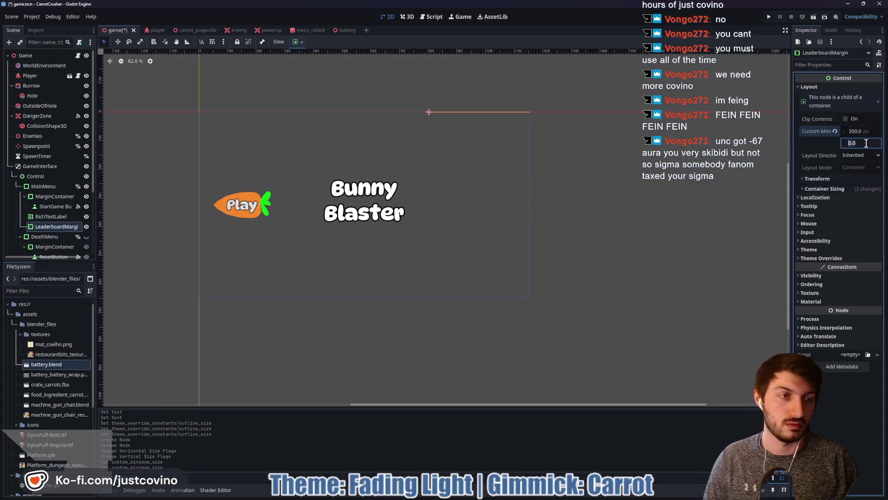
{"action": "type", "text": "400"}
{"action": "key", "text": "Return"}
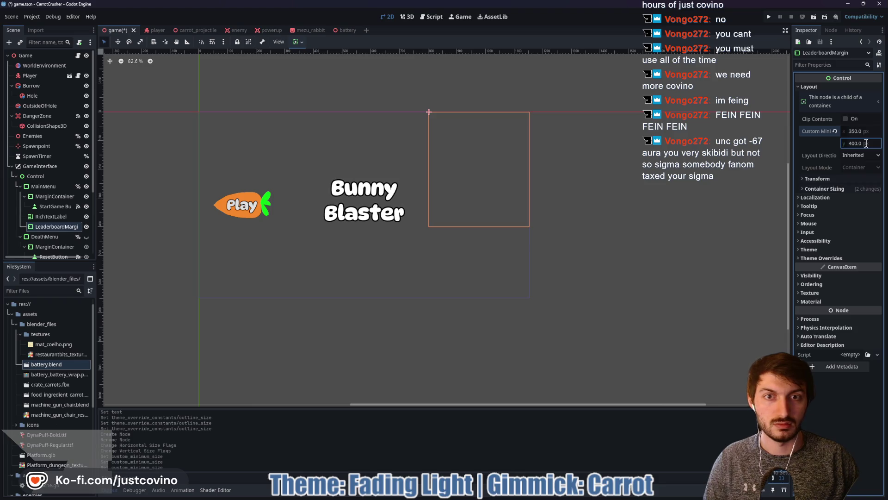
{"action": "left_click", "coordinate": [866, 132]}
{"action": "type", "text": "400"}
{"action": "key", "text": "Return"}
{"action": "left_click", "coordinate": [868, 144]}
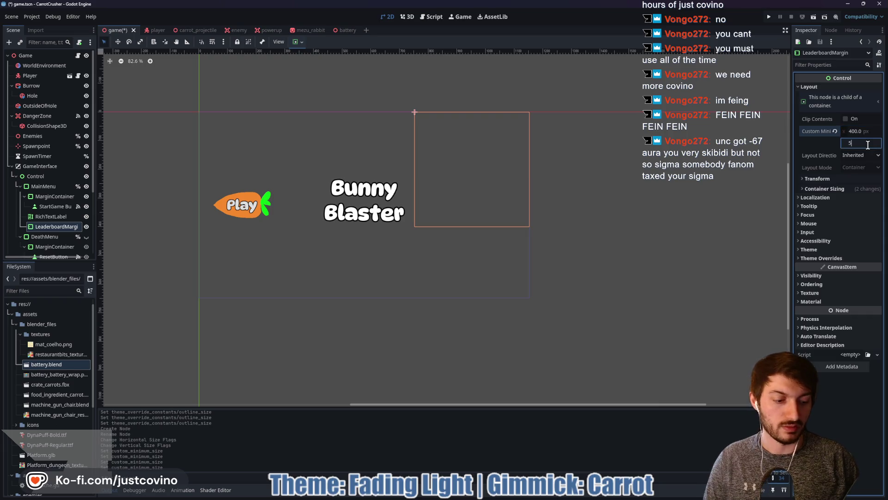
{"action": "key", "text": "Return"}
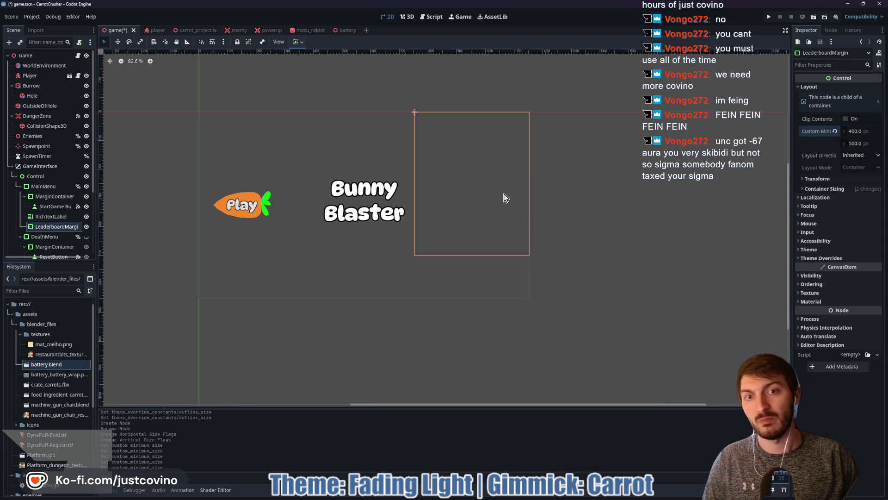
{"action": "key", "text": "ctrl+a"}
Add a Panel child and set it to Shrink Center horizontally and vertically.
{"action": "type", "text": "pa"}
{"action": "key", "text": "Return"}
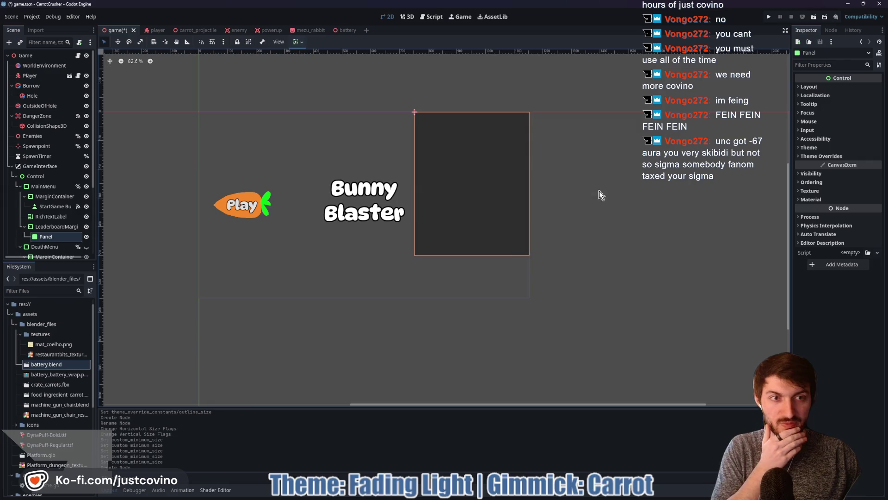
{"action": "left_click", "coordinate": [297, 42]}
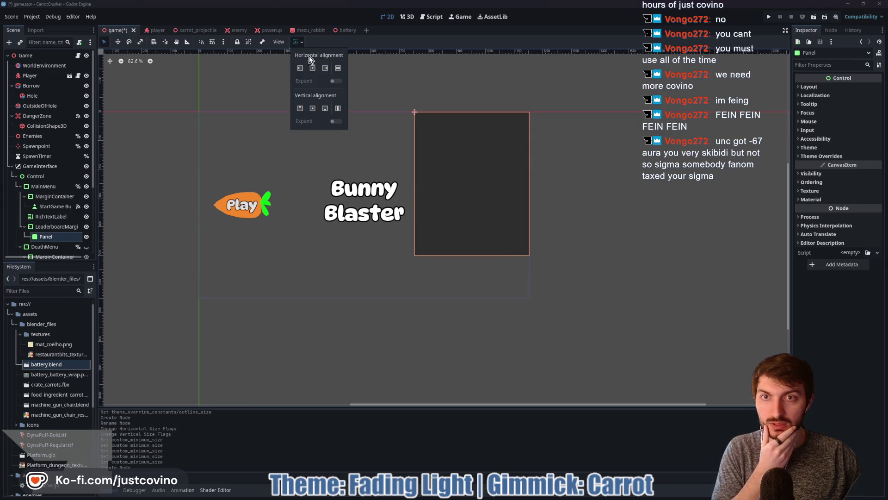
{"action": "left_click", "coordinate": [313, 68]}
{"action": "left_click", "coordinate": [313, 108]}
{"action": "left_click", "coordinate": [298, 42]}
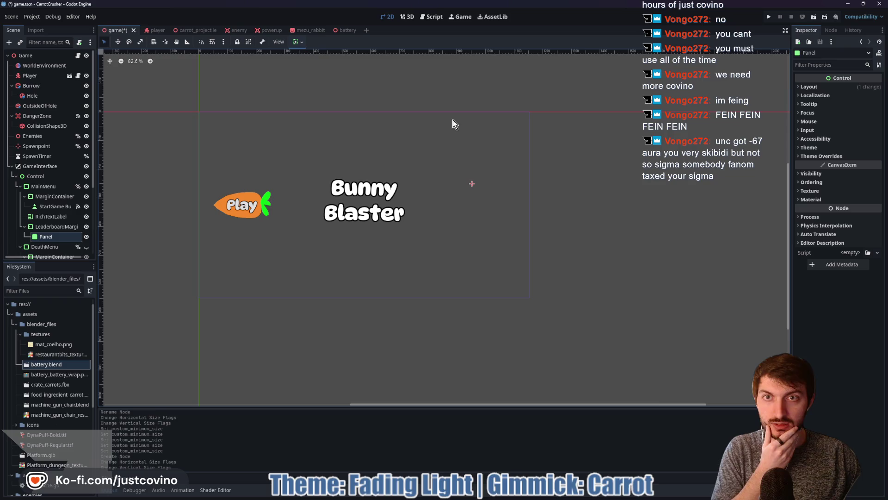
Set the Panel's Custom Minimum Size to 300 × 400.
{"action": "left_click", "coordinate": [826, 87]}
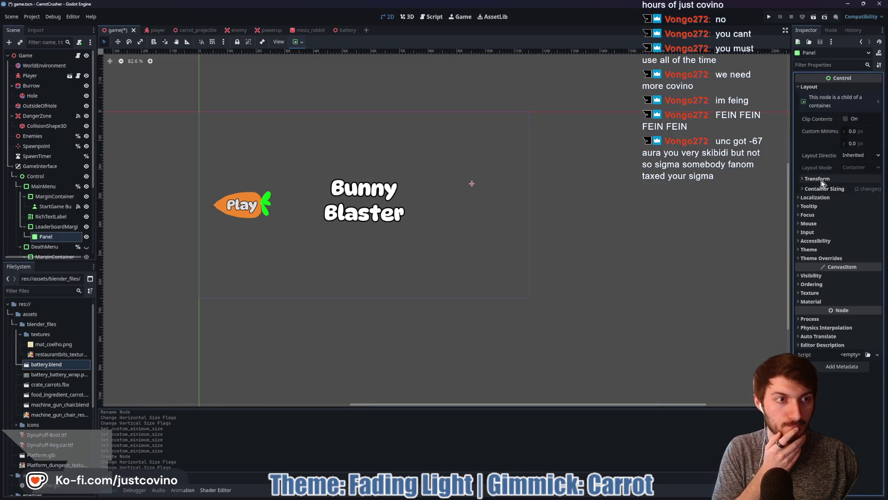
{"action": "left_click", "coordinate": [821, 180]}
{"action": "left_click", "coordinate": [861, 132]}
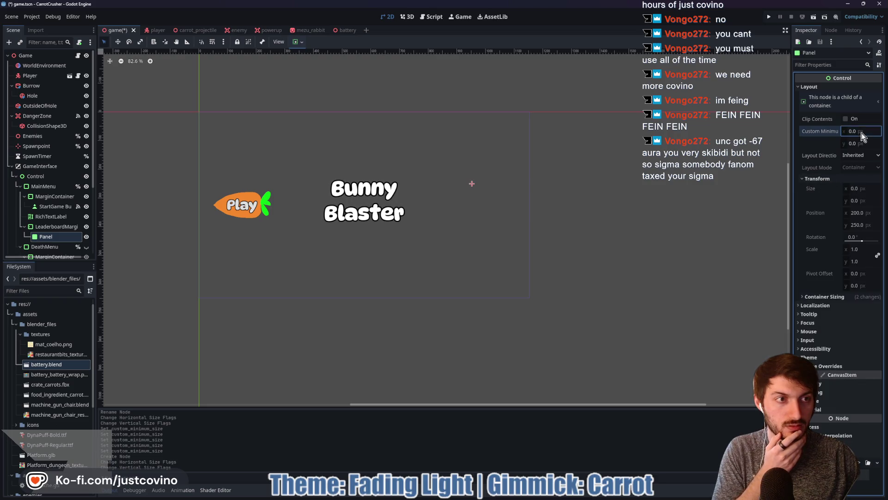
{"action": "left_click", "coordinate": [56, 227]}
{"action": "left_click", "coordinate": [57, 235]}
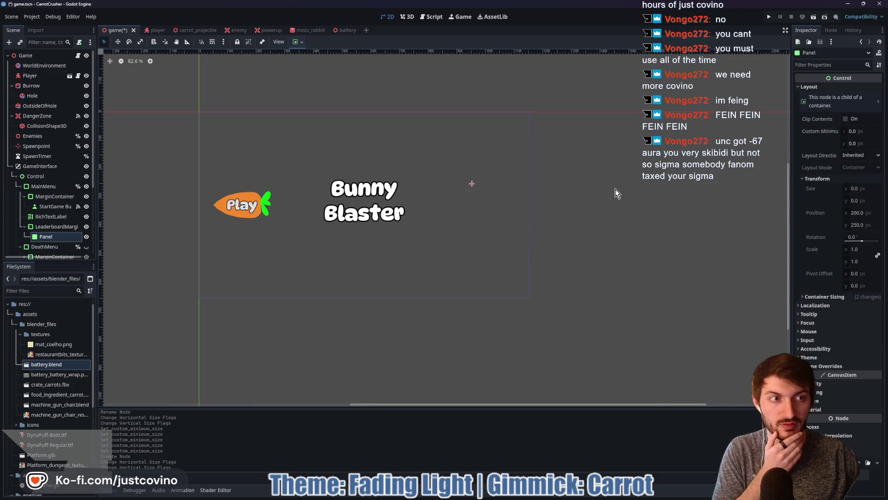
{"action": "left_click", "coordinate": [860, 131]}
{"action": "type", "text": "300"}
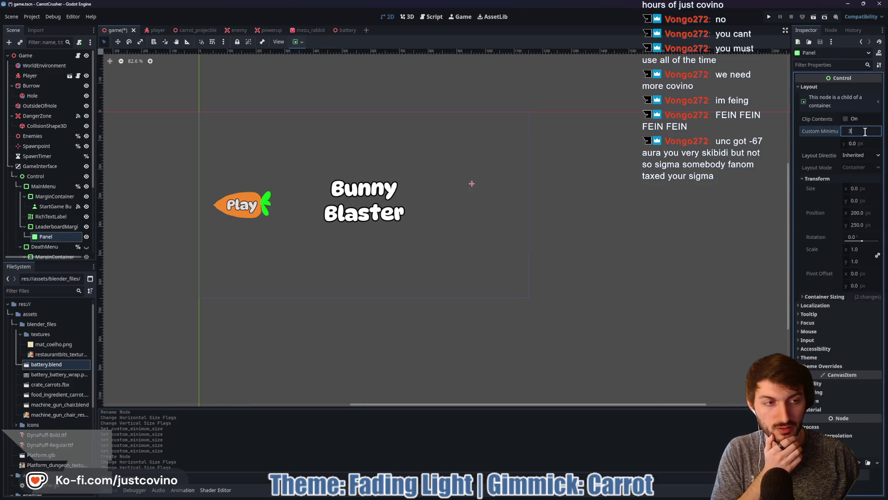
{"action": "key", "text": "Tab"}
{"action": "type", "text": "400"}
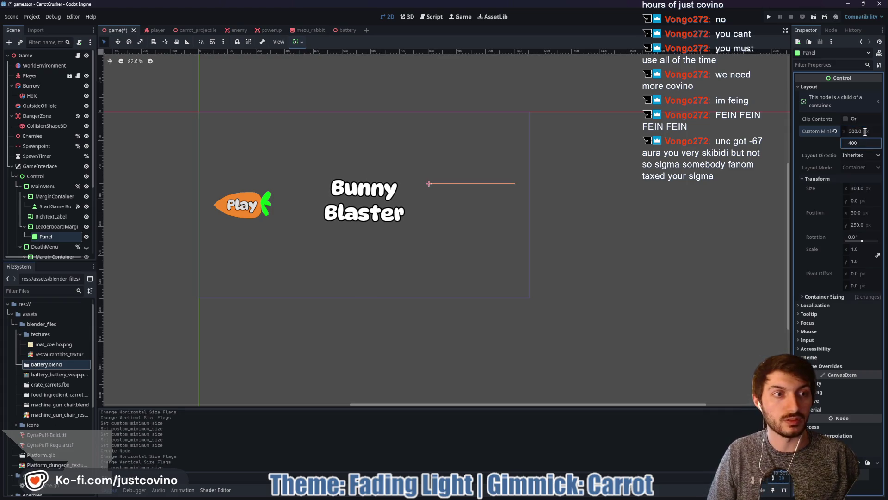
{"action": "key", "text": "Return"}
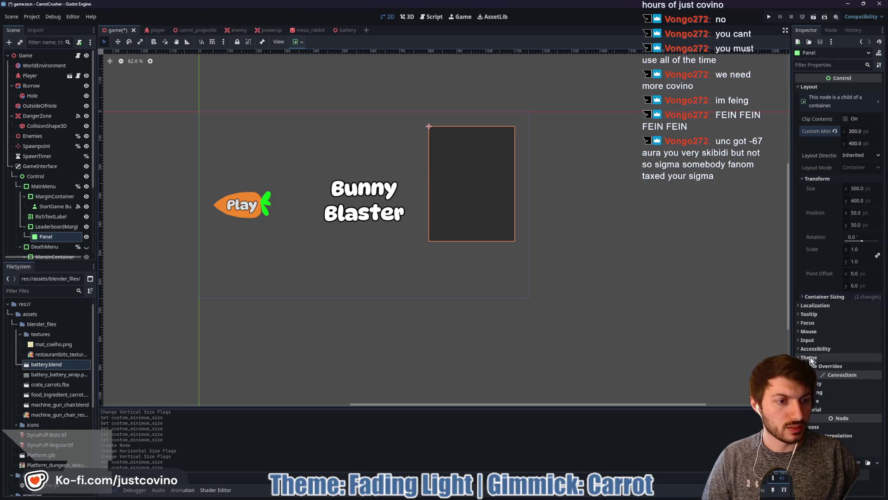
Give the Panel a new StyleBoxTexture under Theme Overrides > Styles.
{"action": "left_click", "coordinate": [842, 368]}
{"action": "left_click", "coordinate": [833, 374]}
{"action": "left_click", "coordinate": [856, 385]}
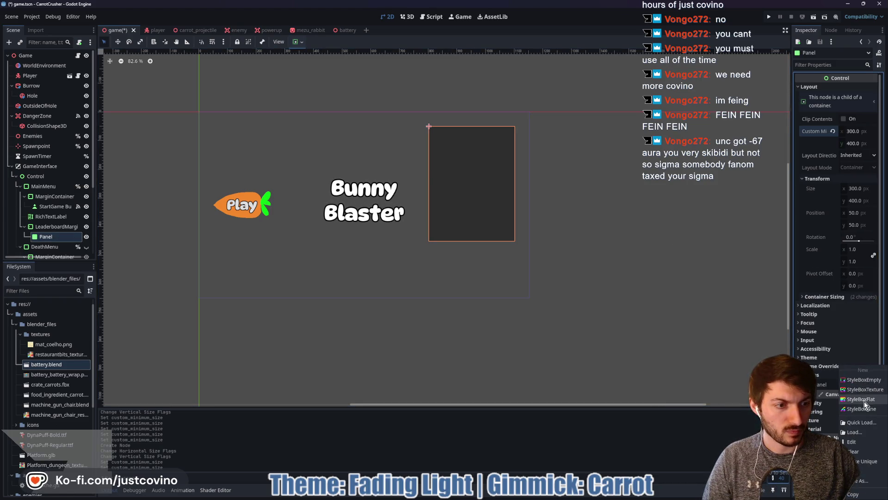
{"action": "left_click", "coordinate": [854, 389]}
Quick-load the carrot image into the StyleBoxTexture's Texture field.
{"action": "scroll", "coordinate": [833, 412], "scroll_direction": "down", "scroll_amount": 3}
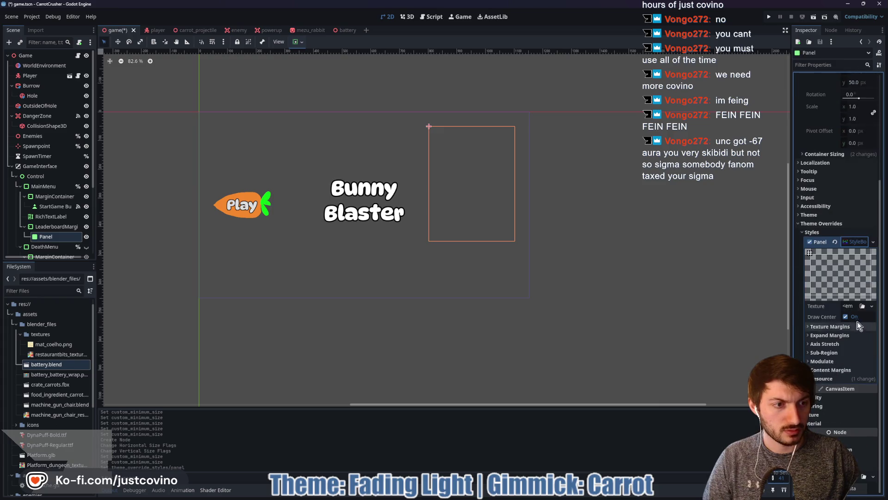
{"action": "left_click", "coordinate": [849, 307]}
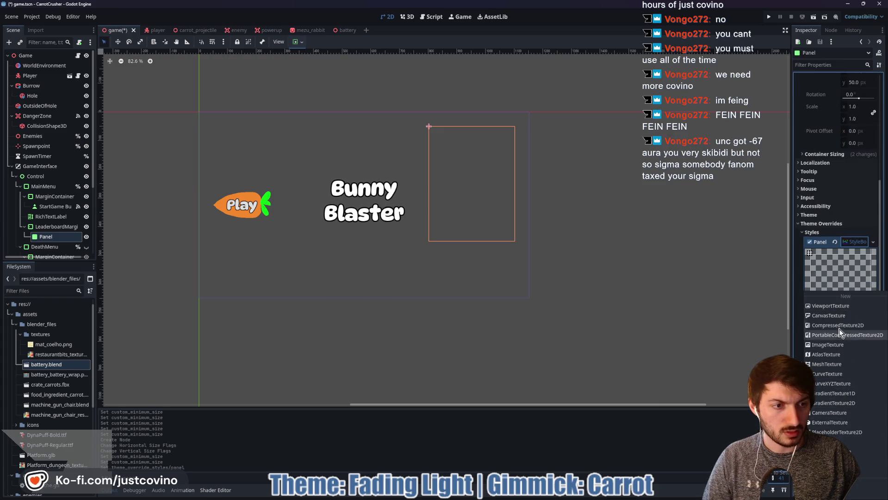
{"action": "left_click", "coordinate": [838, 277]}
{"action": "left_click", "coordinate": [849, 305]}
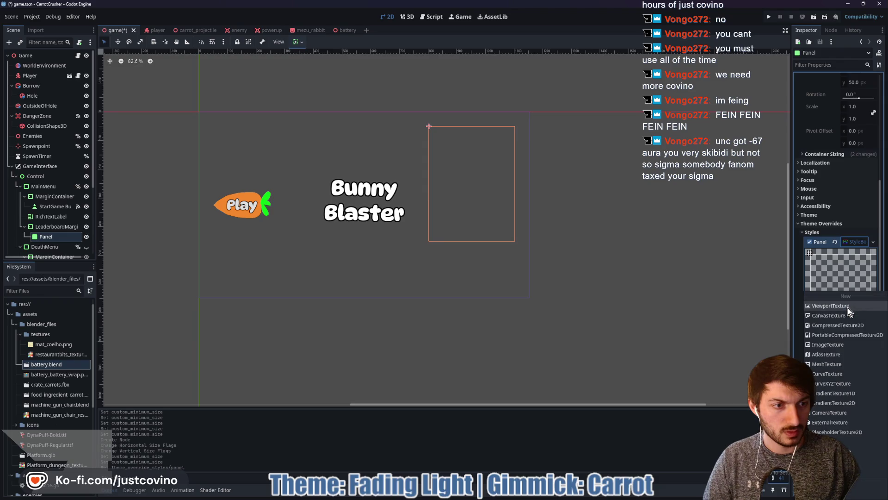
{"action": "left_click", "coordinate": [842, 353]}
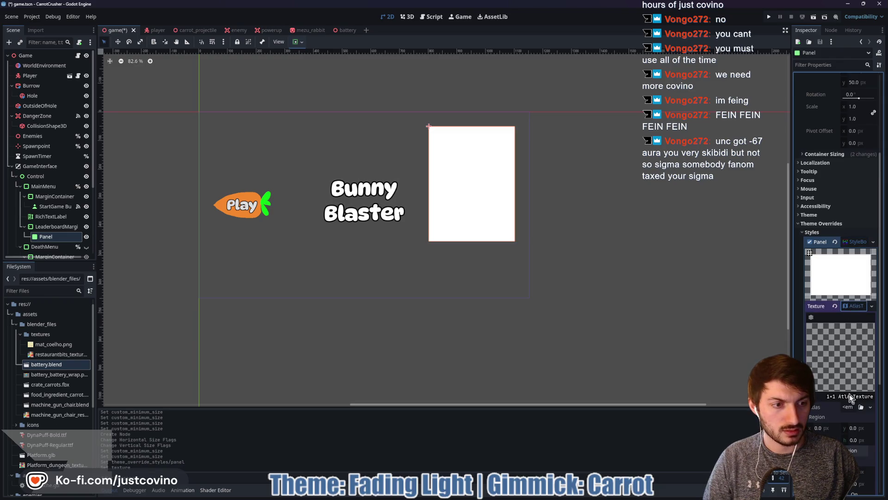
{"action": "key", "text": "ctrl+z"}
{"action": "left_click", "coordinate": [849, 307]}
{"action": "left_click", "coordinate": [852, 402]}
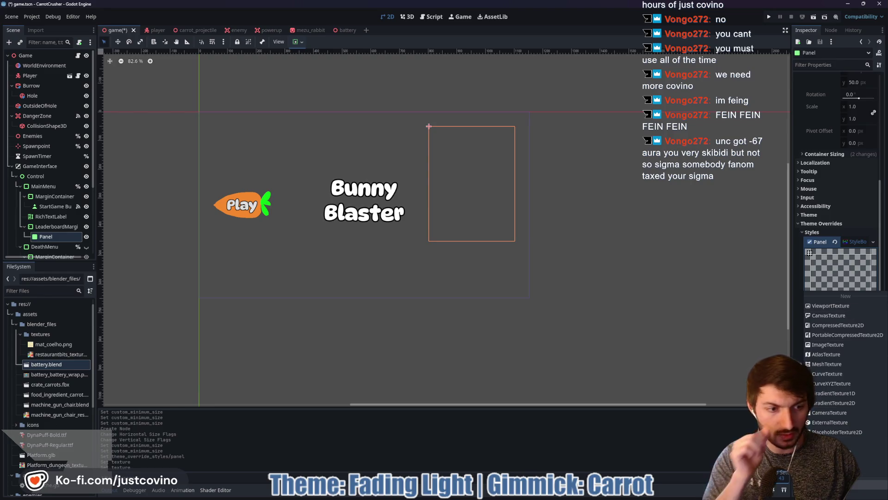
{"action": "double_click", "coordinate": [417, 170]}
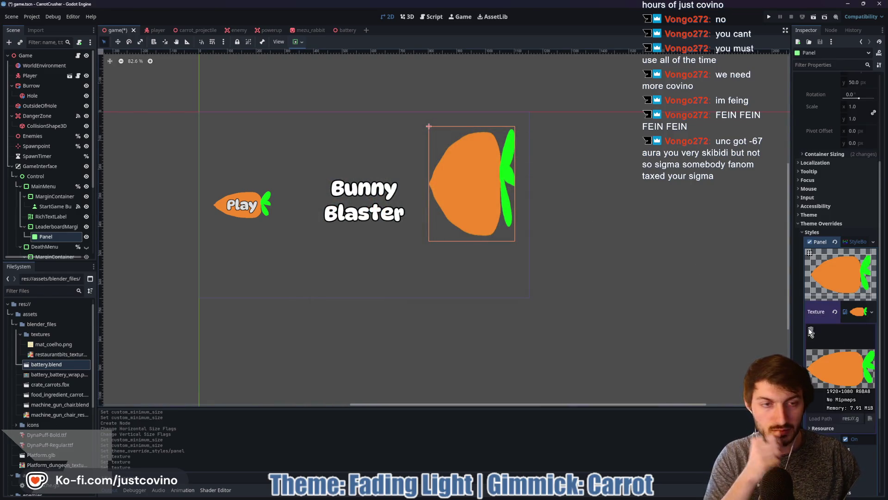
{"action": "scroll", "coordinate": [849, 363], "scroll_direction": "down", "scroll_amount": 4}
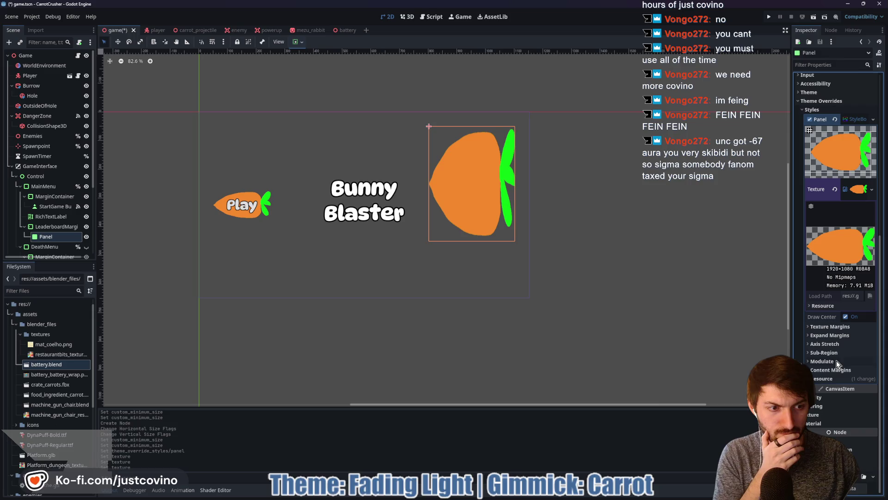
Tint the panel style's modulate colour yellow.
{"action": "left_click", "coordinate": [821, 361]}
{"action": "left_click", "coordinate": [857, 370]}
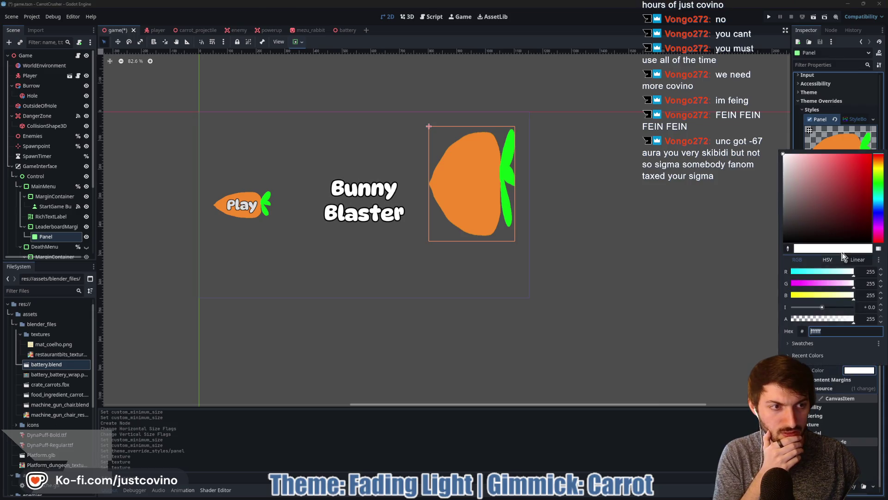
{"action": "left_click", "coordinate": [802, 295]}
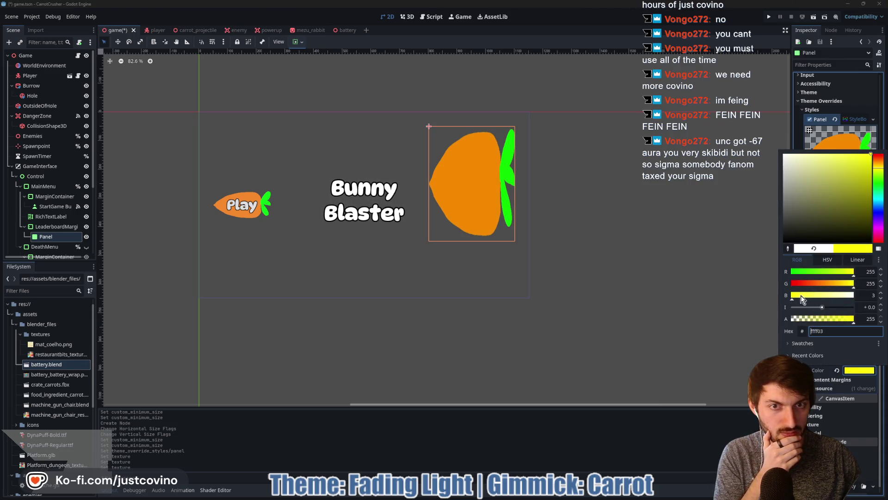
{"action": "left_click", "coordinate": [851, 369]}
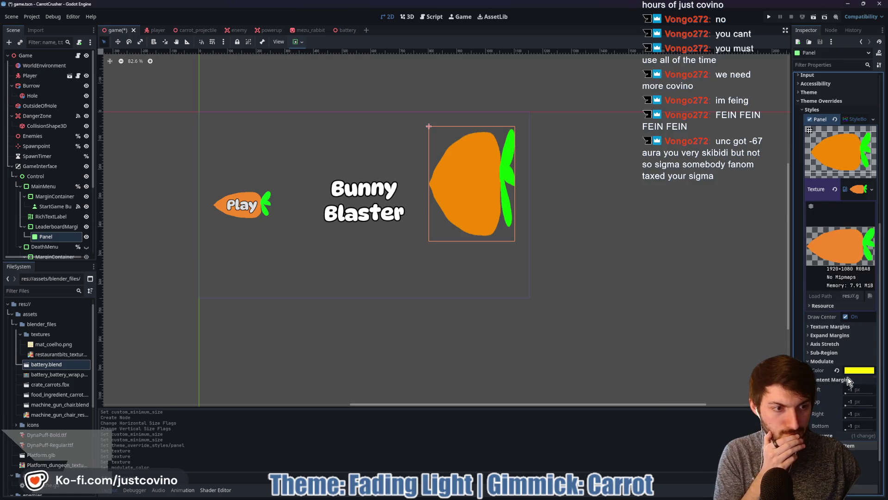
{"action": "left_click", "coordinate": [824, 380]}
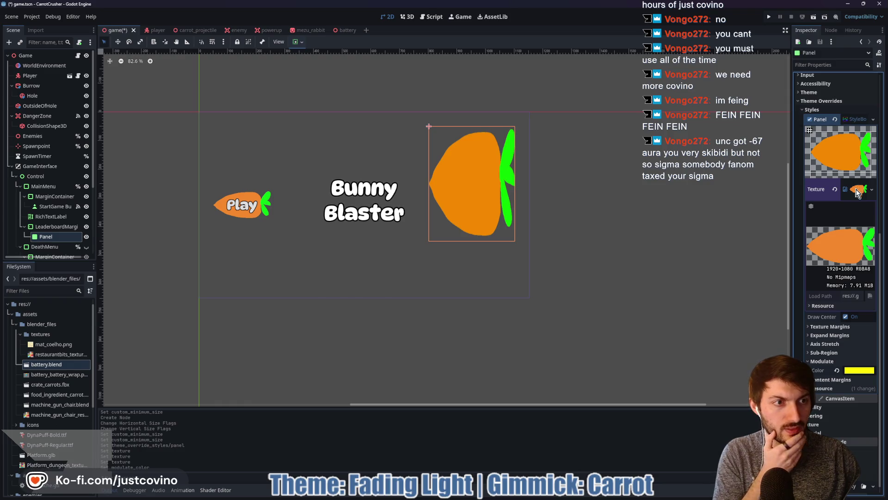
Replace the style texture with a new AtlasTexture using the carrot image as its atlas.
{"action": "left_click", "coordinate": [835, 189]}
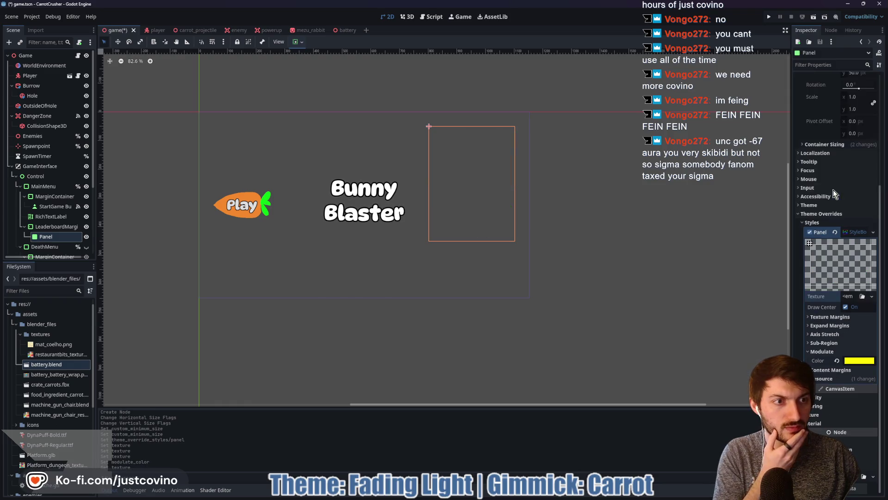
{"action": "left_click", "coordinate": [849, 299]}
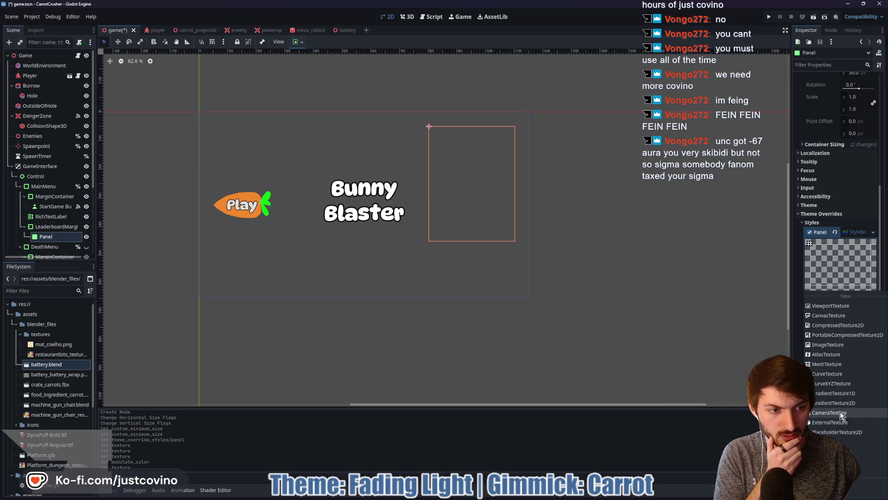
{"action": "left_click", "coordinate": [833, 354]}
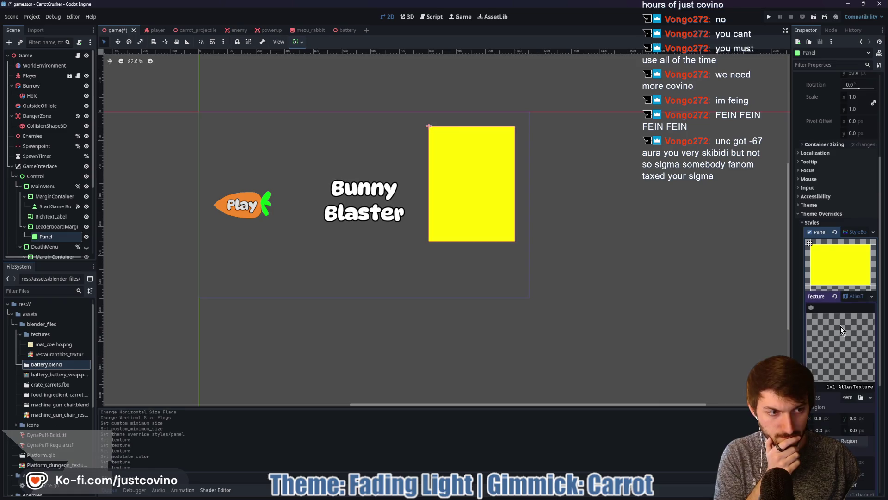
{"action": "scroll", "coordinate": [848, 324], "scroll_direction": "down", "scroll_amount": 5}
{"action": "left_click", "coordinate": [851, 291]}
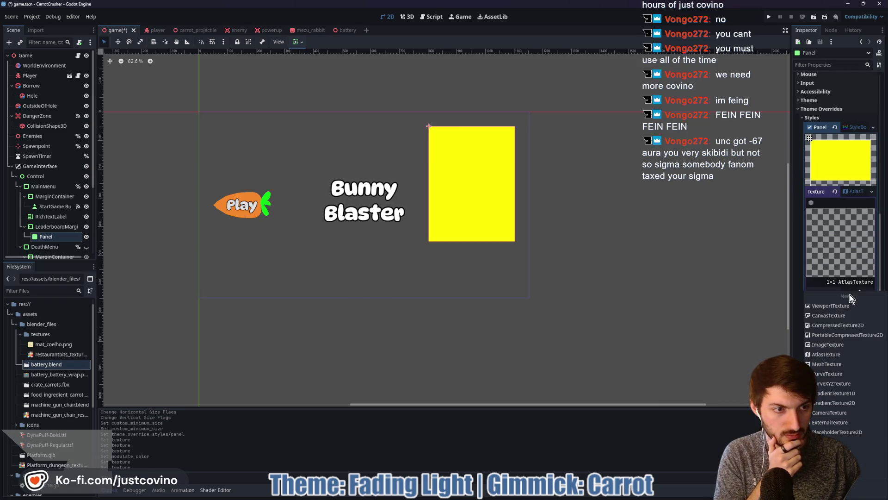
{"action": "left_click", "coordinate": [833, 447]}
{"action": "double_click", "coordinate": [410, 173]}
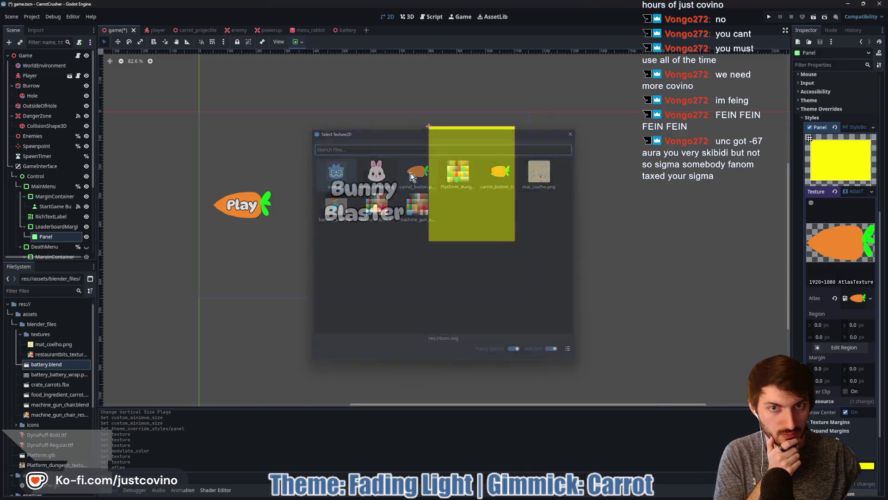
{"action": "left_click", "coordinate": [844, 347]}
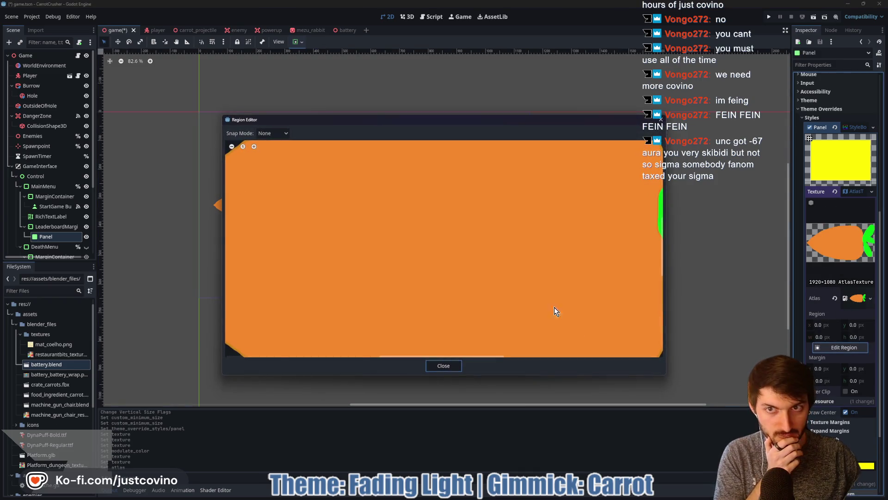
{"action": "scroll", "coordinate": [463, 239], "scroll_direction": "down", "scroll_amount": 4}
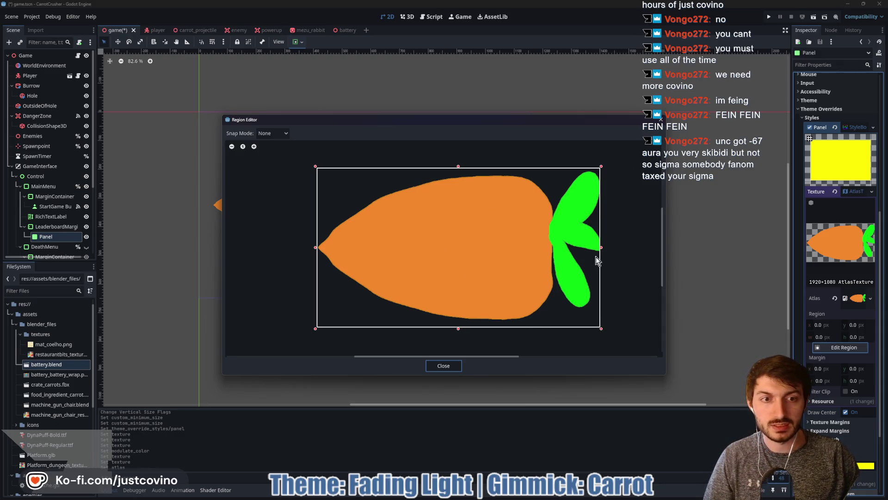
{"action": "left_click", "coordinate": [446, 365]}
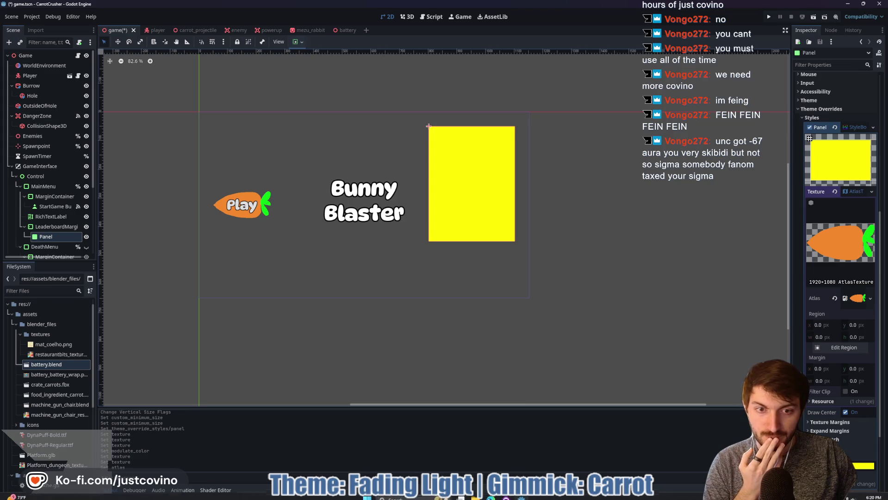
Launch Krita from the system search and open carrot_button.png from Recent Images.
{"action": "left_click", "coordinate": [495, 497]}
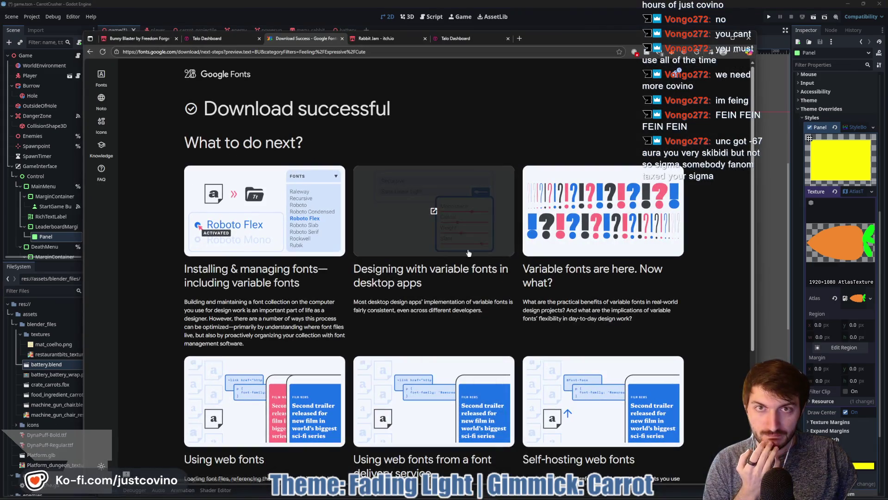
{"action": "left_click", "coordinate": [577, 6]}
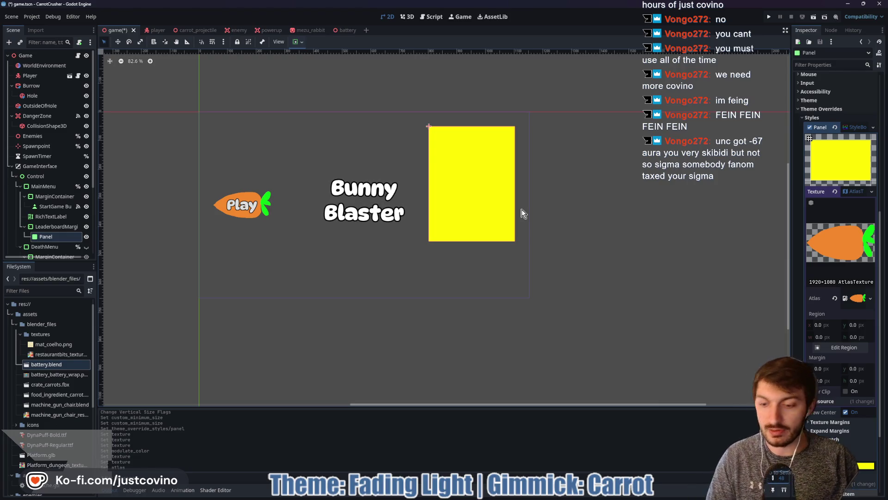
{"action": "key", "text": "super"}
{"action": "type", "text": "krita"}
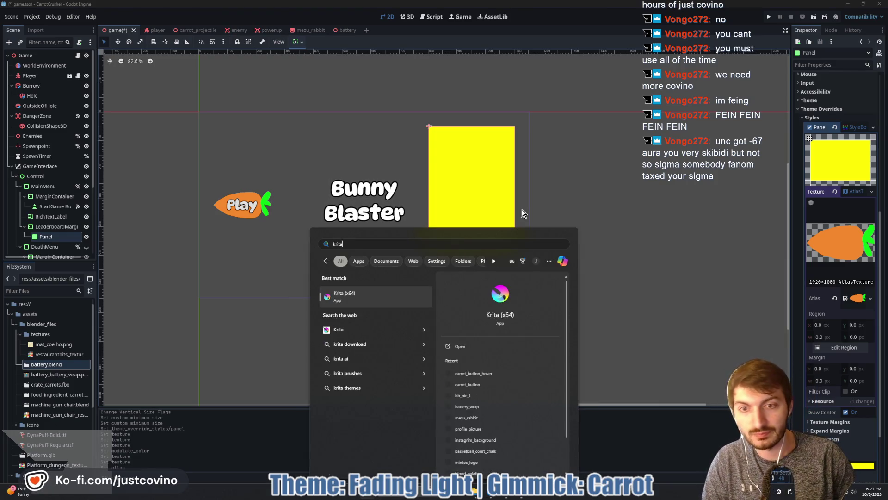
{"action": "key", "text": "Return"}
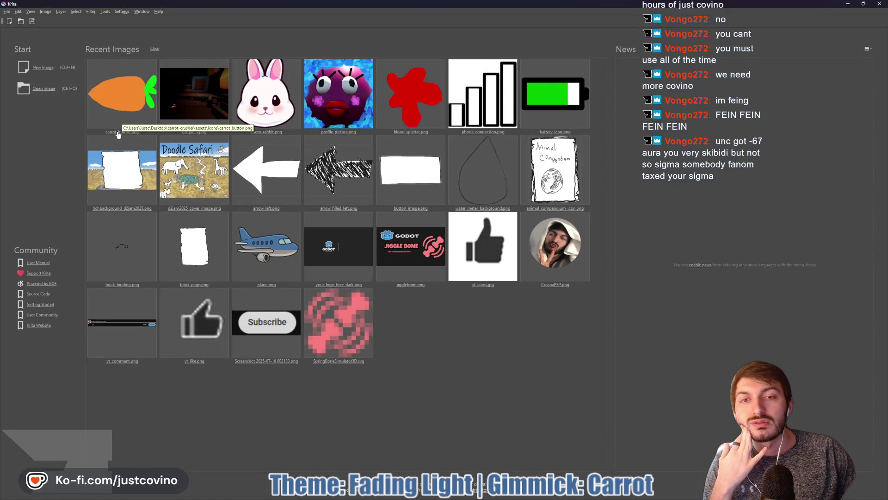
{"action": "left_click", "coordinate": [115, 95]}
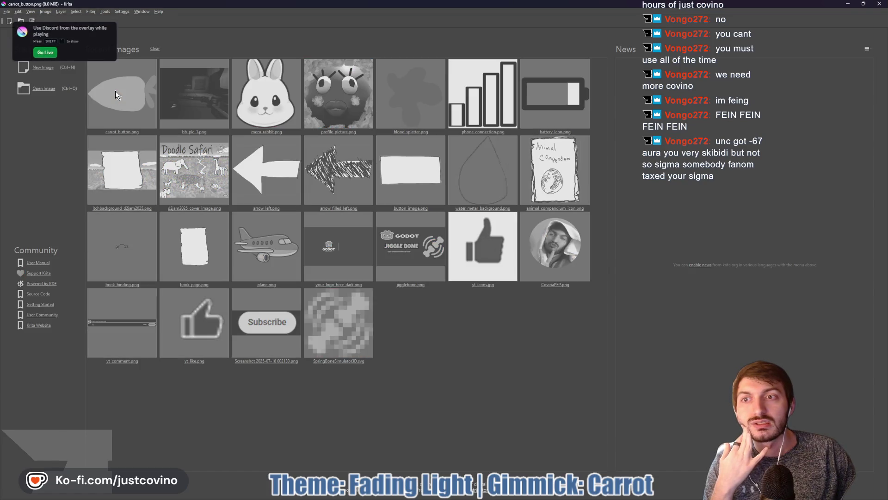
Rotate the image with Image > Rotate until the carrot stands upright with leaves on top.
{"action": "scroll", "coordinate": [181, 110], "scroll_direction": "down", "scroll_amount": 2}
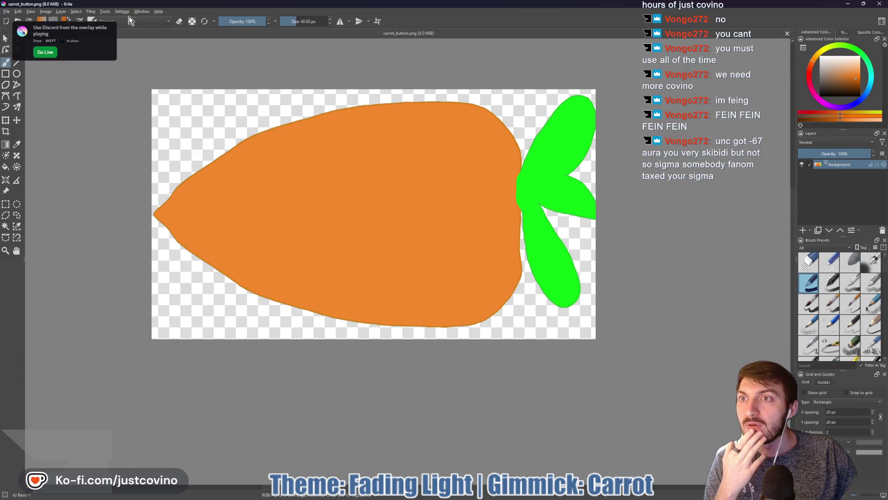
{"action": "left_click", "coordinate": [45, 12]}
{"action": "left_click", "coordinate": [45, 12]}
{"action": "left_click", "coordinate": [45, 12]}
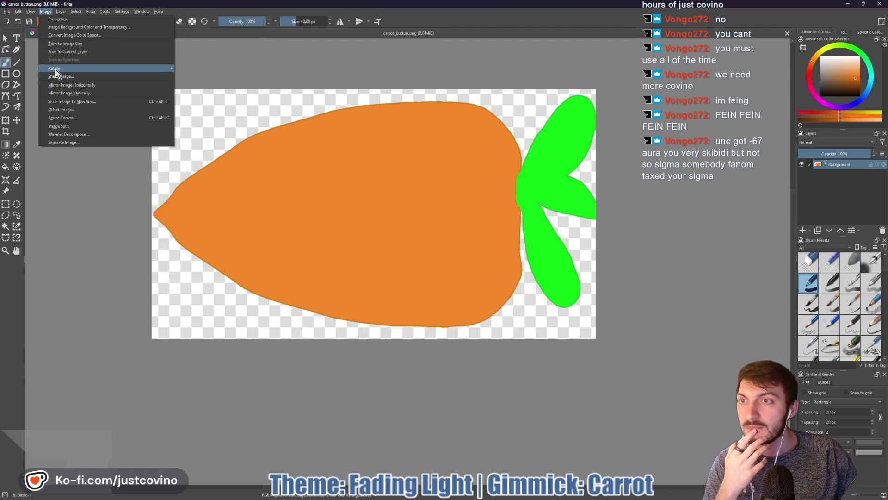
{"action": "mouse_move", "coordinate": [57, 70]}
{"action": "left_click", "coordinate": [202, 77]}
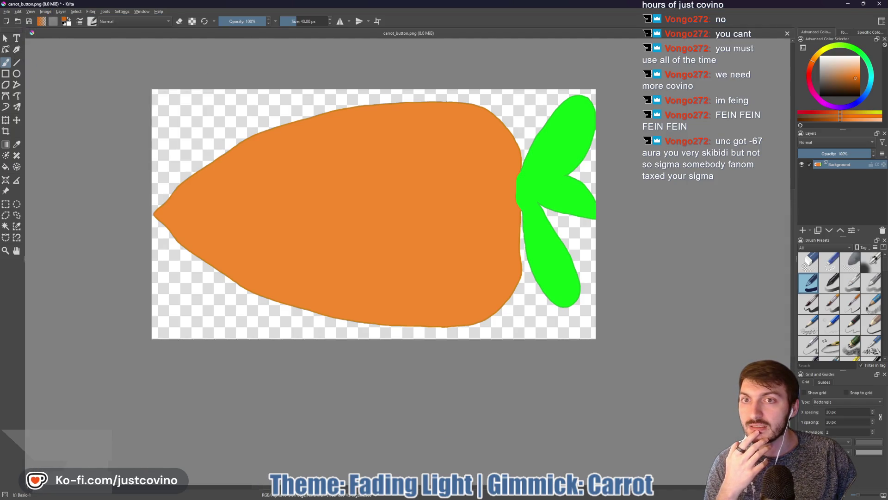
{"action": "left_click", "coordinate": [45, 12]}
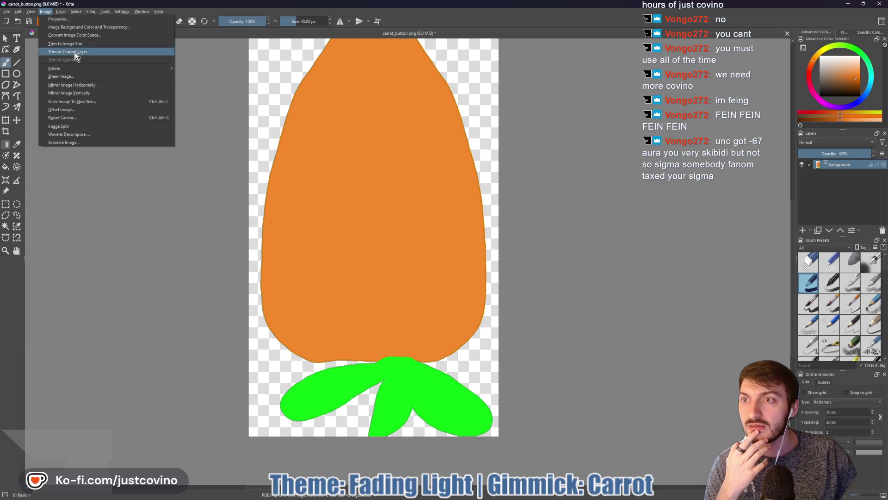
{"action": "mouse_move", "coordinate": [69, 69]}
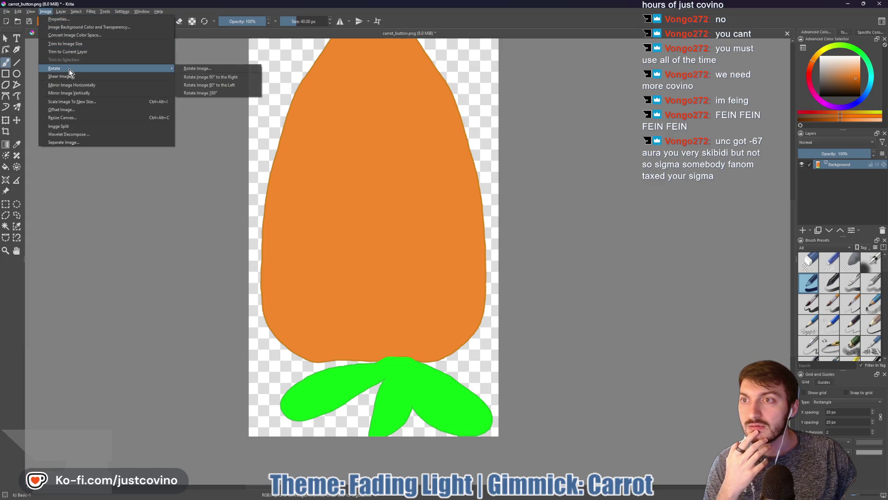
{"action": "left_click", "coordinate": [189, 85]}
{"action": "left_click", "coordinate": [48, 11]}
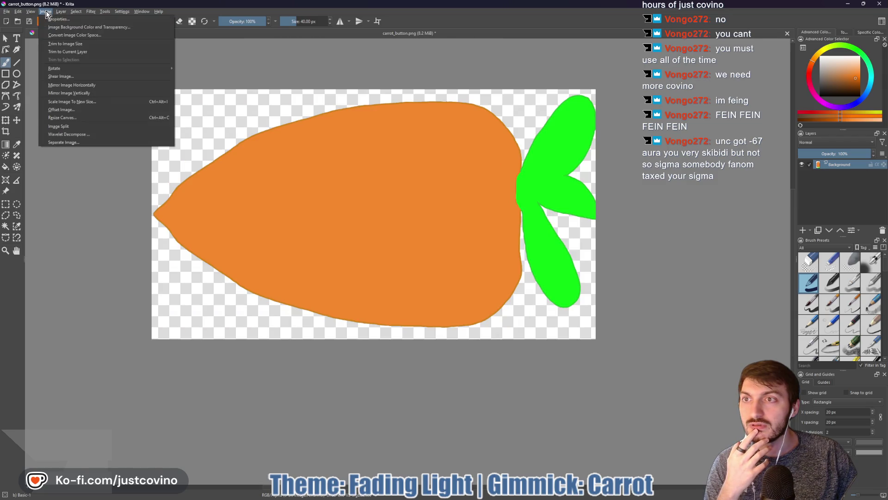
{"action": "mouse_move", "coordinate": [76, 68]}
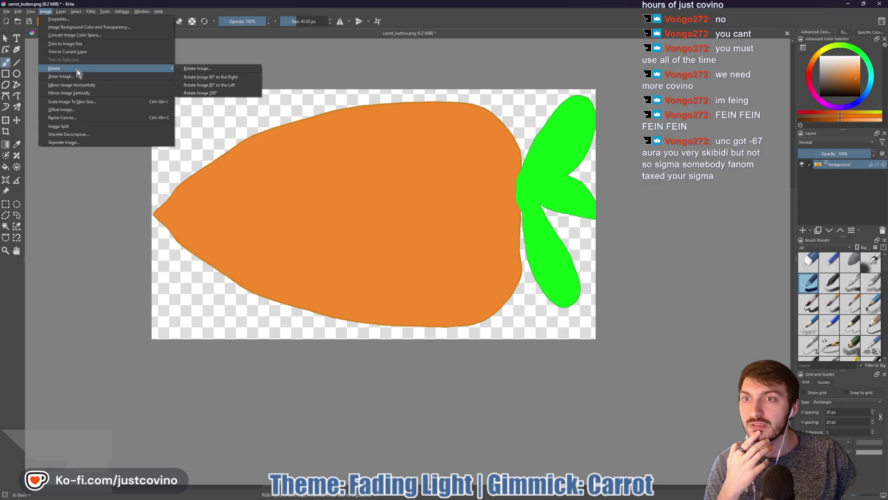
{"action": "left_click", "coordinate": [206, 85]}
{"action": "scroll", "coordinate": [422, 124], "scroll_direction": "down", "scroll_amount": 2}
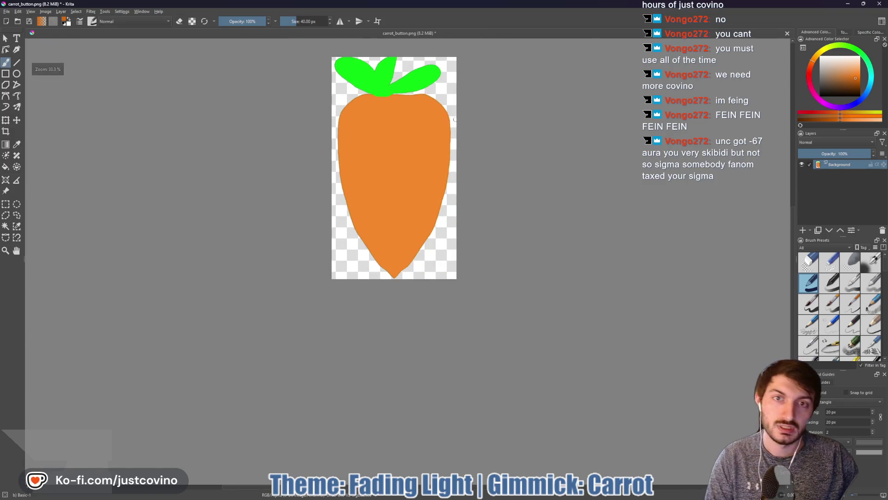
Erase the green leaves from the carrot's top with a slightly larger eraser brush.
{"action": "left_click_drag", "start_coordinate": [491, 104], "coordinate": [476, 174]}
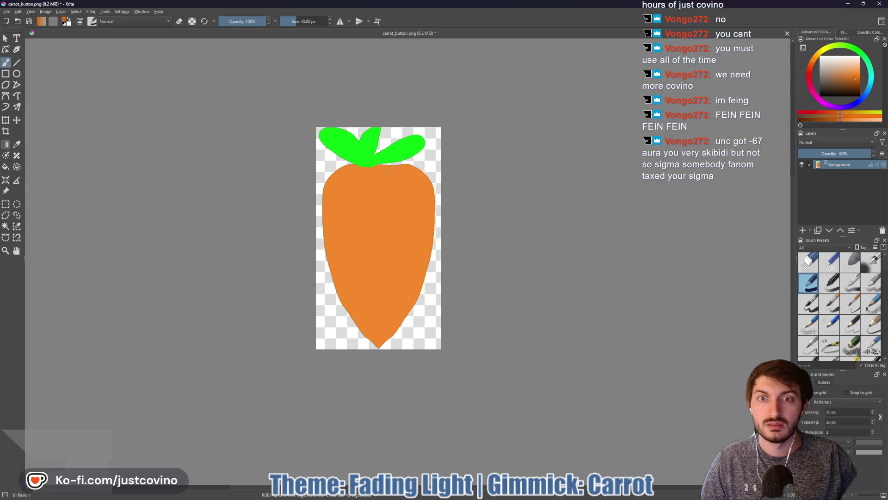
{"action": "scroll", "coordinate": [390, 170], "scroll_direction": "up", "scroll_amount": 4}
{"action": "left_click_drag", "start_coordinate": [412, 143], "coordinate": [411, 178]}
{"action": "scroll", "coordinate": [397, 180], "scroll_direction": "down", "scroll_amount": 1}
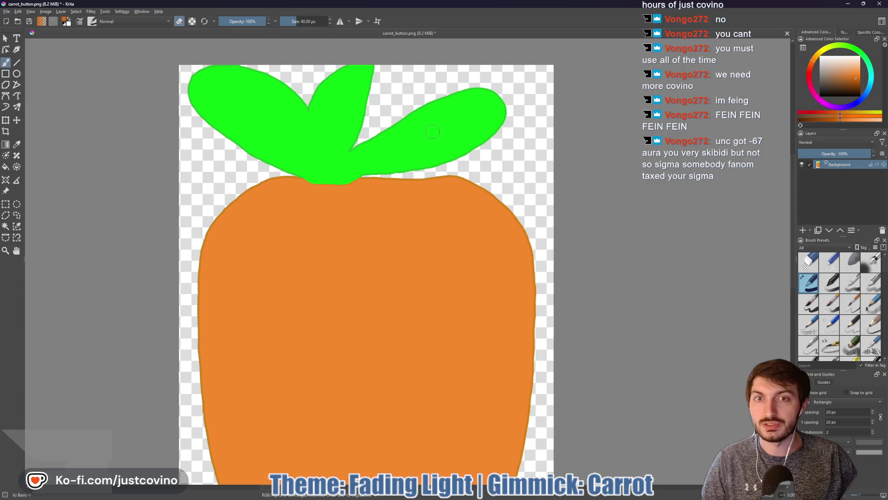
{"action": "key", "text": "bracketright"}
{"action": "mouse_move", "coordinate": [491, 129]}
{"action": "left_mouse_down"}
{"action": "mouse_move", "coordinate": [306, 92]}
{"action": "mouse_move", "coordinate": [213, 88]}
{"action": "mouse_move", "coordinate": [293, 134]}
{"action": "mouse_move", "coordinate": [438, 133]}
{"action": "left_mouse_up"}
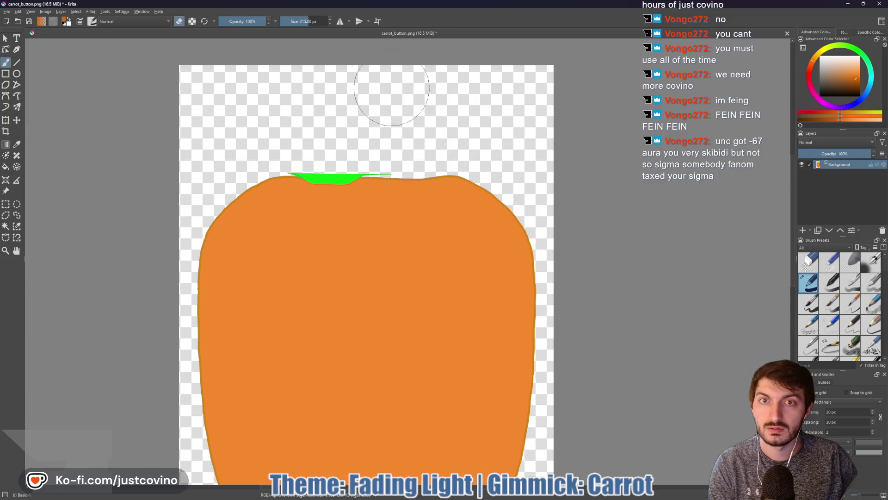
{"action": "left_click_drag", "start_coordinate": [282, 138], "coordinate": [365, 148]}
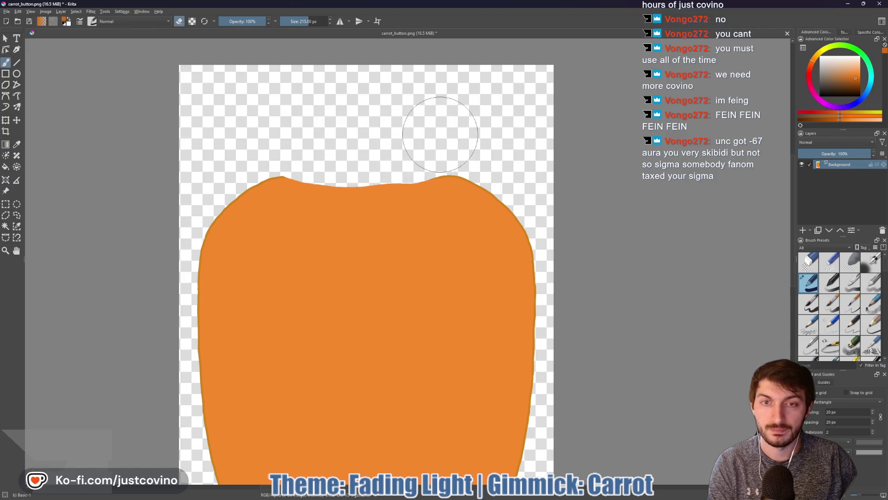
Sample the carrot's orange, switch eraser mode off and shrink the brush slightly.
{"action": "left_click", "coordinate": [284, 171], "text": "ctrl"}
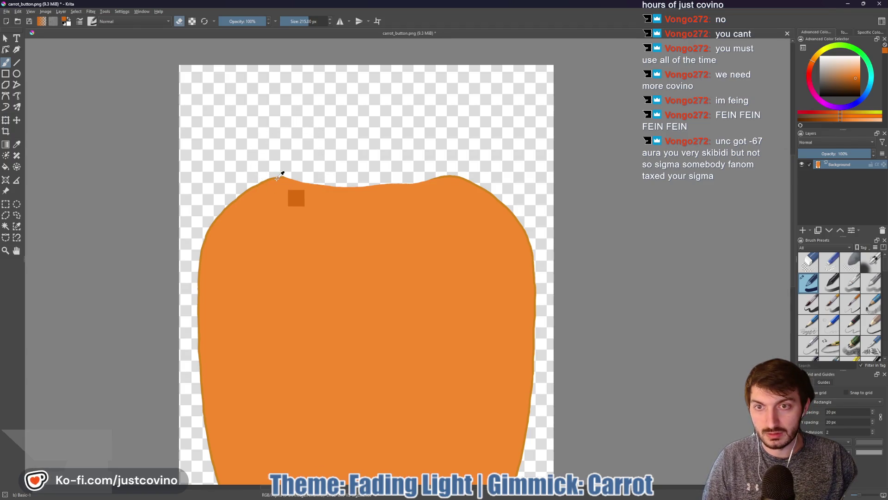
{"action": "left_click", "coordinate": [283, 172], "text": "ctrl"}
{"action": "key", "text": "e"}
{"action": "left_click_drag", "start_coordinate": [303, 173], "coordinate": [297, 174], "text": "shift"}
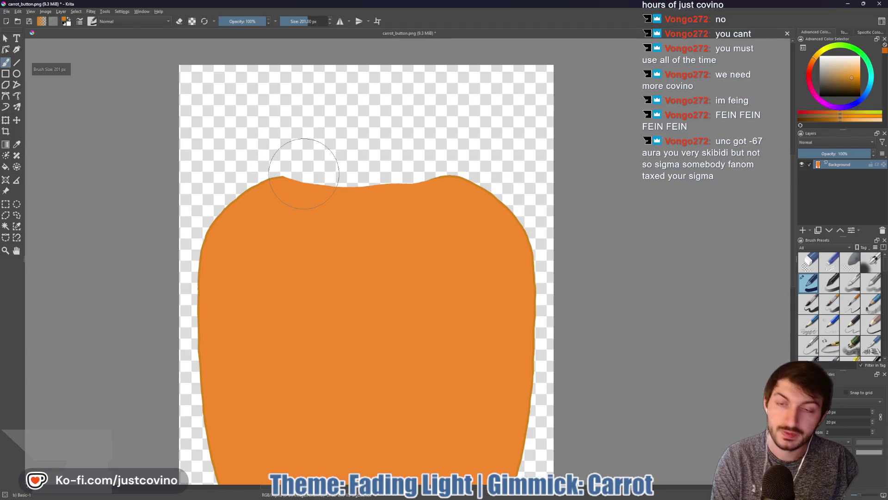
{"action": "scroll", "coordinate": [290, 181], "scroll_direction": "up", "scroll_amount": 3, "text": "ctrl"}
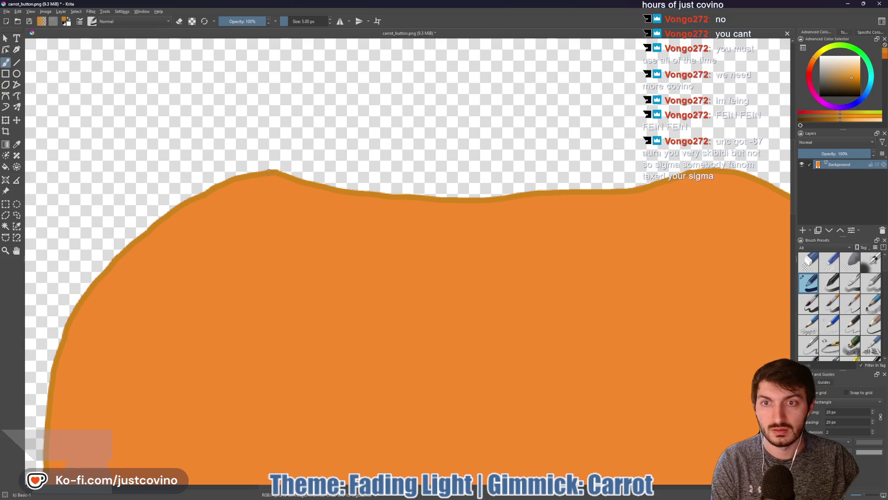
{"action": "scroll", "coordinate": [406, 155], "scroll_direction": "down", "scroll_amount": 5}
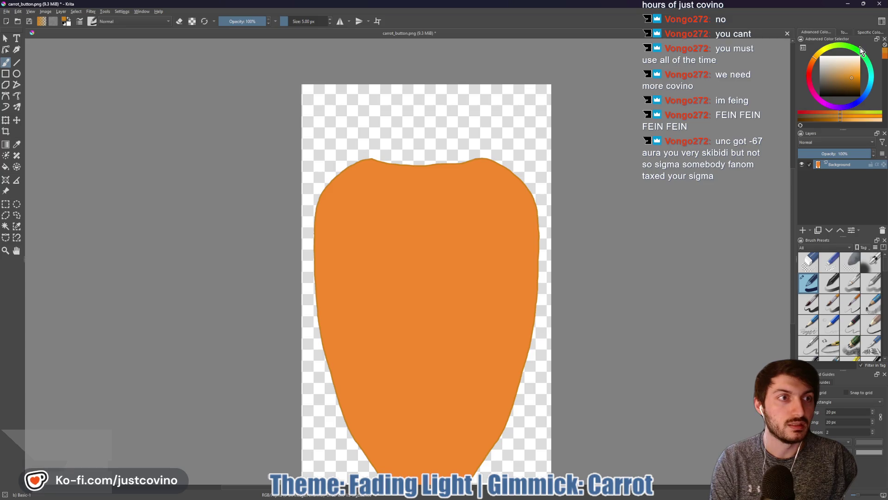
Pick green and enable horizontal mirror painting centred on the carrot, brush at 26 px.
{"action": "left_click", "coordinate": [860, 54]}
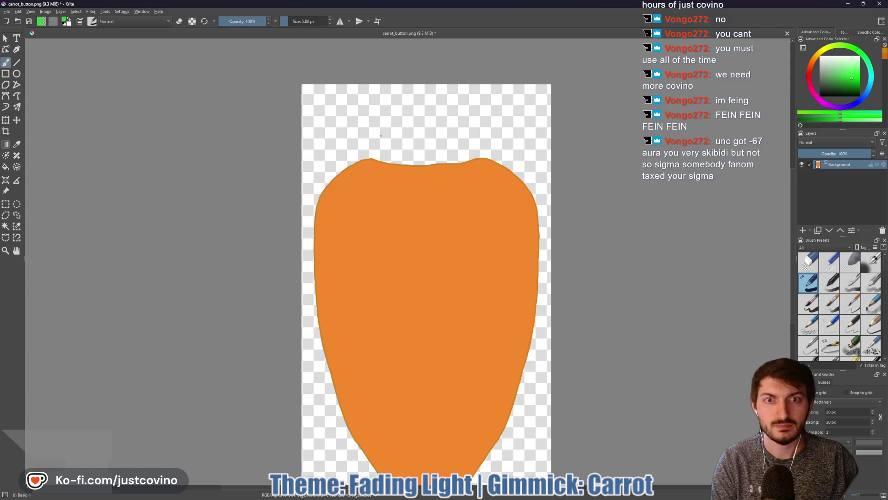
{"action": "key", "text": "bracketright"}
{"action": "key", "text": "bracketright"}
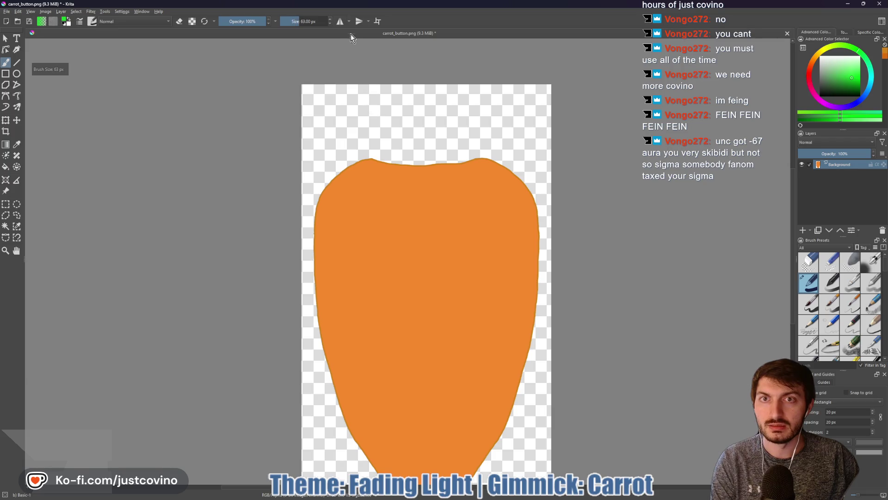
{"action": "left_click", "coordinate": [340, 21]}
{"action": "left_click_drag", "start_coordinate": [301, 59], "coordinate": [424, 64]}
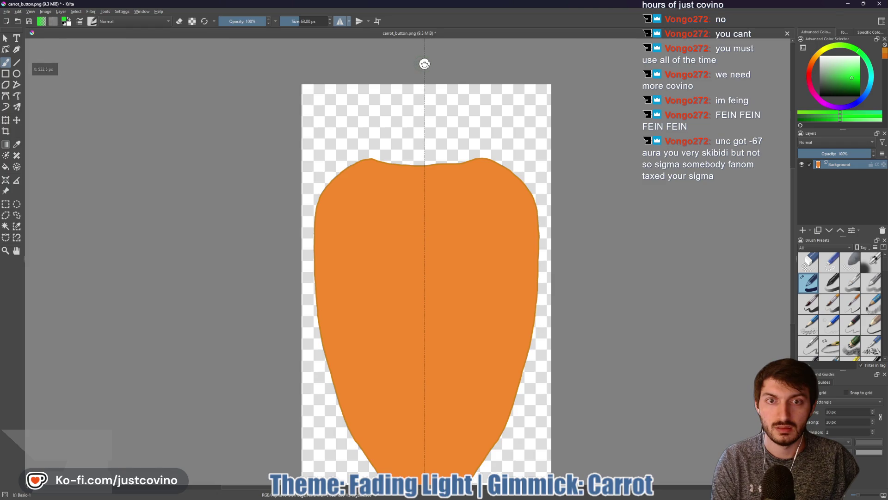
{"action": "key", "text": "bracketleft"}
{"action": "key", "text": "bracketleft"}
{"action": "key", "text": "bracketleft"}
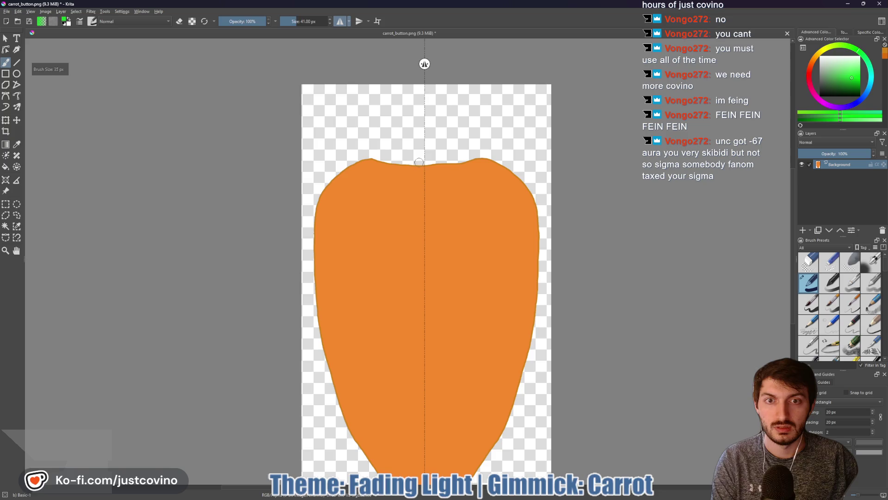
{"action": "key", "text": "bracketleft"}
{"action": "key", "text": "bracketleft"}
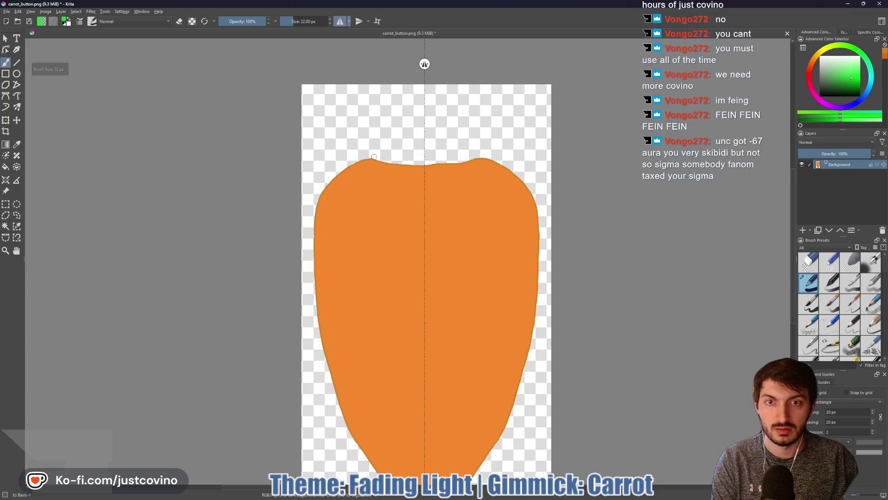
Draw mirrored green leaf outlines above the carrot top.
{"action": "left_click_drag", "start_coordinate": [375, 156], "coordinate": [419, 150]}
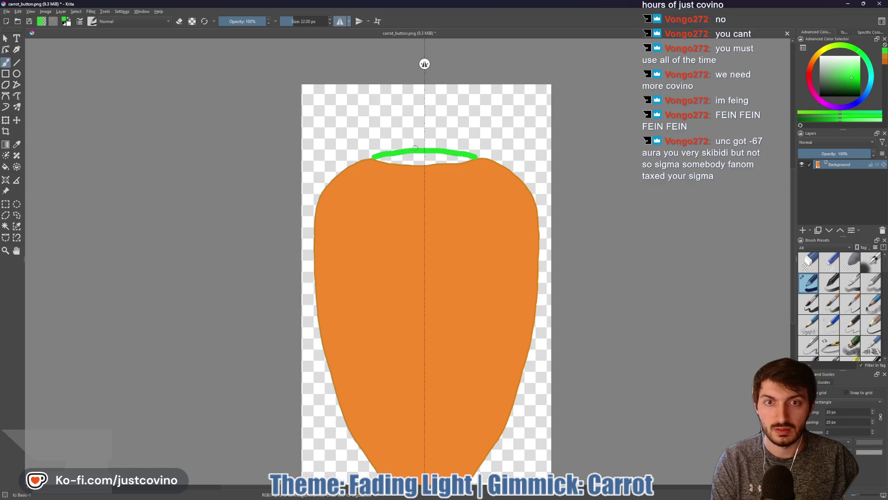
{"action": "mouse_move", "coordinate": [415, 148]}
{"action": "left_mouse_down"}
{"action": "mouse_move", "coordinate": [396, 125]}
{"action": "mouse_move", "coordinate": [335, 109]}
{"action": "mouse_move", "coordinate": [309, 130]}
{"action": "mouse_move", "coordinate": [303, 150]}
{"action": "left_mouse_up"}
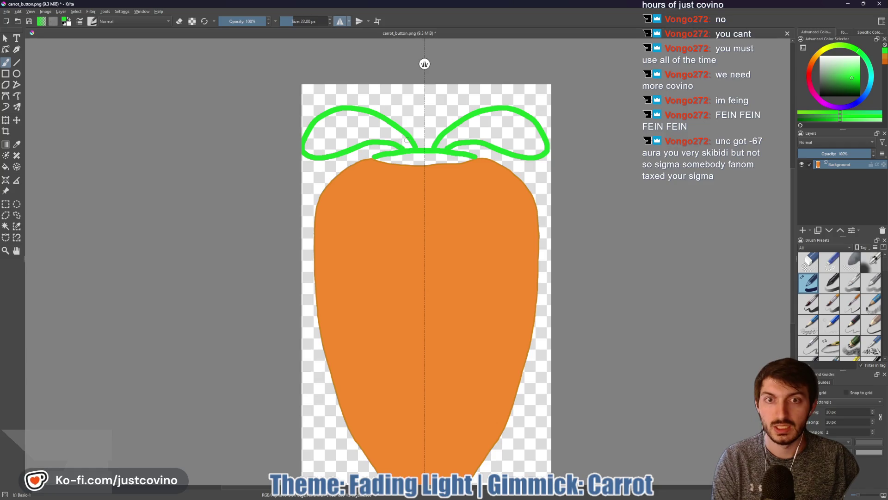
{"action": "left_click", "coordinate": [340, 23]}
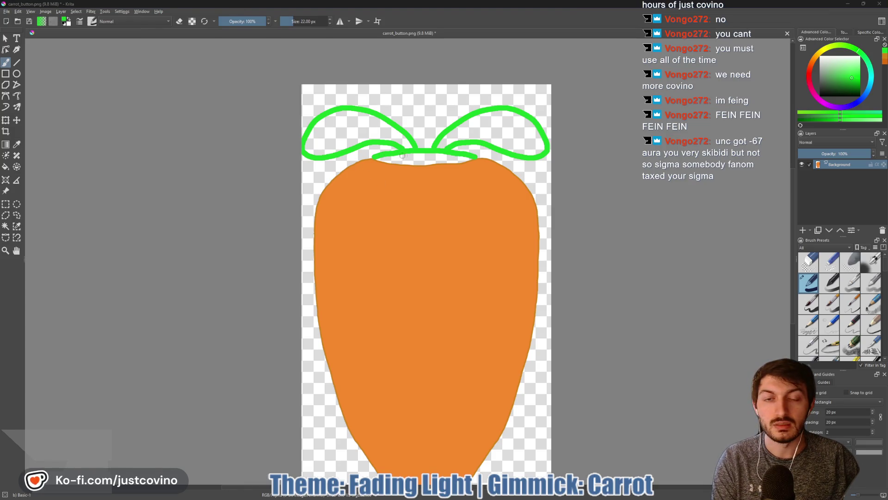
{"action": "left_click", "coordinate": [340, 22]}
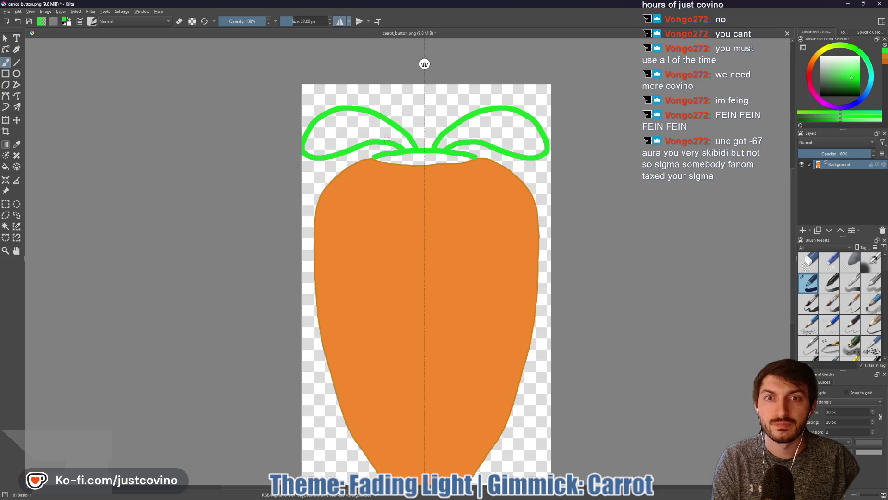
Scribble solid green into both leaves, resizing the brush to cover the white gaps.
{"action": "mouse_move", "coordinate": [382, 133]}
{"action": "left_mouse_down"}
{"action": "mouse_move", "coordinate": [319, 130]}
{"action": "mouse_move", "coordinate": [322, 140]}
{"action": "left_mouse_up"}
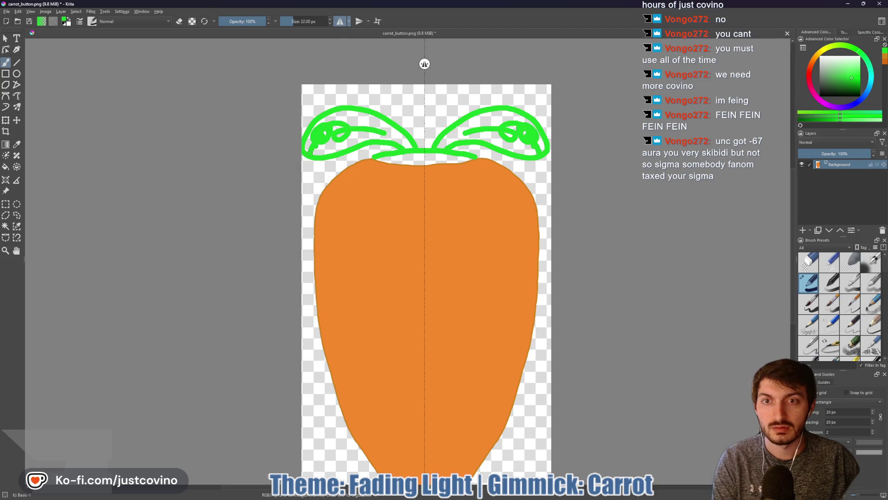
{"action": "key", "text": "bracketright"}
{"action": "key", "text": "bracketright"}
{"action": "key", "text": "bracketright"}
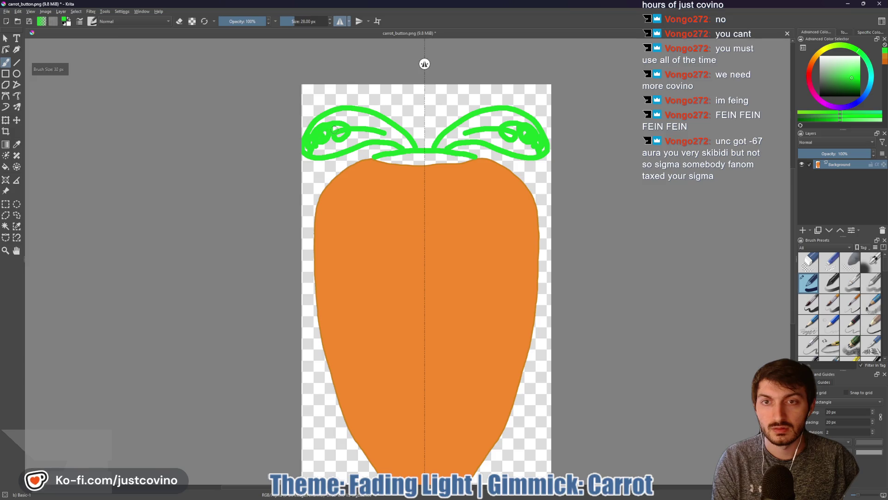
{"action": "key", "text": "bracketright"}
{"action": "key", "text": "bracketright"}
{"action": "mouse_move", "coordinate": [342, 125]}
{"action": "left_mouse_down"}
{"action": "mouse_move", "coordinate": [354, 123]}
{"action": "mouse_move", "coordinate": [333, 120]}
{"action": "mouse_move", "coordinate": [322, 134]}
{"action": "left_mouse_up"}
{"action": "key", "text": "bracketleft"}
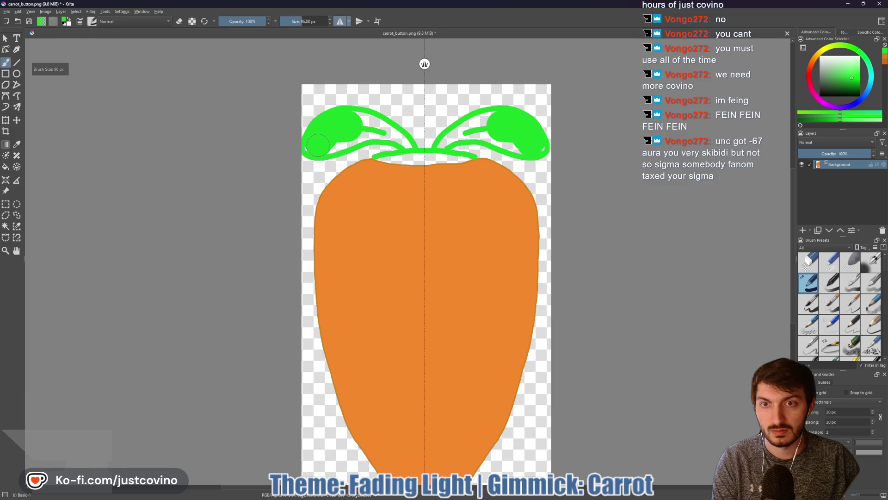
{"action": "mouse_move", "coordinate": [326, 147]}
{"action": "left_mouse_down"}
{"action": "mouse_move", "coordinate": [361, 130]}
{"action": "mouse_move", "coordinate": [356, 121]}
{"action": "left_mouse_up"}
{"action": "key", "text": "bracketleft"}
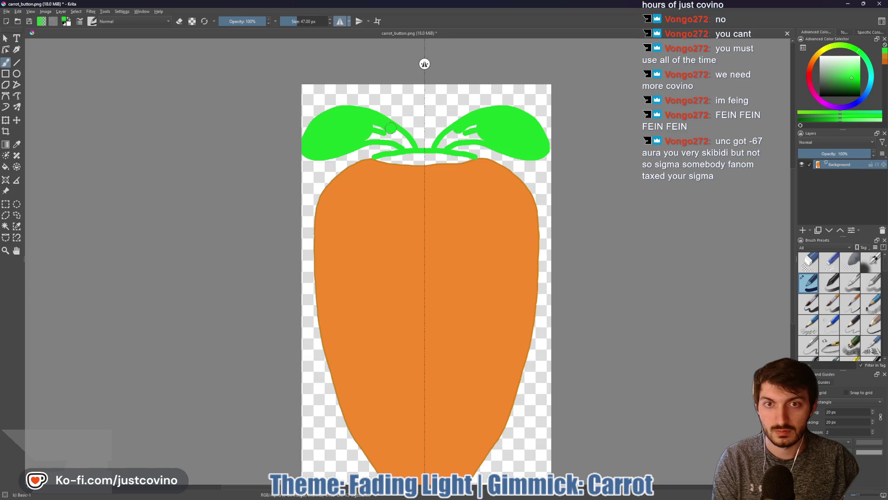
{"action": "mouse_move", "coordinate": [400, 135]}
{"action": "left_mouse_down"}
{"action": "mouse_move", "coordinate": [409, 145]}
{"action": "mouse_move", "coordinate": [370, 127]}
{"action": "left_mouse_up"}
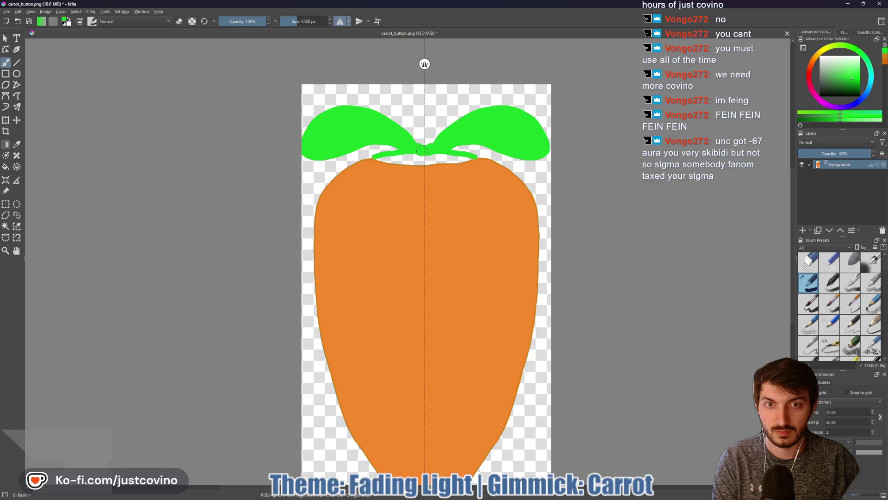
Fill the transparent gaps between the leaves and the carrot's top edge with a smaller green brush.
{"action": "left_click_drag", "start_coordinate": [420, 155], "coordinate": [389, 158]}
{"action": "key", "text": "bracketleft"}
{"action": "scroll", "coordinate": [388, 157], "scroll_direction": "up", "scroll_amount": 6}
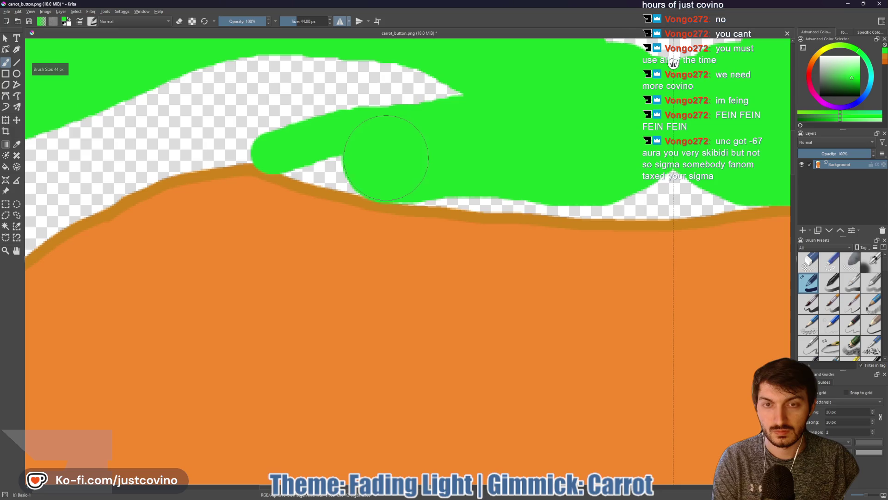
{"action": "key", "text": "bracketleft"}
{"action": "key", "text": "bracketleft"}
{"action": "key", "text": "bracketleft"}
{"action": "mouse_move", "coordinate": [365, 184]}
{"action": "left_mouse_down"}
{"action": "mouse_move", "coordinate": [324, 177]}
{"action": "mouse_move", "coordinate": [424, 197]}
{"action": "mouse_move", "coordinate": [611, 205]}
{"action": "mouse_move", "coordinate": [670, 182]}
{"action": "mouse_move", "coordinate": [662, 210]}
{"action": "mouse_move", "coordinate": [574, 208]}
{"action": "left_mouse_up"}
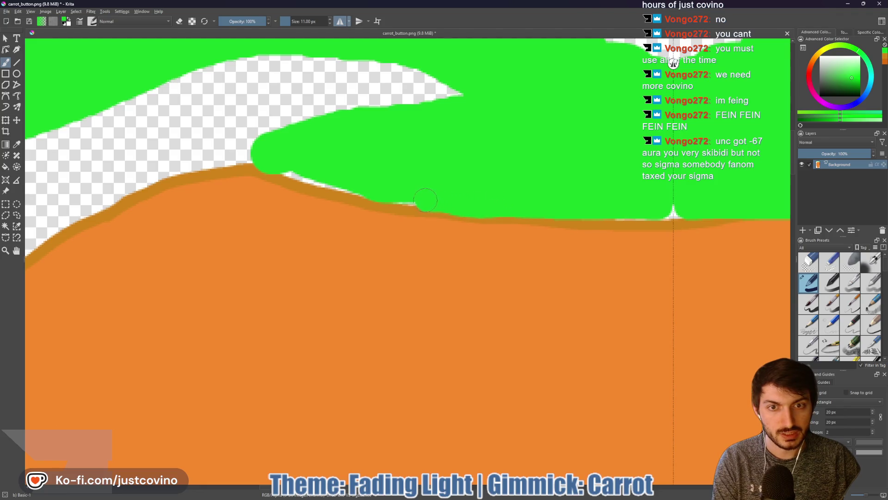
{"action": "left_click_drag", "start_coordinate": [393, 197], "coordinate": [275, 165]}
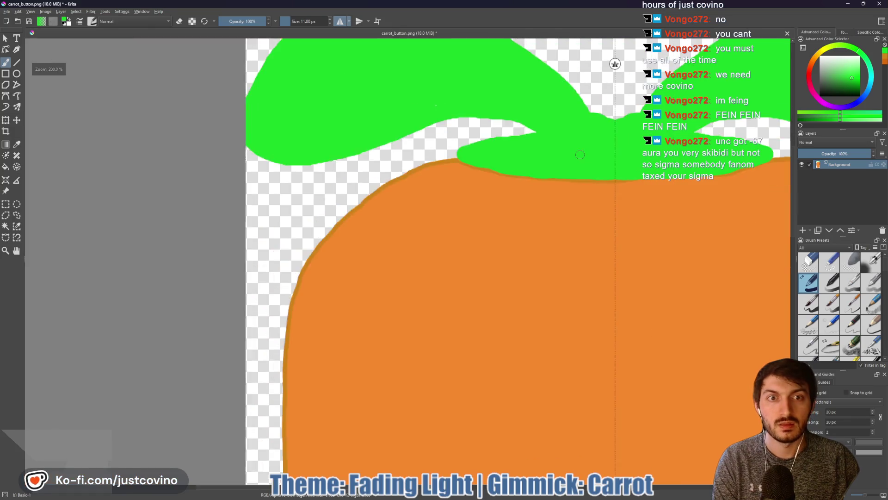
{"action": "scroll", "coordinate": [599, 152], "scroll_direction": "down", "scroll_amount": 4}
With mirroring off, paint a thick green stem rising between the two leaves.
{"action": "left_click", "coordinate": [341, 24]}
{"action": "left_click_drag", "start_coordinate": [627, 149], "coordinate": [483, 230]}
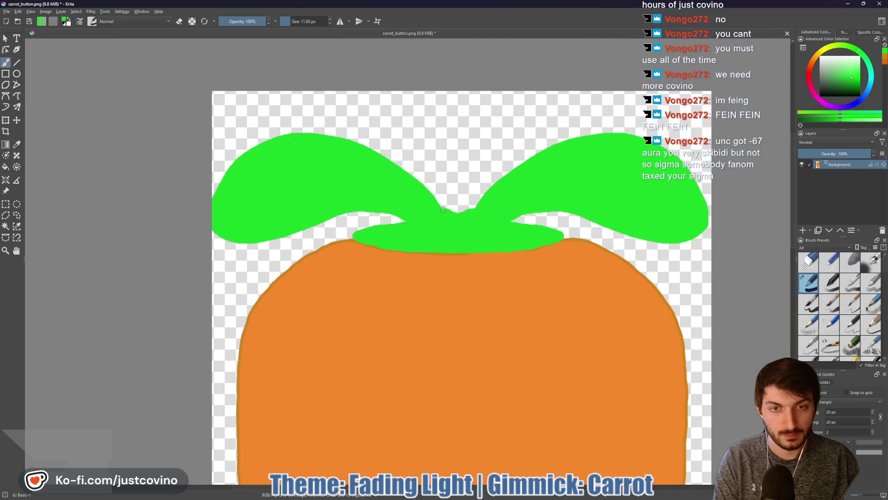
{"action": "mouse_move", "coordinate": [441, 208]}
{"action": "left_mouse_down"}
{"action": "mouse_move", "coordinate": [451, 155]}
{"action": "mouse_move", "coordinate": [481, 108]}
{"action": "mouse_move", "coordinate": [494, 155]}
{"action": "left_mouse_up"}
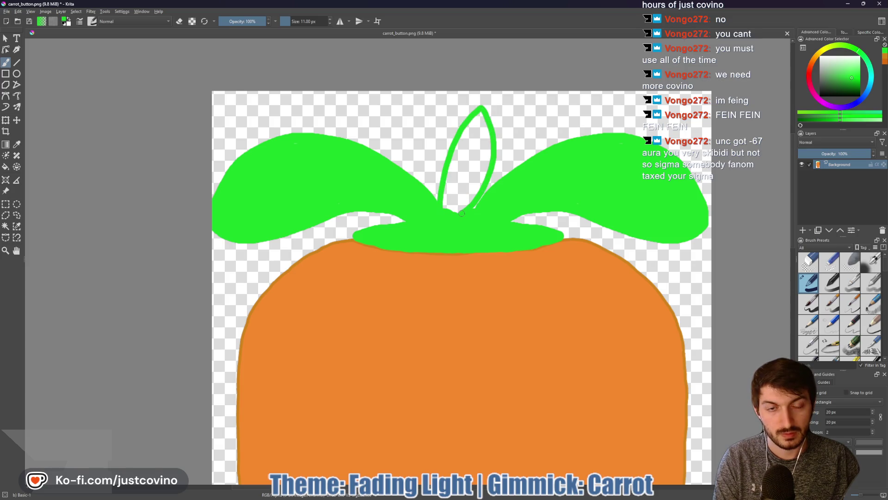
{"action": "mouse_move", "coordinate": [458, 204]}
{"action": "left_mouse_down"}
{"action": "mouse_move", "coordinate": [472, 144]}
{"action": "mouse_move", "coordinate": [453, 180]}
{"action": "mouse_move", "coordinate": [477, 132]}
{"action": "left_mouse_up"}
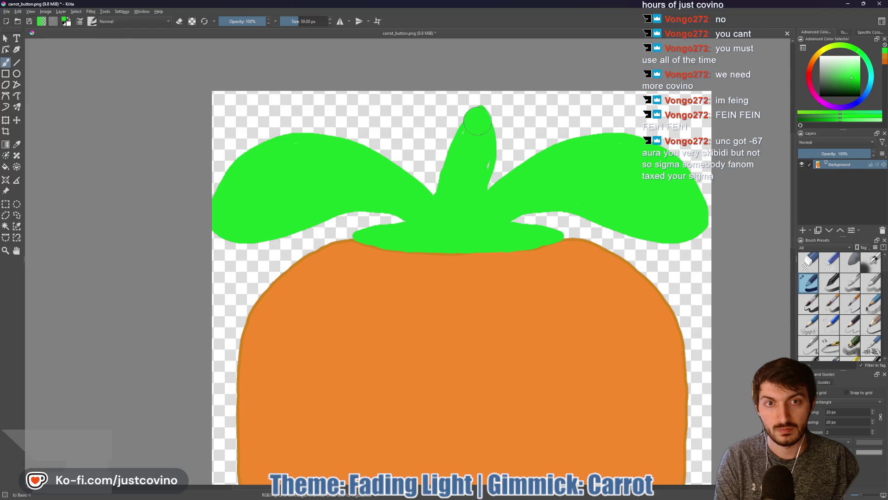
{"action": "left_click_drag", "start_coordinate": [493, 178], "coordinate": [484, 114]}
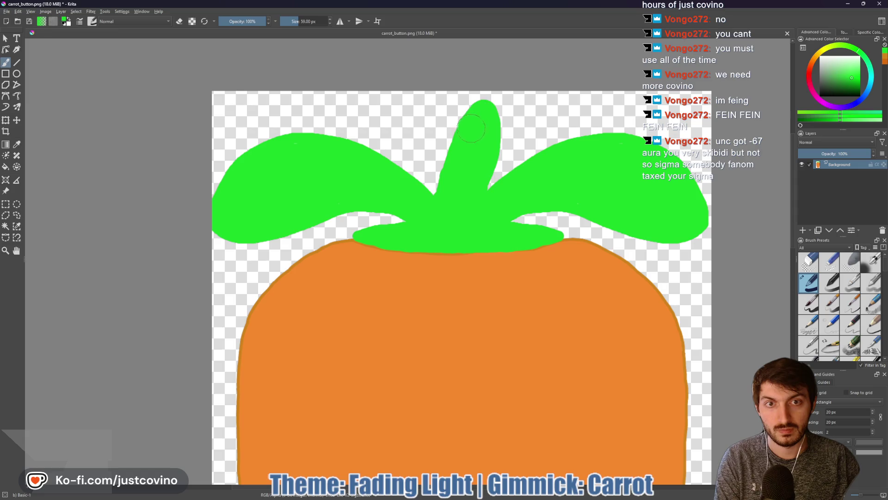
{"action": "scroll", "coordinate": [463, 201], "scroll_direction": "down", "scroll_amount": 3}
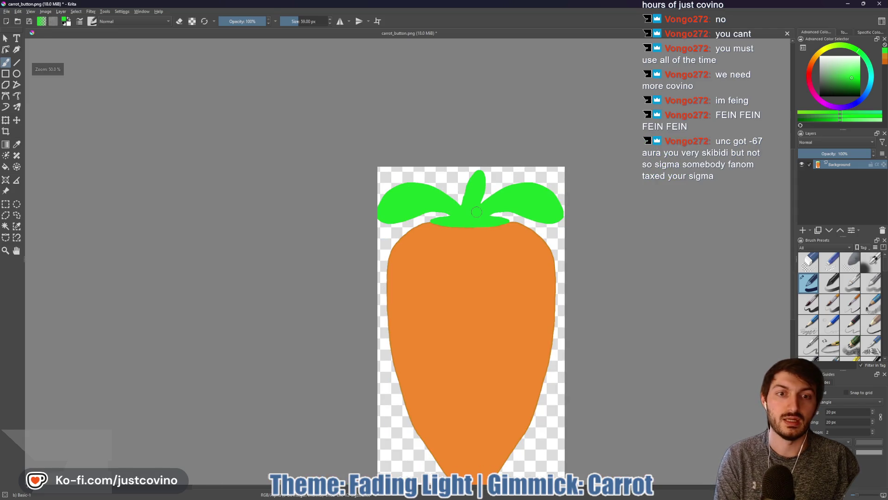
Sample the leaf green from the canvas and set the brush to 24 px.
{"action": "scroll", "coordinate": [478, 216], "scroll_direction": "up", "scroll_amount": 4}
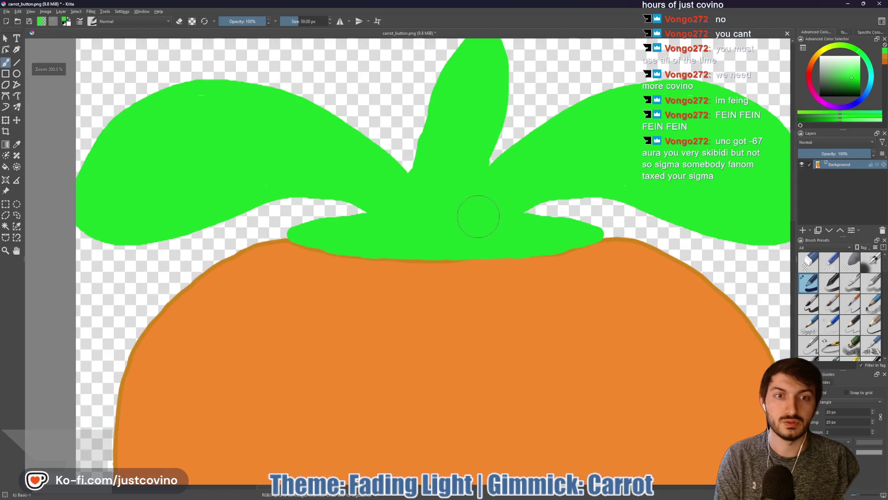
{"action": "left_click", "coordinate": [826, 121]}
{"action": "key", "text": "bracketleft"}
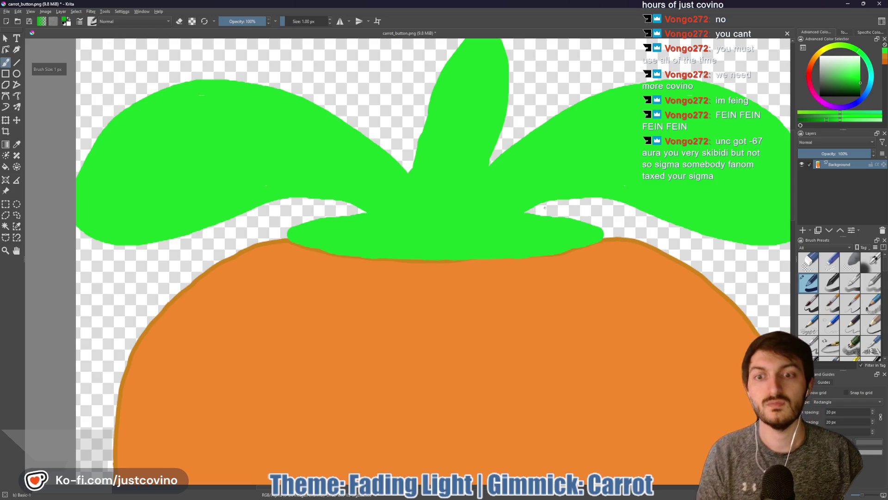
{"action": "key", "text": "bracketleft"}
{"action": "key", "text": "bracketleft"}
{"action": "key", "text": "bracketleft"}
{"action": "scroll", "coordinate": [526, 202], "scroll_direction": "up", "scroll_amount": 3}
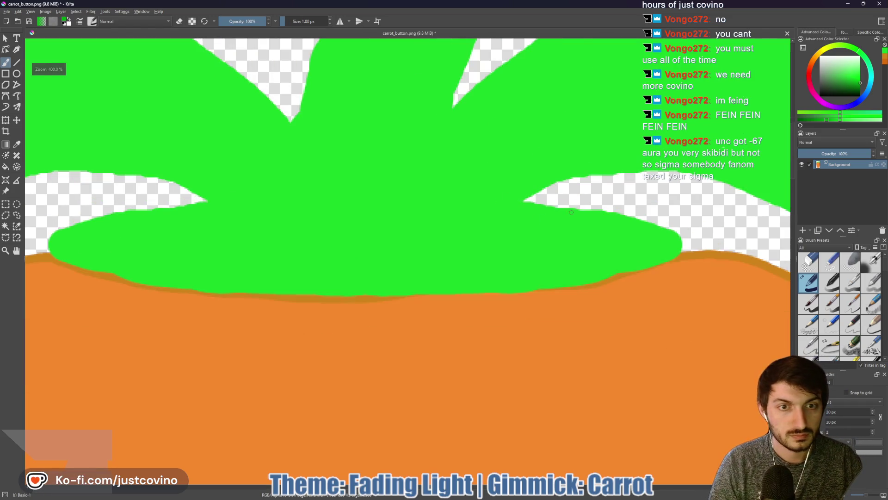
{"action": "mouse_move", "coordinate": [600, 217]}
{"action": "left_mouse_down"}
{"action": "mouse_move", "coordinate": [482, 223]}
{"action": "mouse_move", "coordinate": [541, 222]}
{"action": "mouse_move", "coordinate": [522, 242]}
{"action": "left_mouse_up"}
{"action": "left_click", "coordinate": [370, 260], "text": "ctrl"}
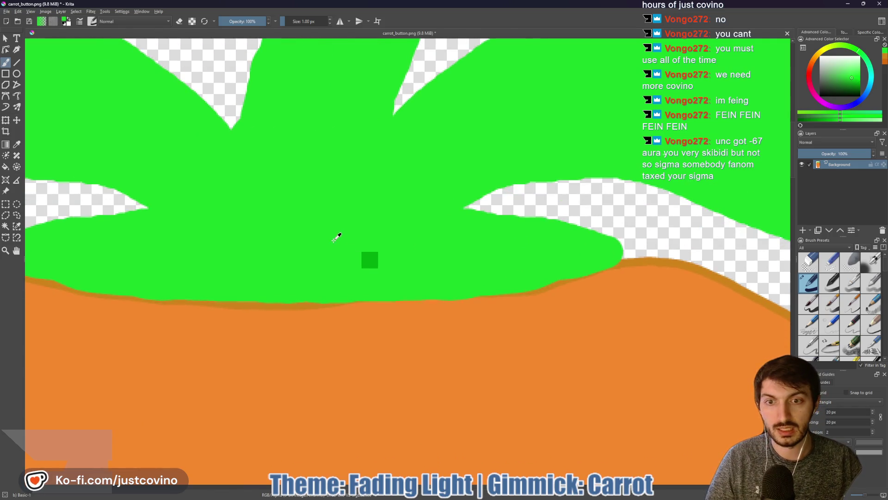
{"action": "key", "text": "bracketright"}
{"action": "key", "text": "bracketright"}
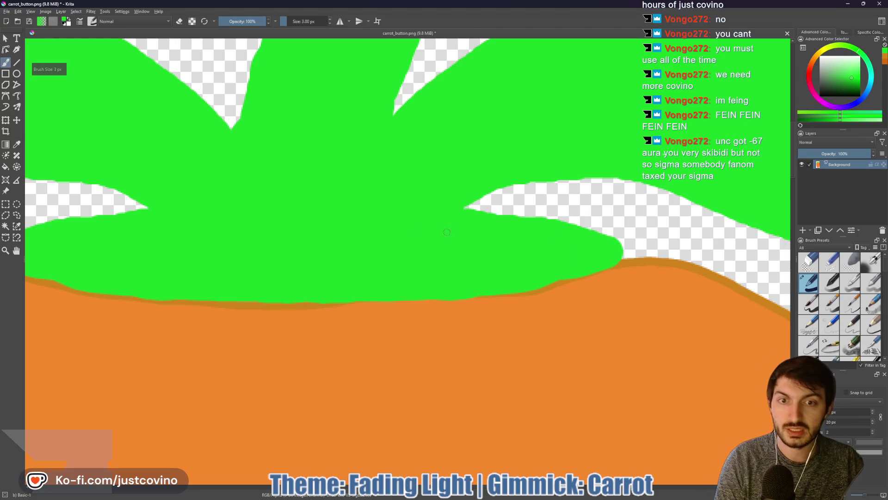
{"action": "key", "text": "bracketright"}
{"action": "key", "text": "bracketright"}
{"action": "key", "text": "bracketright"}
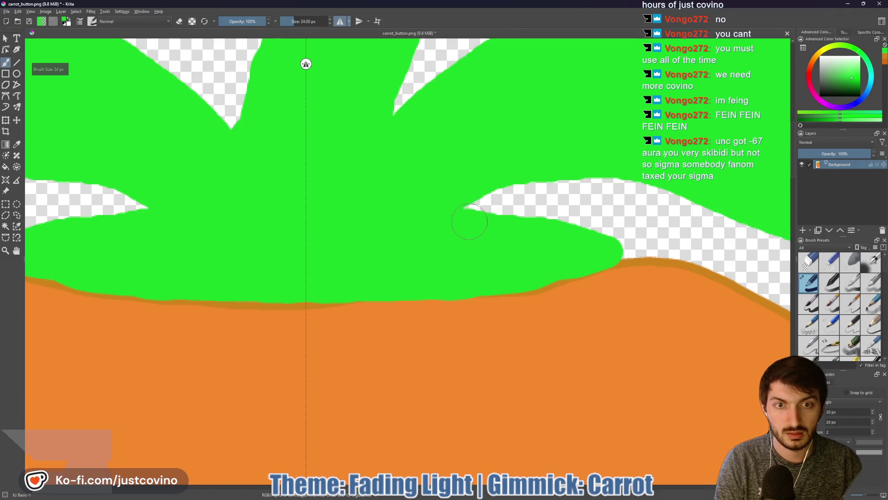
Paint mirrored green over the transparent gaps and brown rim beneath the leaves.
{"action": "mouse_move", "coordinate": [470, 221]}
{"action": "left_mouse_down"}
{"action": "mouse_move", "coordinate": [589, 222]}
{"action": "mouse_move", "coordinate": [645, 248]}
{"action": "mouse_move", "coordinate": [622, 261]}
{"action": "mouse_move", "coordinate": [554, 273]}
{"action": "left_mouse_up"}
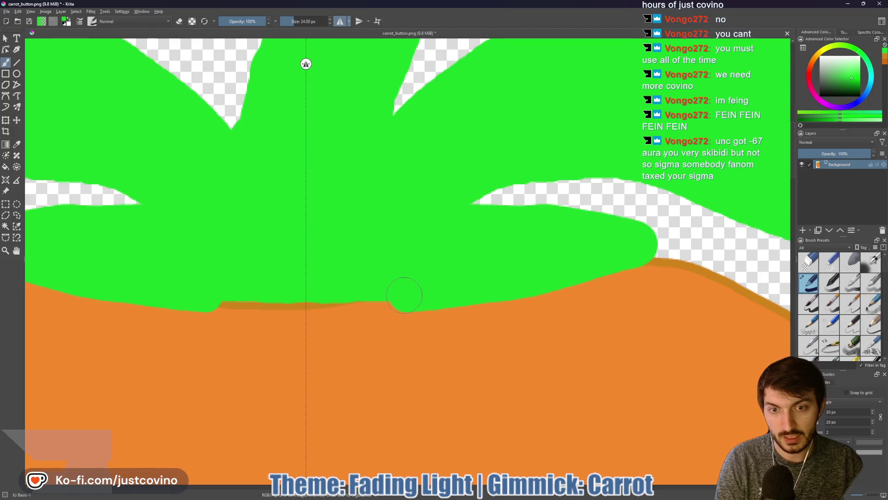
{"action": "left_click_drag", "start_coordinate": [388, 295], "coordinate": [315, 295]}
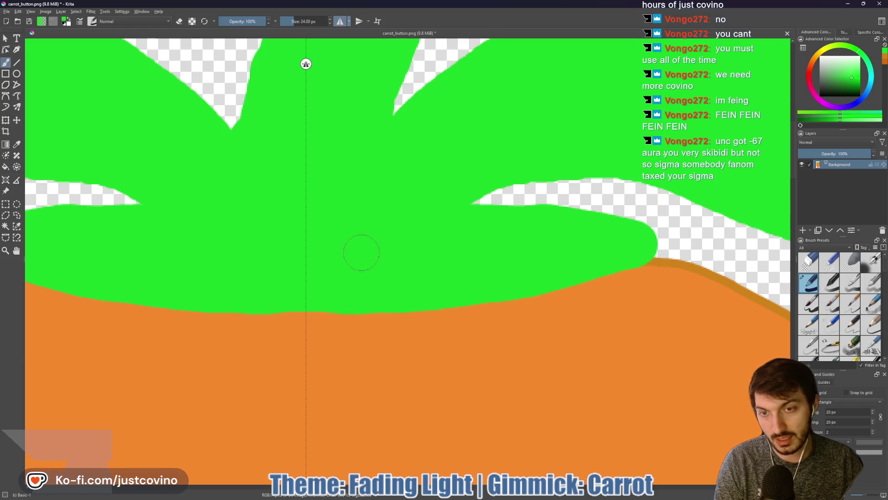
{"action": "scroll", "coordinate": [361, 254], "scroll_direction": "down", "scroll_amount": 2}
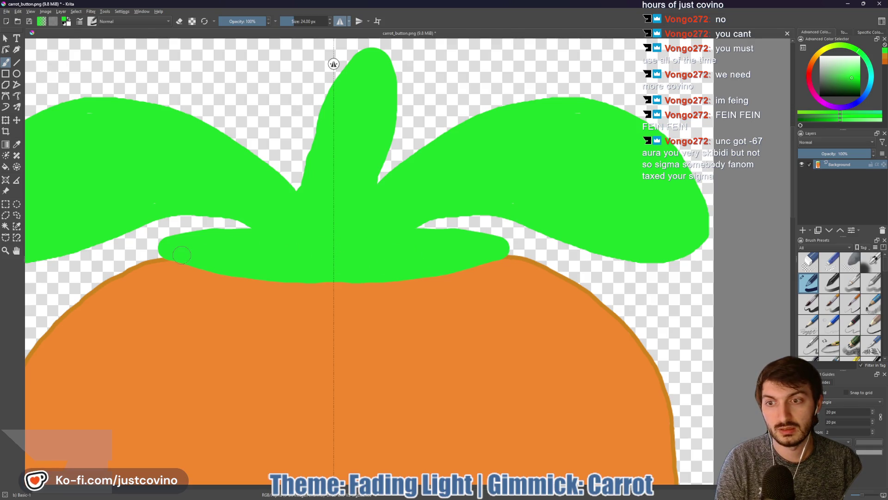
{"action": "key", "text": "bracketleft"}
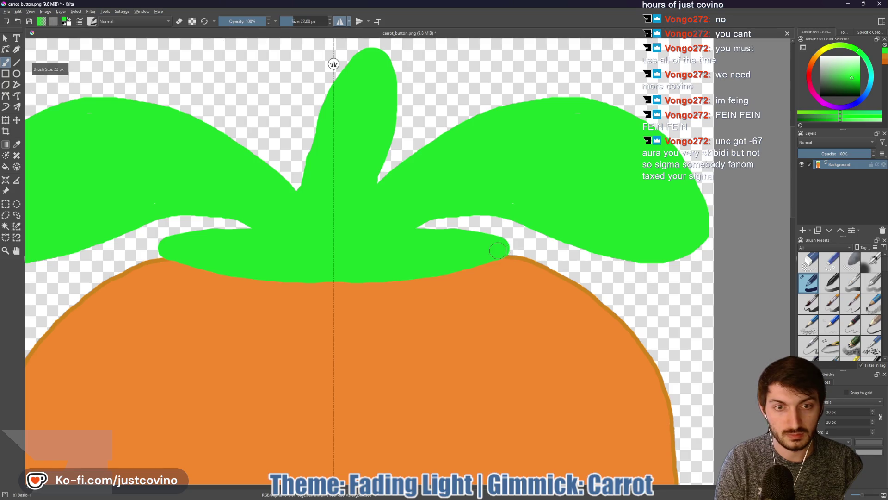
{"action": "scroll", "coordinate": [501, 249], "scroll_direction": "up", "scroll_amount": 5}
{"action": "mouse_move", "coordinate": [496, 242]}
{"action": "left_mouse_down"}
{"action": "mouse_move", "coordinate": [505, 257]}
{"action": "mouse_move", "coordinate": [528, 257]}
{"action": "left_mouse_up"}
{"action": "scroll", "coordinate": [528, 257], "scroll_direction": "down", "scroll_amount": 3}
{"action": "scroll", "coordinate": [342, 248], "scroll_direction": "down", "scroll_amount": 2}
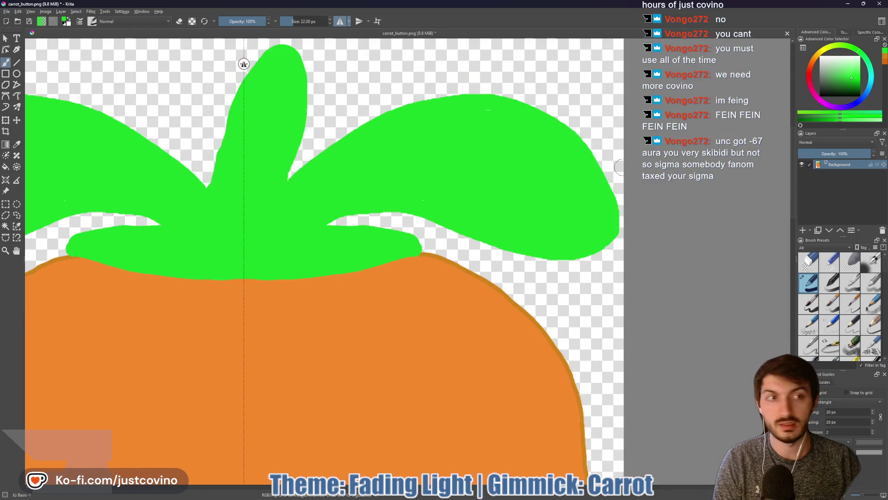
Switch to a darker green and reduce the brush to 2 px.
{"action": "left_click", "coordinate": [839, 119]}
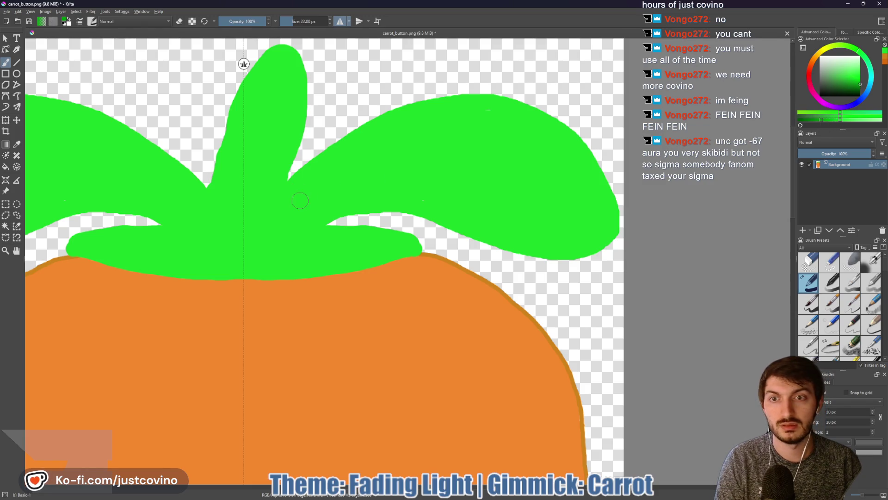
{"action": "key", "text": "bracketleft"}
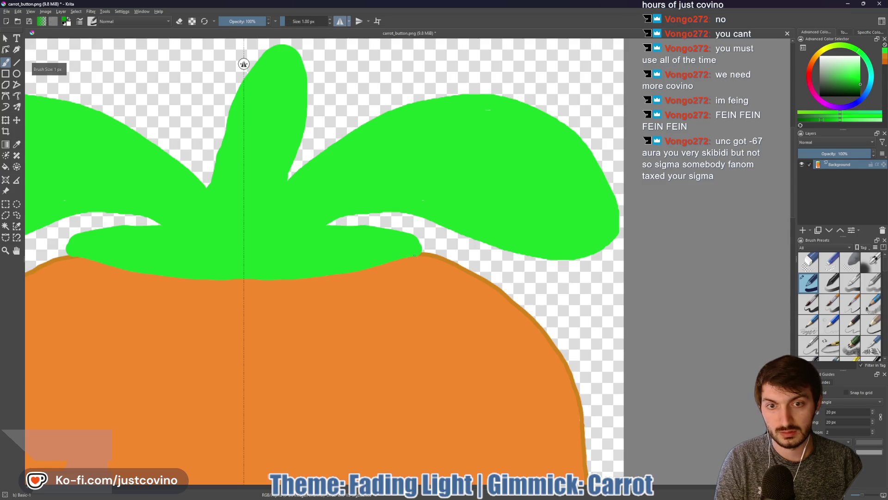
{"action": "scroll", "coordinate": [415, 255], "scroll_direction": "up", "scroll_amount": 4}
{"action": "key", "text": "bracketleft"}
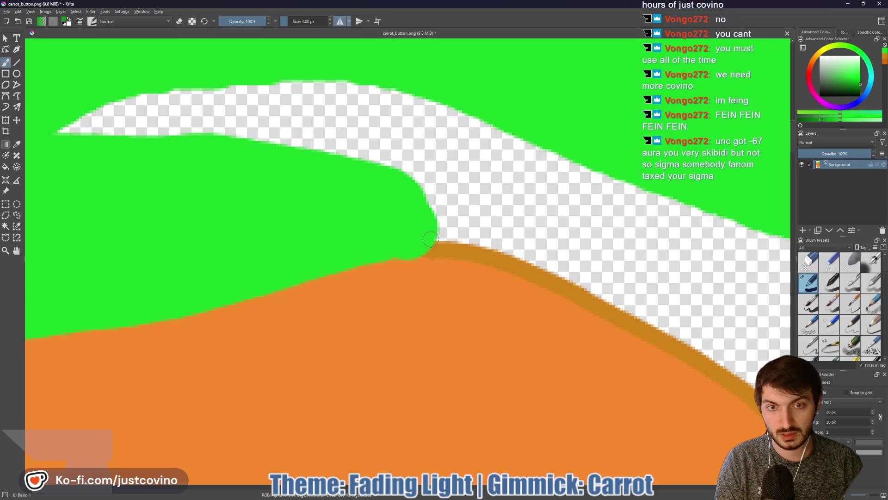
Outline the left leaf's lower edge along the orange body in dark green.
{"action": "left_click", "coordinate": [429, 244]}
{"action": "left_click_drag", "start_coordinate": [422, 252], "coordinate": [409, 257]}
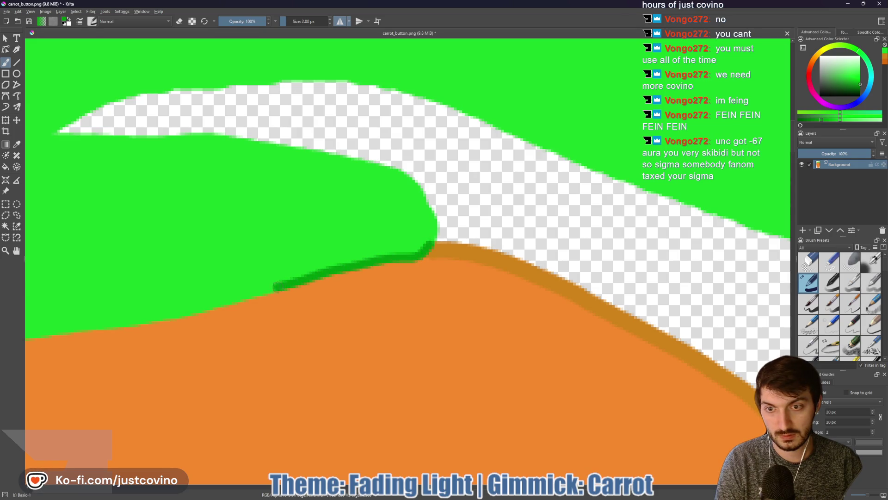
{"action": "mouse_move", "coordinate": [253, 296]}
{"action": "left_mouse_down"}
{"action": "mouse_move", "coordinate": [92, 331]}
{"action": "mouse_move", "coordinate": [486, 199]}
{"action": "mouse_move", "coordinate": [601, 185]}
{"action": "left_mouse_up"}
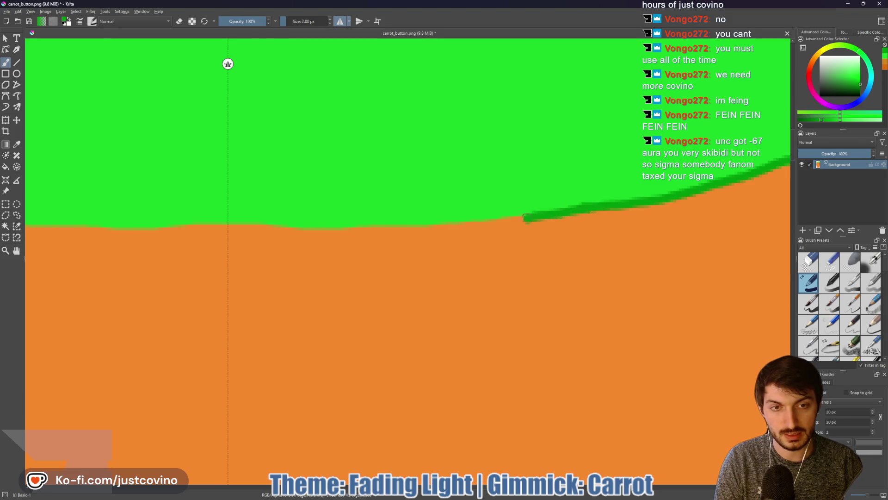
{"action": "mouse_move", "coordinate": [494, 223]}
{"action": "left_mouse_down"}
{"action": "mouse_move", "coordinate": [388, 231]}
{"action": "mouse_move", "coordinate": [242, 224]}
{"action": "left_mouse_up"}
Trace the dark green outline along the leaf's top edge and around its tip.
{"action": "mouse_move", "coordinate": [596, 171]}
{"action": "left_mouse_down"}
{"action": "mouse_move", "coordinate": [332, 238]}
{"action": "mouse_move", "coordinate": [477, 238]}
{"action": "mouse_move", "coordinate": [495, 221]}
{"action": "mouse_move", "coordinate": [489, 198]}
{"action": "left_mouse_up"}
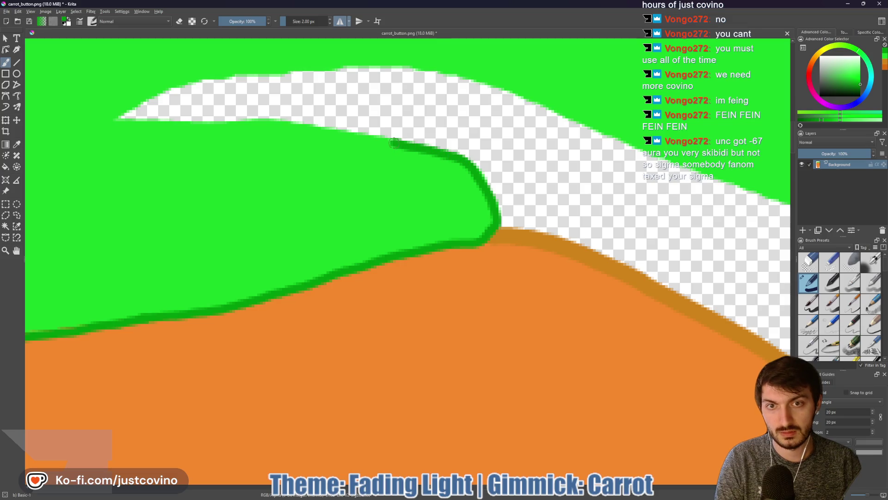
{"action": "mouse_move", "coordinate": [364, 136]}
{"action": "left_mouse_down"}
{"action": "mouse_move", "coordinate": [324, 126]}
{"action": "mouse_move", "coordinate": [148, 120]}
{"action": "left_mouse_up"}
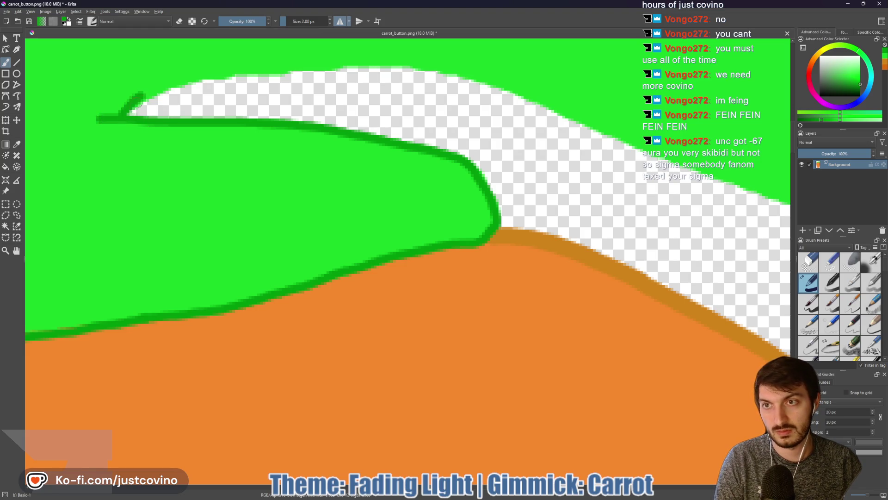
{"action": "mouse_move", "coordinate": [139, 97]}
{"action": "left_mouse_down"}
{"action": "mouse_move", "coordinate": [227, 74]}
{"action": "mouse_move", "coordinate": [450, 73]}
{"action": "left_mouse_up"}
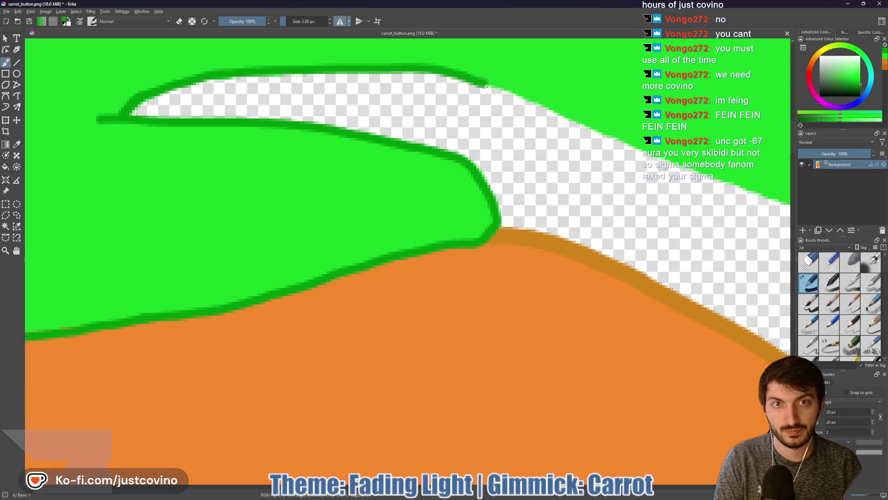
{"action": "left_click_drag", "start_coordinate": [522, 96], "coordinate": [670, 163]}
{"action": "key", "text": "ctrl+z"}
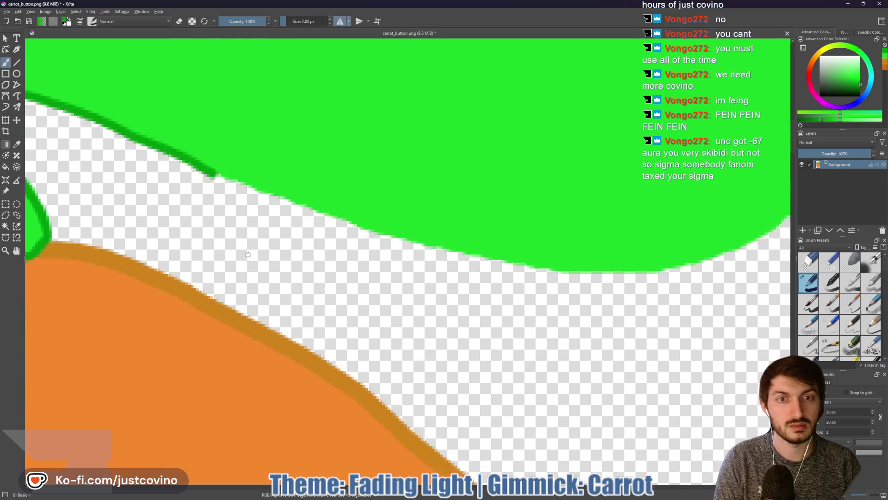
Outline the right leaf's lower edge in dark green and resample the outline colour.
{"action": "left_click_drag", "start_coordinate": [102, 174], "coordinate": [250, 232]}
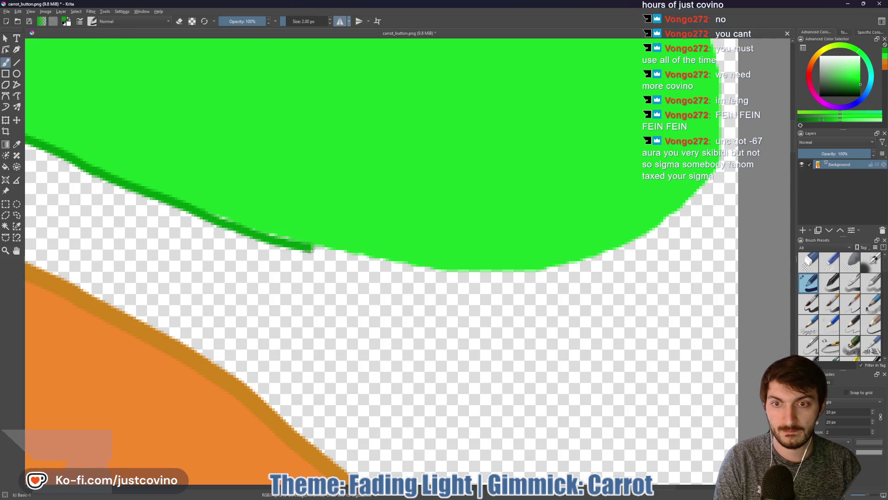
{"action": "left_click_drag", "start_coordinate": [344, 253], "coordinate": [389, 262]}
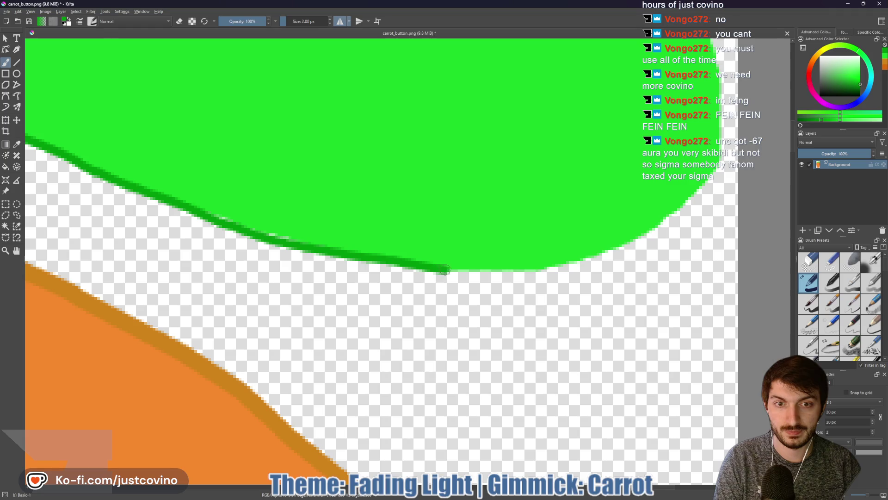
{"action": "mouse_move", "coordinate": [485, 272]}
{"action": "left_mouse_down"}
{"action": "mouse_move", "coordinate": [569, 268]}
{"action": "mouse_move", "coordinate": [610, 250]}
{"action": "left_mouse_up"}
{"action": "left_click", "coordinate": [294, 233], "text": "ctrl"}
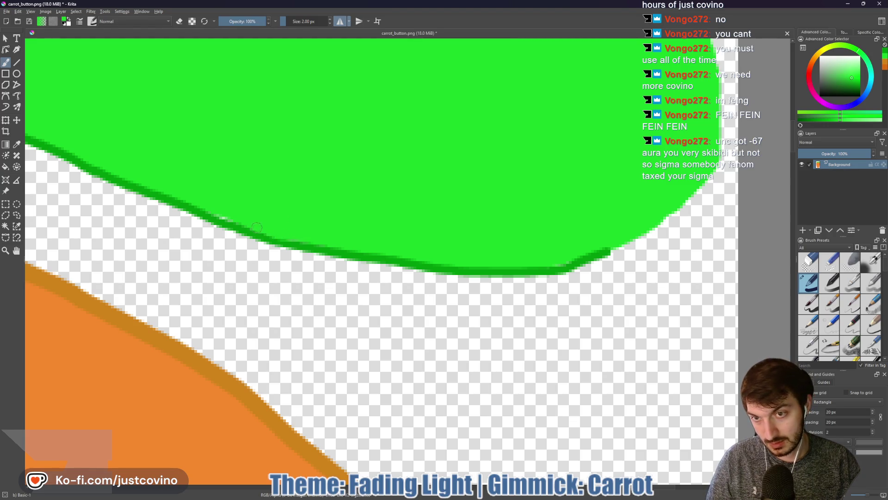
{"action": "left_click", "coordinate": [591, 257], "text": "ctrl"}
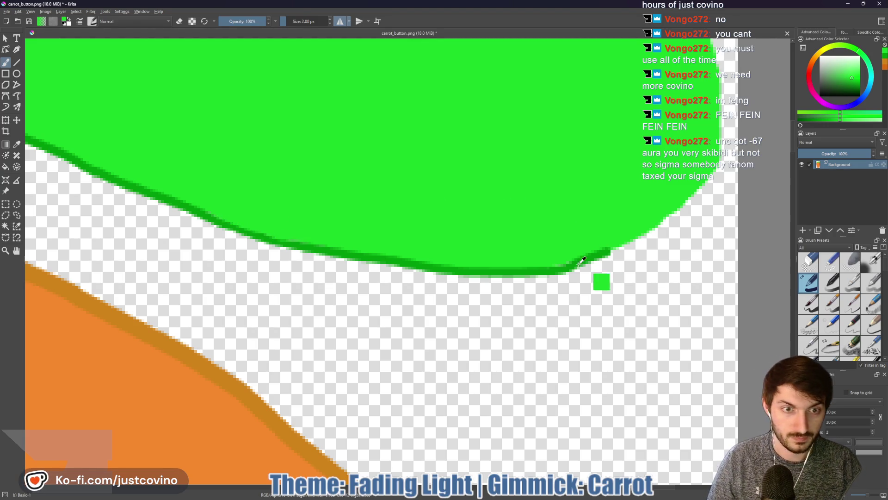
{"action": "left_click", "coordinate": [531, 268], "text": "ctrl"}
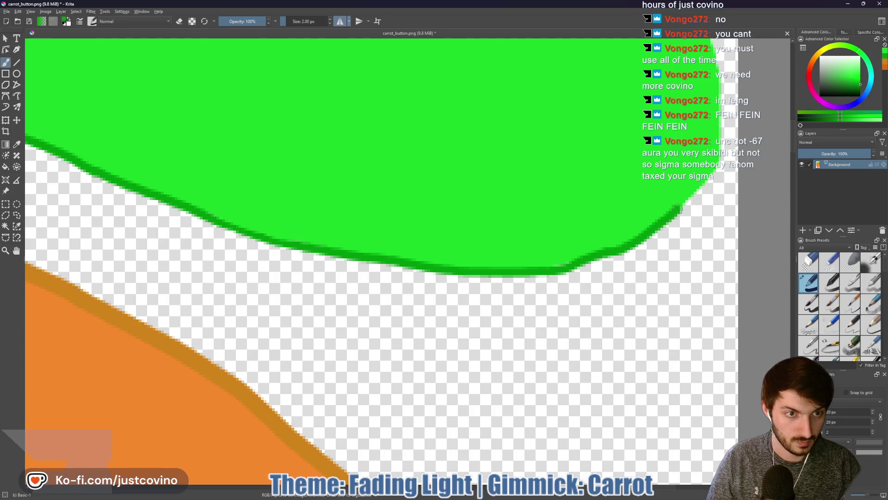
Extend the dark green outline up the right leaf's right side.
{"action": "left_click_drag", "start_coordinate": [699, 191], "coordinate": [722, 138]}
{"action": "left_click_drag", "start_coordinate": [717, 77], "coordinate": [660, 262]}
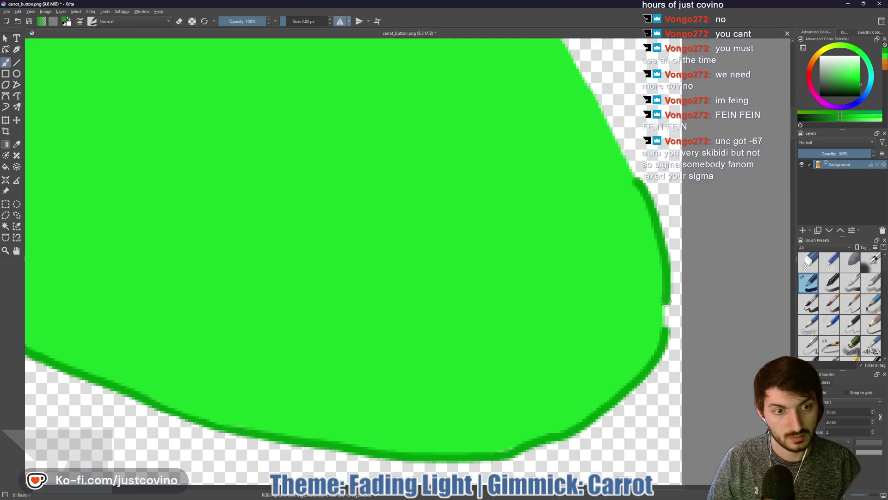
{"action": "scroll", "coordinate": [512, 226], "scroll_direction": "up", "scroll_amount": 2}
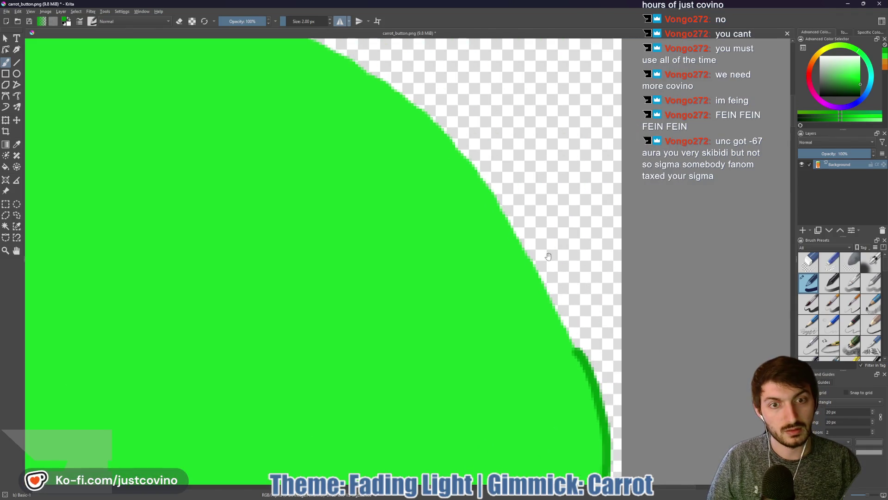
{"action": "left_click_drag", "start_coordinate": [511, 226], "coordinate": [514, 233]}
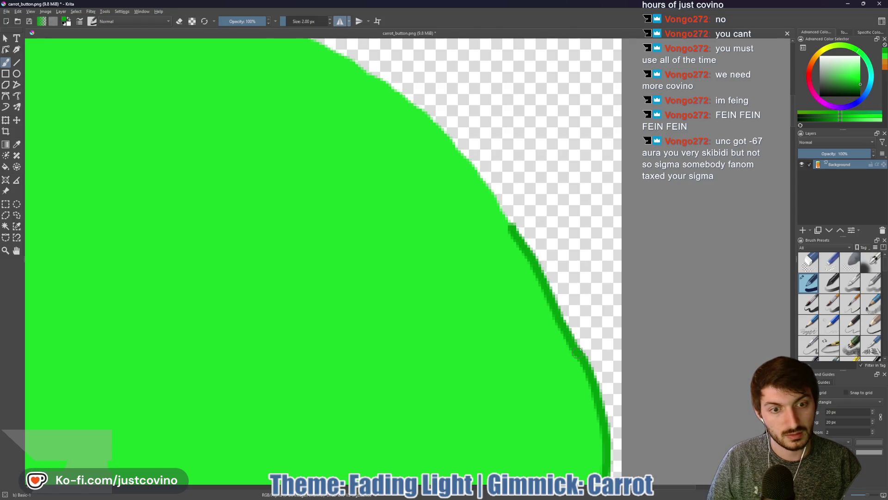
{"action": "left_click_drag", "start_coordinate": [445, 133], "coordinate": [475, 165]}
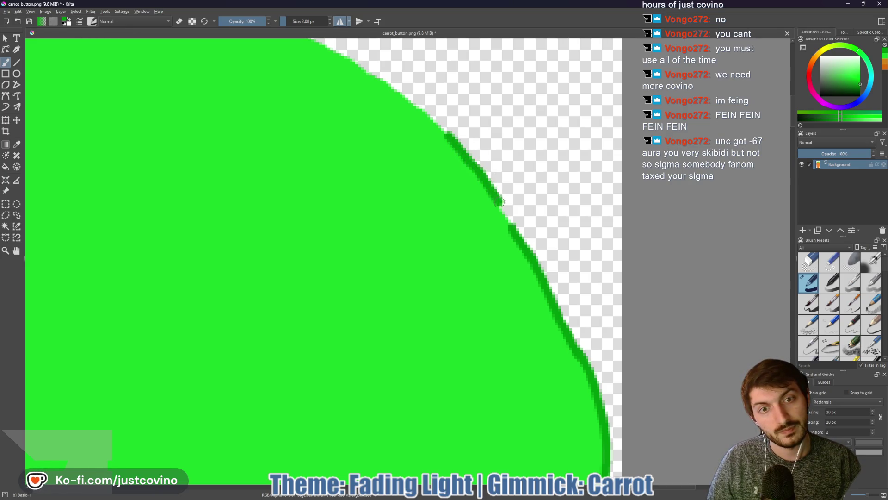
{"action": "mouse_move", "coordinate": [516, 230]}
{"action": "left_mouse_down"}
{"action": "mouse_move", "coordinate": [491, 191]}
{"action": "mouse_move", "coordinate": [547, 231]}
{"action": "left_mouse_up"}
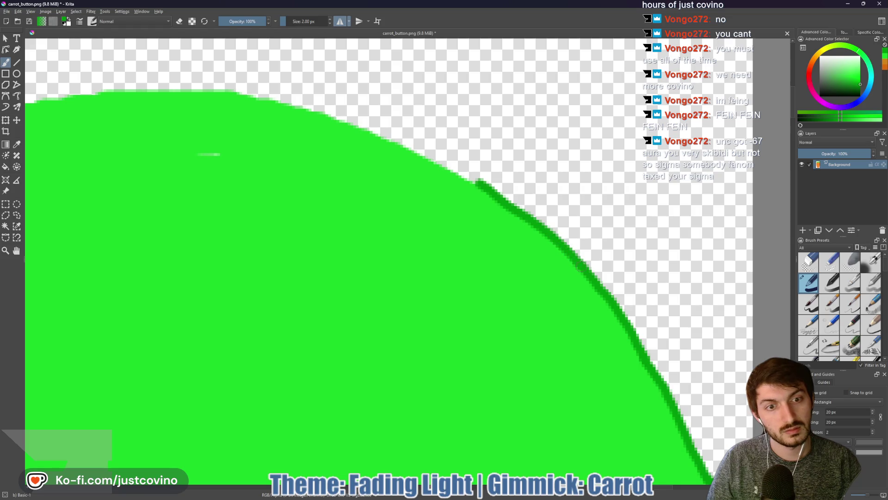
Outline the right leaf's full top edge, rotating the view to follow it.
{"action": "left_click_drag", "start_coordinate": [417, 149], "coordinate": [480, 188]}
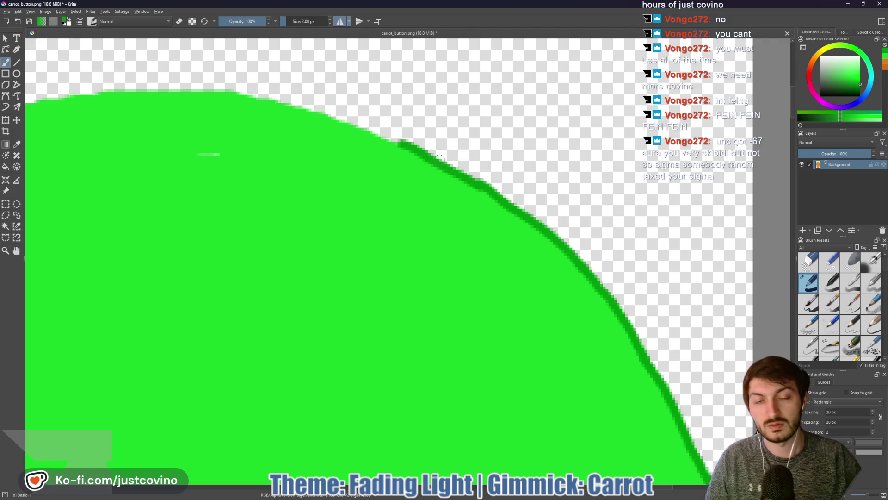
{"action": "left_click_drag", "start_coordinate": [399, 141], "coordinate": [402, 144]}
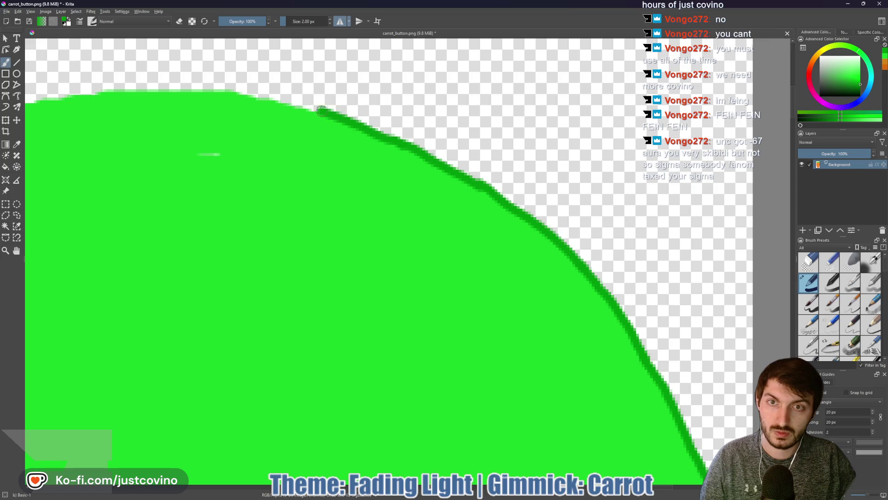
{"action": "mouse_move", "coordinate": [299, 107]}
{"action": "left_mouse_down"}
{"action": "mouse_move", "coordinate": [223, 86]}
{"action": "mouse_move", "coordinate": [172, 88]}
{"action": "left_mouse_up"}
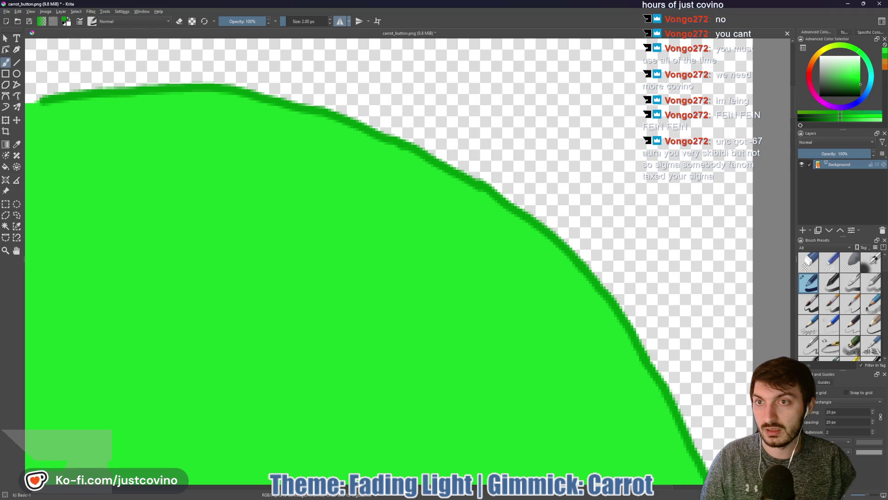
{"action": "left_click_drag", "start_coordinate": [105, 125], "coordinate": [487, 134]}
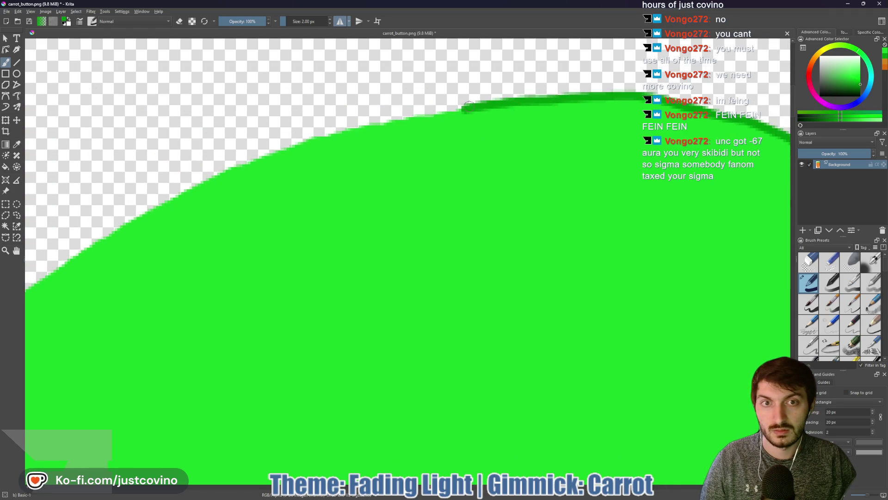
{"action": "mouse_move", "coordinate": [410, 117]}
{"action": "left_mouse_down"}
{"action": "mouse_move", "coordinate": [283, 147]}
{"action": "mouse_move", "coordinate": [165, 204]}
{"action": "left_mouse_up"}
{"action": "scroll", "coordinate": [144, 212], "scroll_direction": "down", "scroll_amount": 5}
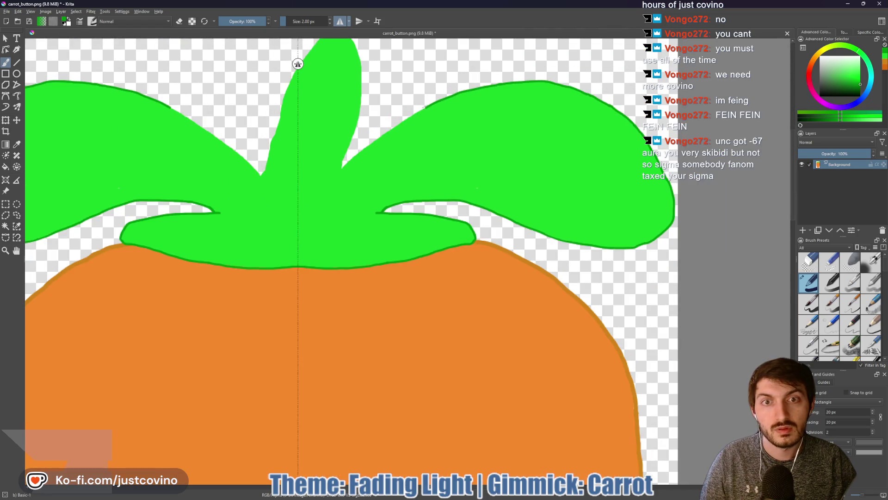
Trace dark green down the notch between centre and right leaves, then sample bright leaf green.
{"action": "scroll", "coordinate": [297, 63], "scroll_direction": "up", "scroll_amount": 5}
{"action": "mouse_move", "coordinate": [578, 41]}
{"action": "left_mouse_down"}
{"action": "mouse_move", "coordinate": [329, 155]}
{"action": "mouse_move", "coordinate": [106, 308]}
{"action": "left_mouse_up"}
{"action": "left_click_drag", "start_coordinate": [110, 278], "coordinate": [356, 85]}
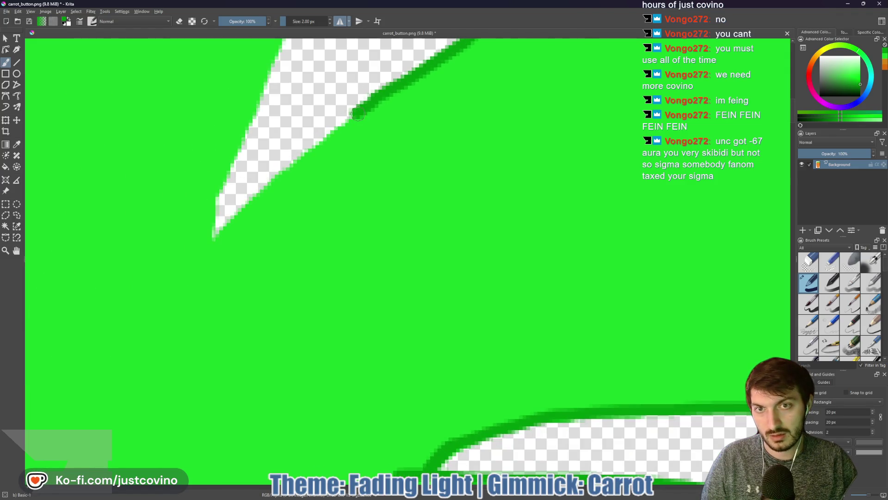
{"action": "left_click_drag", "start_coordinate": [313, 143], "coordinate": [238, 200]}
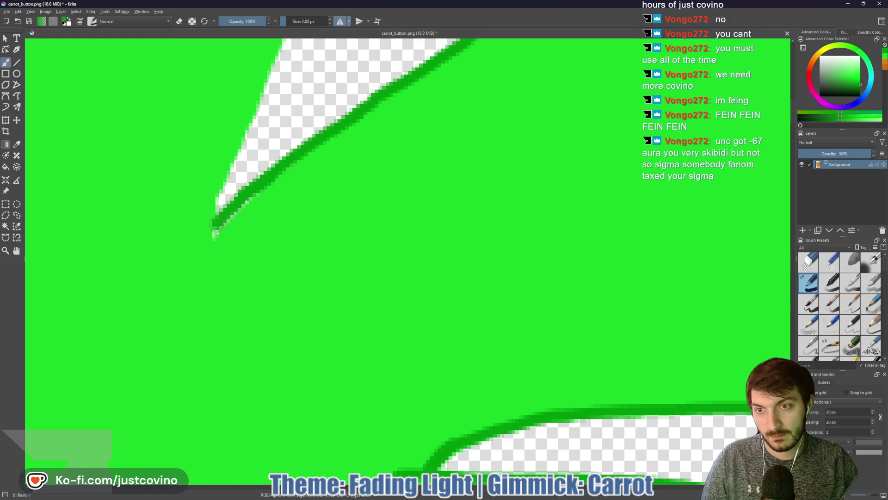
{"action": "left_click", "coordinate": [274, 211], "text": "ctrl"}
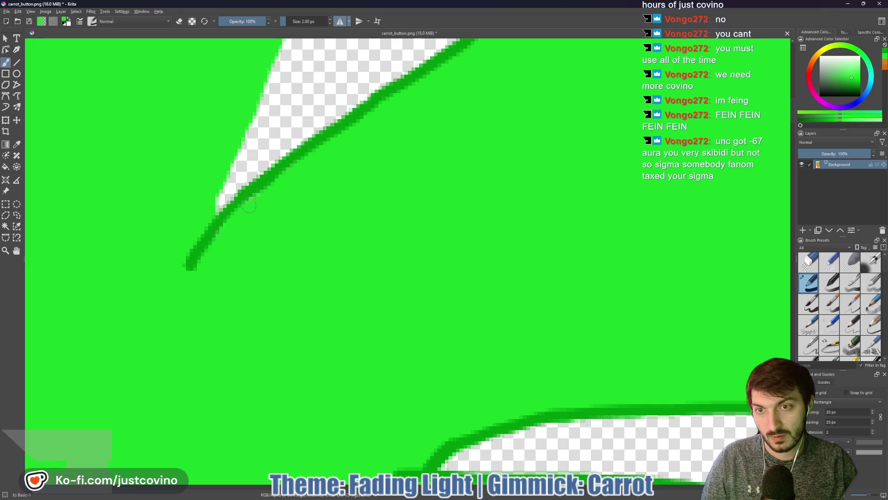
{"action": "scroll", "coordinate": [272, 198], "scroll_direction": "down", "scroll_amount": 5}
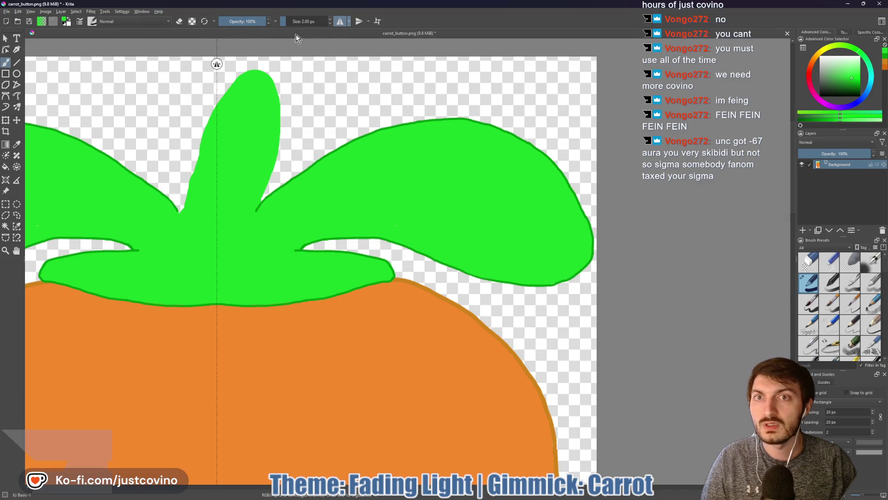
With mirroring off and a 1 px brush, outline both edges of the leaf notch.
{"action": "left_click", "coordinate": [340, 21]}
{"action": "scroll", "coordinate": [282, 190], "scroll_direction": "up", "scroll_amount": 6}
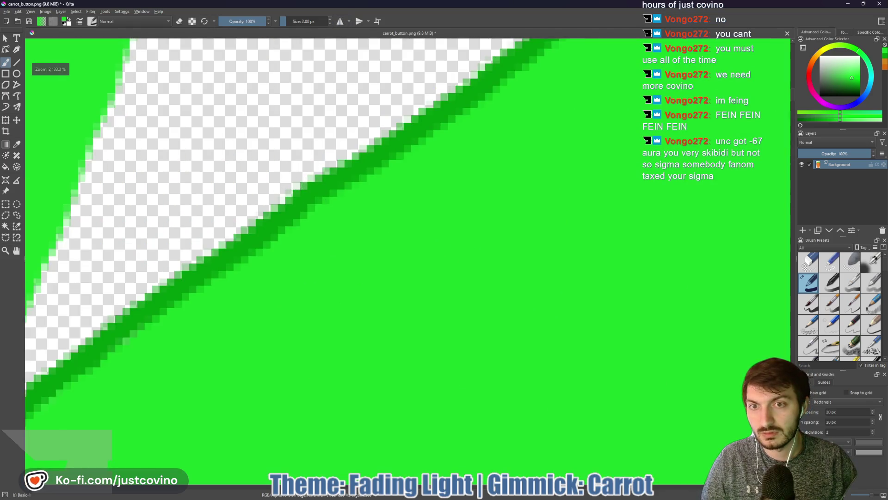
{"action": "left_click_drag", "start_coordinate": [314, 190], "coordinate": [367, 172]}
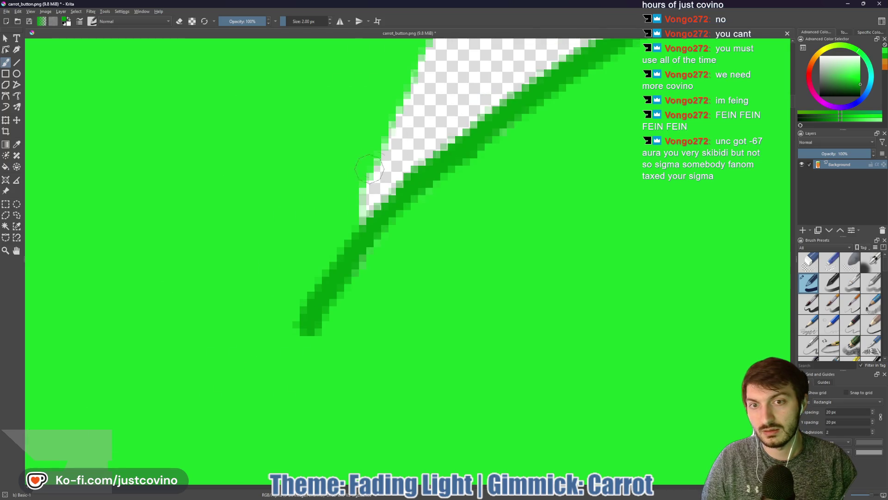
{"action": "left_click_drag", "start_coordinate": [409, 90], "coordinate": [354, 226]}
{"action": "key", "text": "bracketleft"}
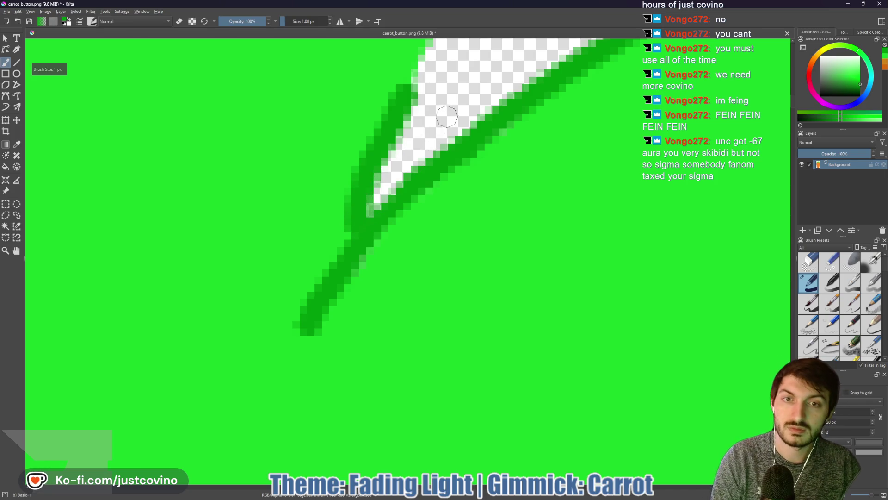
{"action": "left_click_drag", "start_coordinate": [388, 181], "coordinate": [199, 416]}
{"action": "mouse_move", "coordinate": [277, 184]}
{"action": "left_mouse_down"}
{"action": "mouse_move", "coordinate": [259, 202]}
{"action": "mouse_move", "coordinate": [214, 323]}
{"action": "left_mouse_up"}
{"action": "scroll", "coordinate": [213, 323], "scroll_direction": "down", "scroll_amount": 5}
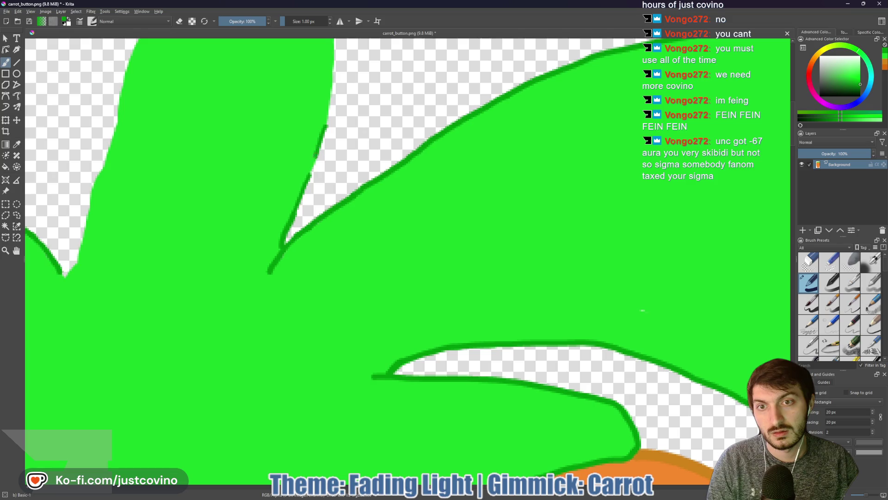
Outline the tall upper leaf's right edge, rounded tip and upper-left edge in dark green.
{"action": "left_click_drag", "start_coordinate": [377, 74], "coordinate": [340, 245]}
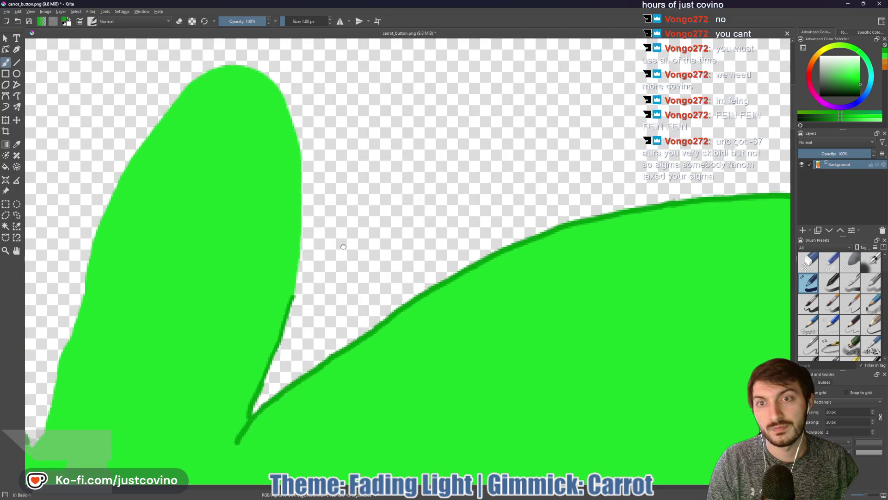
{"action": "left_click_drag", "start_coordinate": [286, 101], "coordinate": [303, 149]}
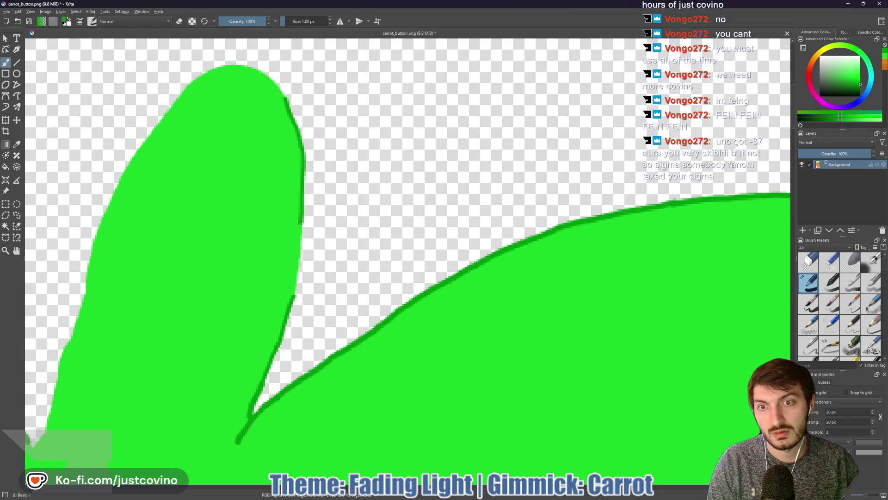
{"action": "left_click_drag", "start_coordinate": [302, 233], "coordinate": [295, 300]}
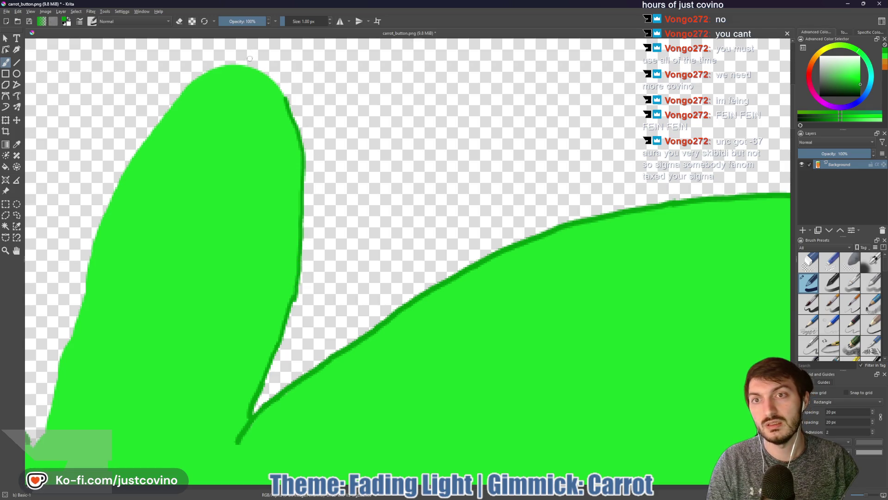
{"action": "left_click_drag", "start_coordinate": [260, 69], "coordinate": [286, 99]}
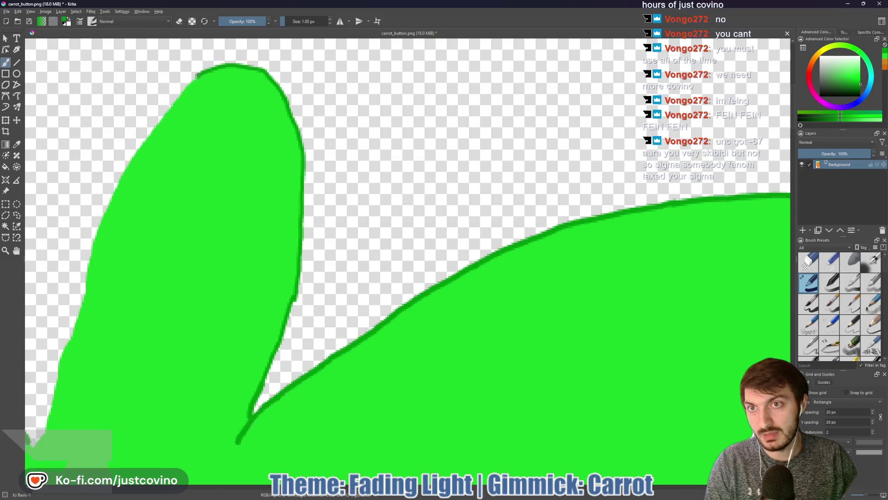
{"action": "left_click_drag", "start_coordinate": [189, 84], "coordinate": [154, 129]}
Continue the dark green outline down the central leaf's left edge, then zoom out to the whole carrot.
{"action": "scroll", "coordinate": [182, 139], "scroll_direction": "up", "scroll_amount": 6}
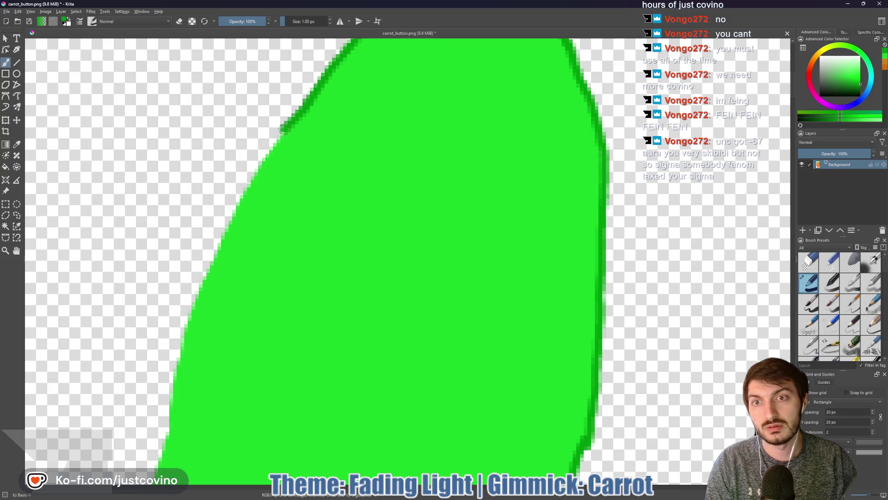
{"action": "left_click_drag", "start_coordinate": [271, 143], "coordinate": [224, 224]}
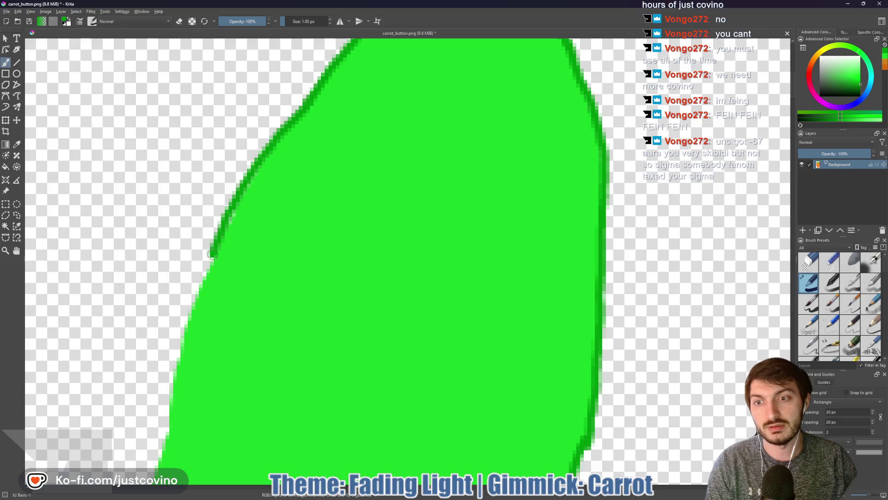
{"action": "mouse_move", "coordinate": [211, 259]}
{"action": "left_mouse_down"}
{"action": "mouse_move", "coordinate": [314, 110]}
{"action": "mouse_move", "coordinate": [280, 182]}
{"action": "left_mouse_up"}
{"action": "mouse_move", "coordinate": [305, 237]}
{"action": "left_mouse_down"}
{"action": "mouse_move", "coordinate": [357, 165]}
{"action": "mouse_move", "coordinate": [322, 172]}
{"action": "mouse_move", "coordinate": [293, 292]}
{"action": "left_mouse_up"}
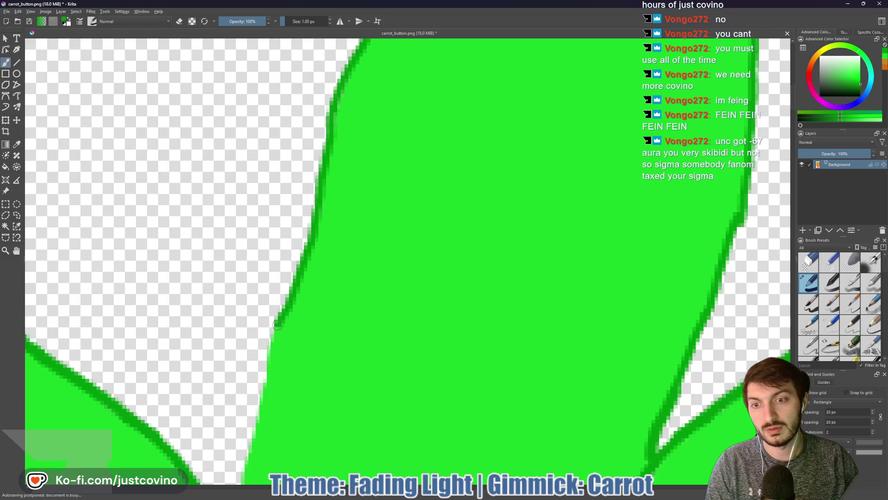
{"action": "mouse_move", "coordinate": [307, 327]}
{"action": "left_mouse_down"}
{"action": "mouse_move", "coordinate": [396, 167]}
{"action": "mouse_move", "coordinate": [366, 196]}
{"action": "mouse_move", "coordinate": [348, 292]}
{"action": "left_mouse_up"}
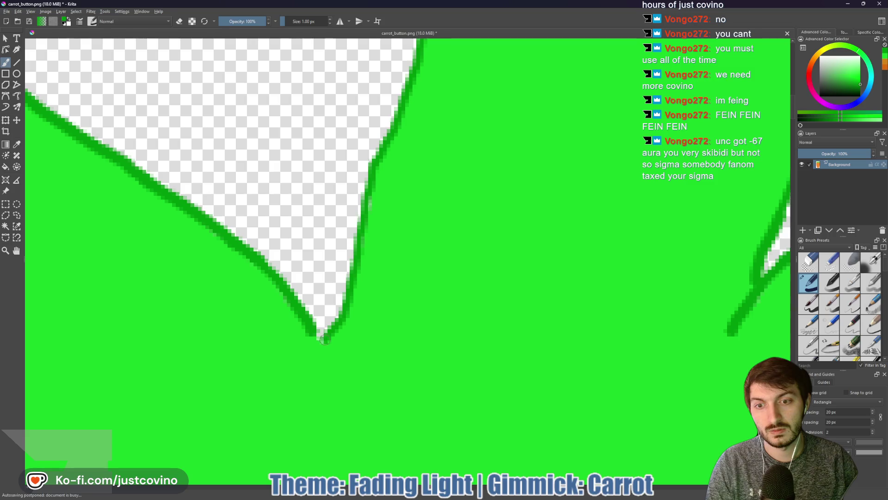
{"action": "key", "text": "minus"}
{"action": "key", "text": "minus"}
{"action": "key", "text": "minus"}
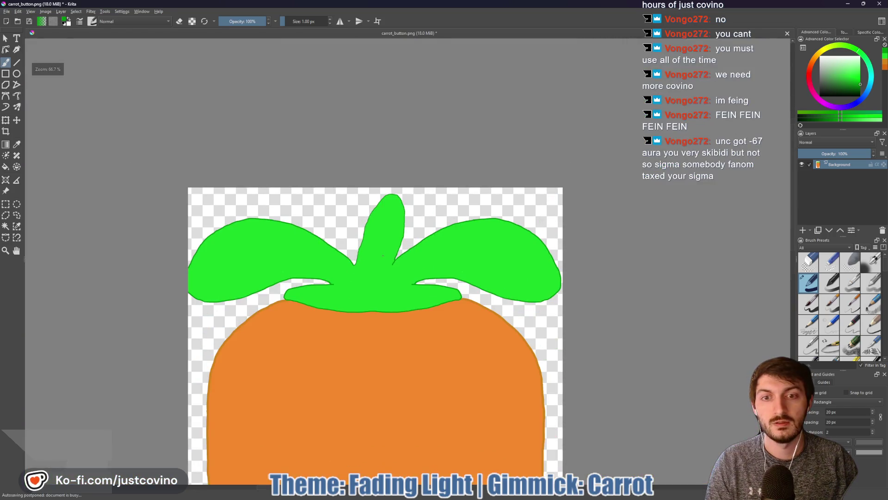
{"action": "mouse_move", "coordinate": [401, 308]}
{"action": "left_mouse_down"}
{"action": "mouse_move", "coordinate": [393, 199]}
{"action": "mouse_move", "coordinate": [377, 137]}
{"action": "left_mouse_up"}
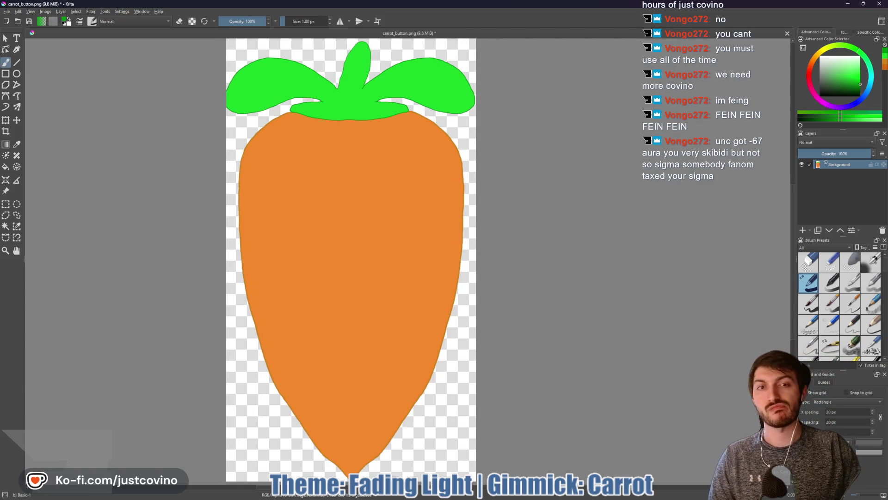
Pick a bright yellow and flood-fill the orange carrot body with it.
{"action": "left_click", "coordinate": [826, 47]}
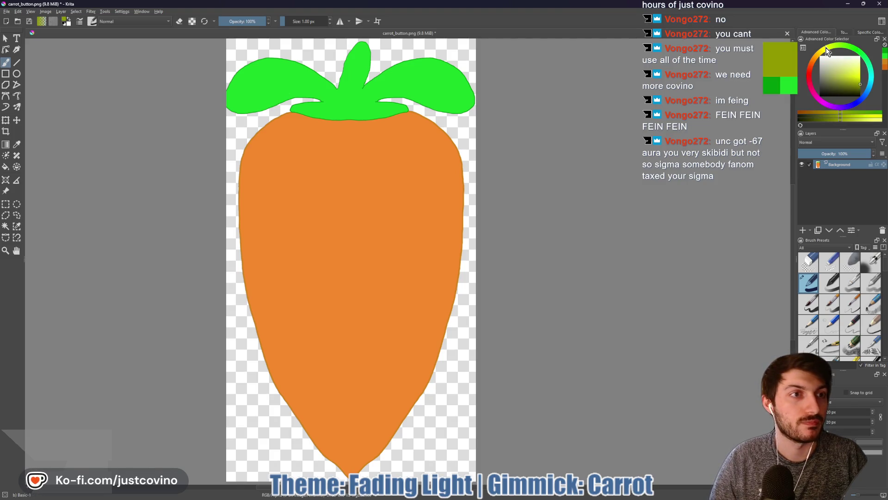
{"action": "left_click", "coordinate": [861, 79]}
{"action": "key", "text": "f"}
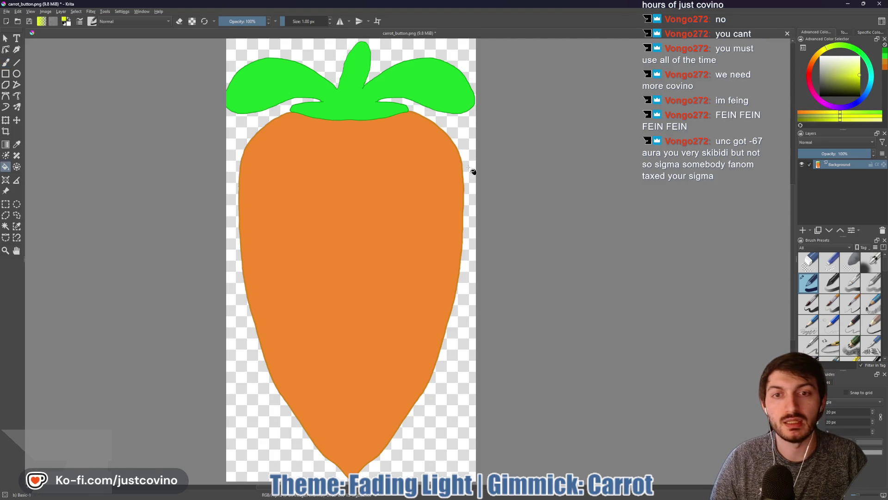
{"action": "left_click", "coordinate": [361, 185]}
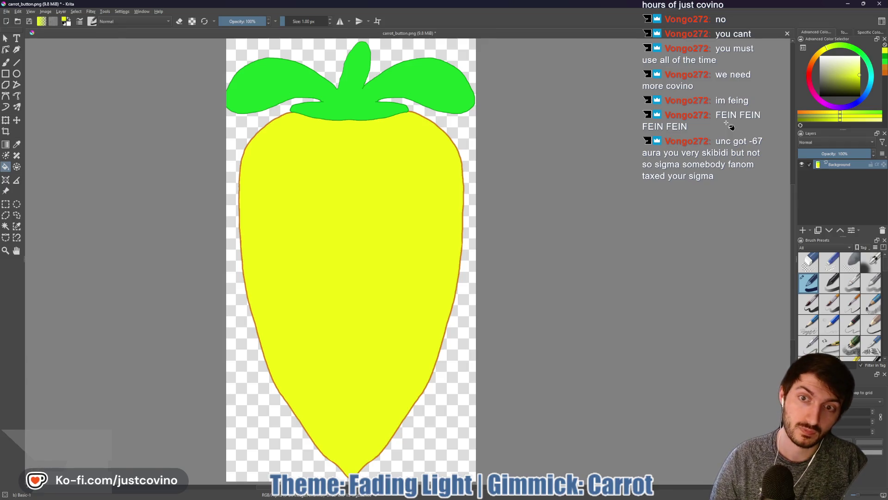
Undo the stray yellow fill on the leaves and fill the orange outline with darker yellow-green.
{"action": "left_click", "coordinate": [352, 100]}
{"action": "key", "text": "ctrl+z"}
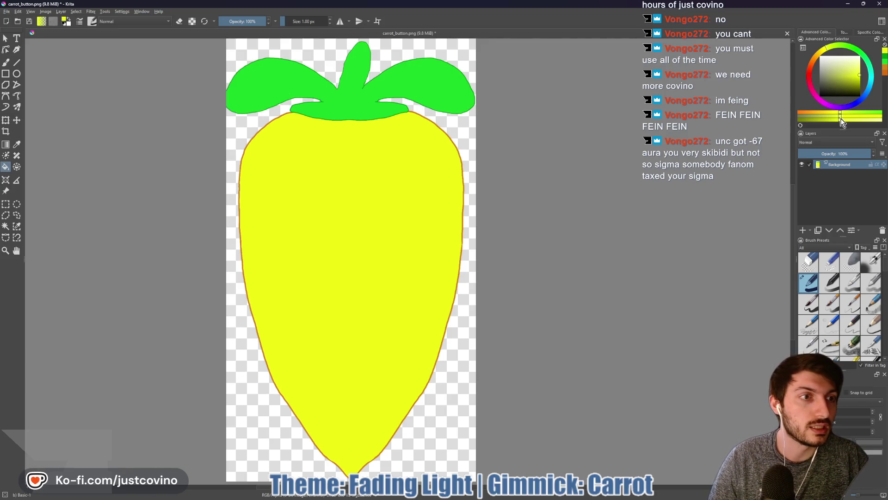
{"action": "left_click_drag", "start_coordinate": [838, 119], "coordinate": [826, 123]}
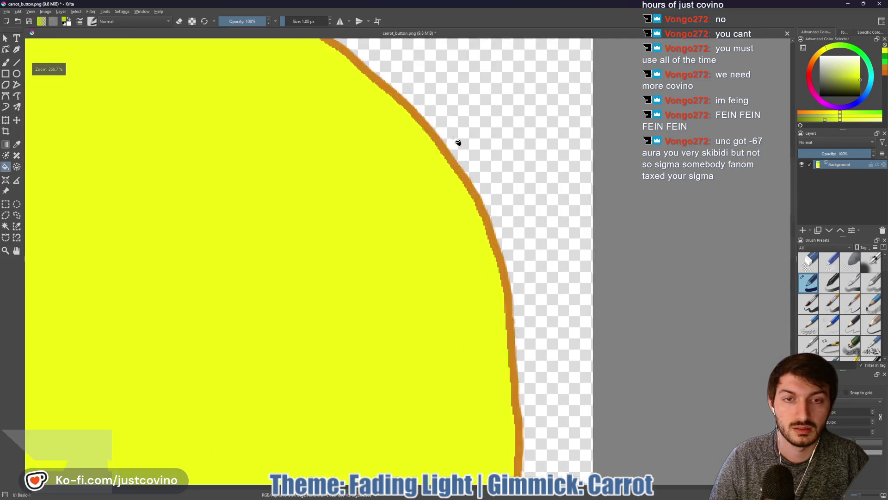
{"action": "scroll", "coordinate": [460, 143], "scroll_direction": "up", "scroll_amount": 5}
{"action": "left_click", "coordinate": [455, 164]}
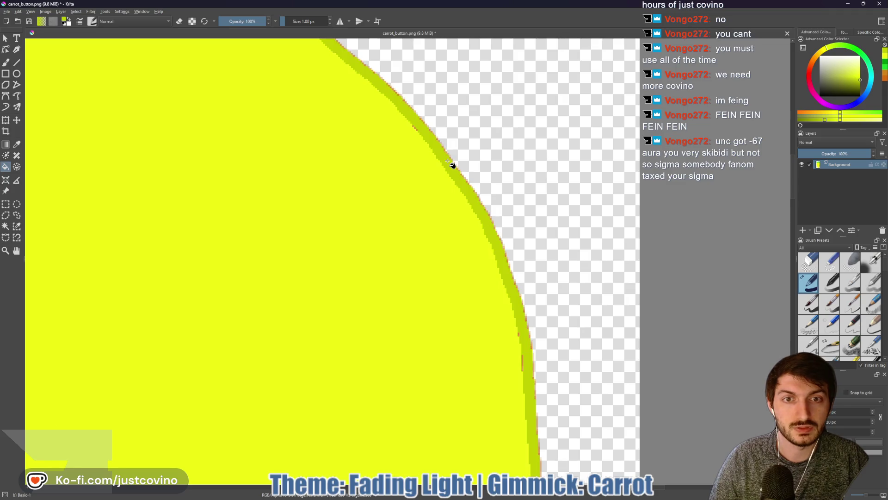
Switch to the brush, frame the carrot top, and turn on left-right mirror painting.
{"action": "scroll", "coordinate": [454, 165], "scroll_direction": "down", "scroll_amount": 8}
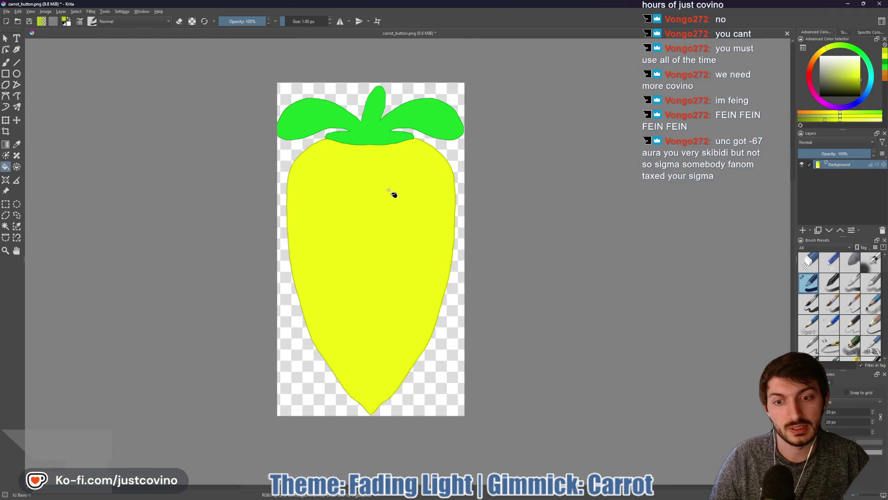
{"action": "scroll", "coordinate": [445, 192], "scroll_direction": "up", "scroll_amount": 5}
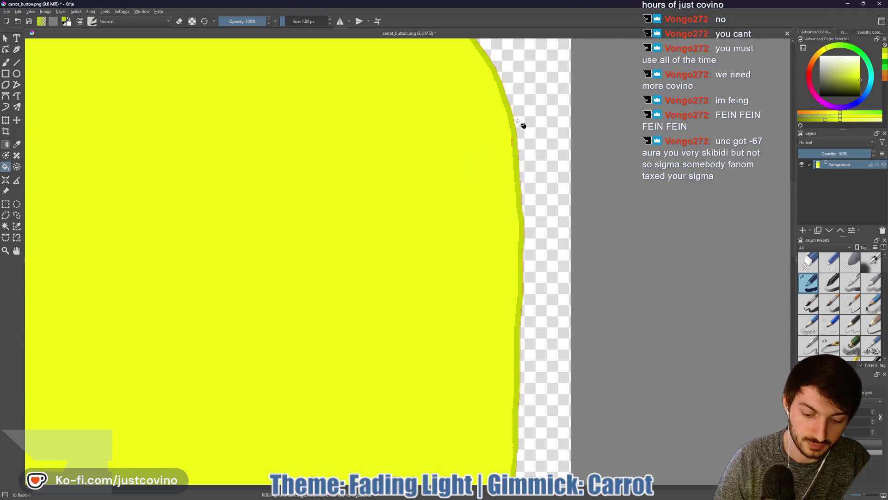
{"action": "key", "text": "b"}
{"action": "scroll", "coordinate": [484, 107], "scroll_direction": "down", "scroll_amount": 4}
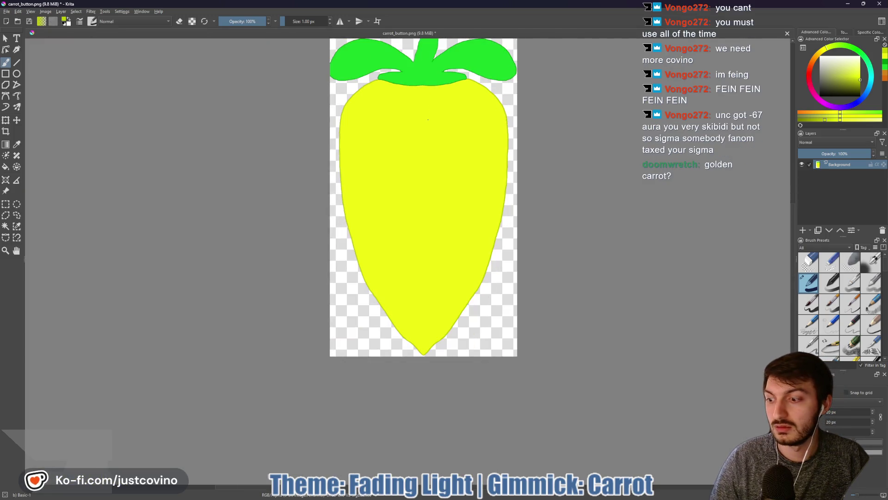
{"action": "left_click_drag", "start_coordinate": [419, 115], "coordinate": [381, 181]}
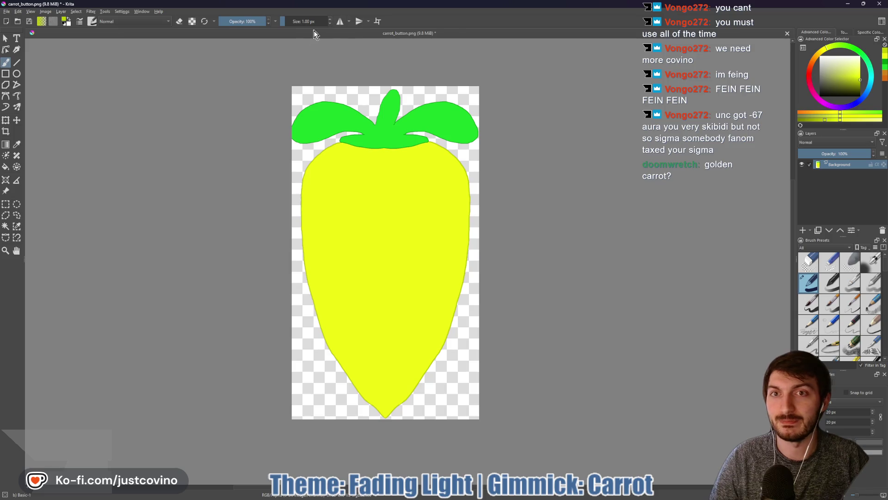
{"action": "left_click", "coordinate": [359, 22]}
{"action": "left_click", "coordinate": [341, 21]}
Set the mirror to left-right, centre its axis on the carrot, and enlarge the brush to 4 px.
{"action": "left_click", "coordinate": [359, 21]}
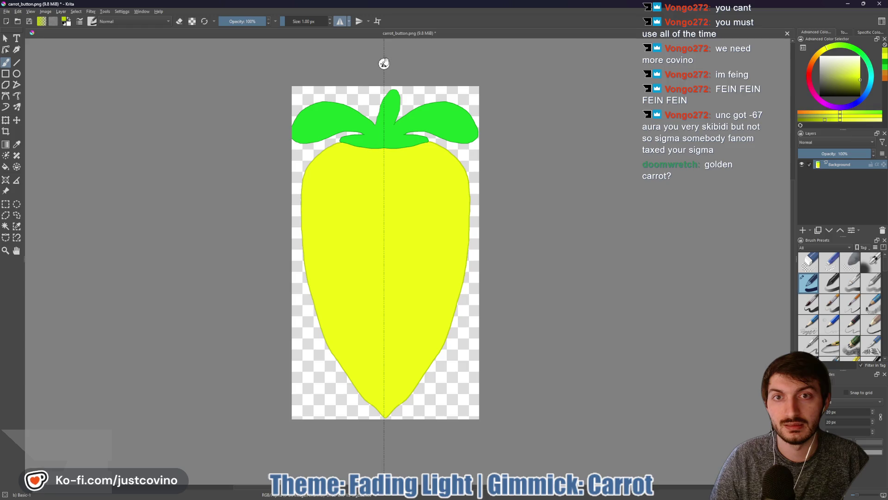
{"action": "left_click_drag", "start_coordinate": [384, 64], "coordinate": [386, 64]}
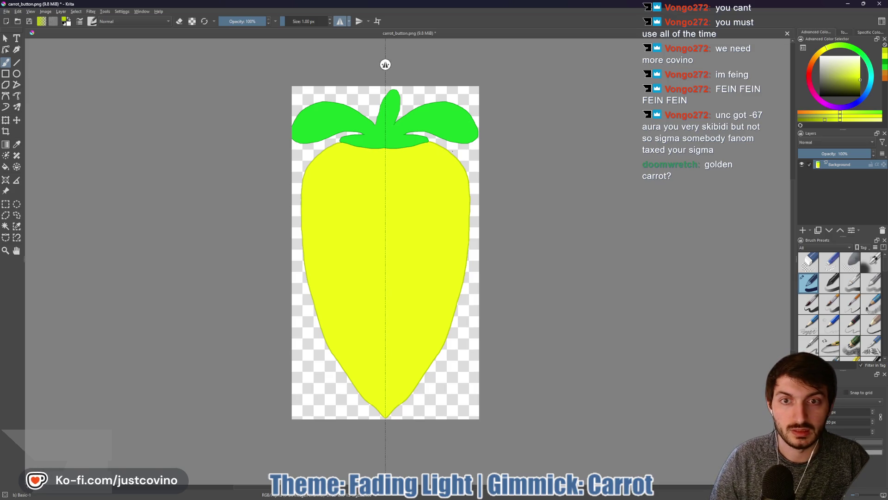
{"action": "scroll", "coordinate": [453, 150], "scroll_direction": "up", "scroll_amount": 4}
{"action": "scroll", "coordinate": [452, 151], "scroll_direction": "up", "scroll_amount": 5}
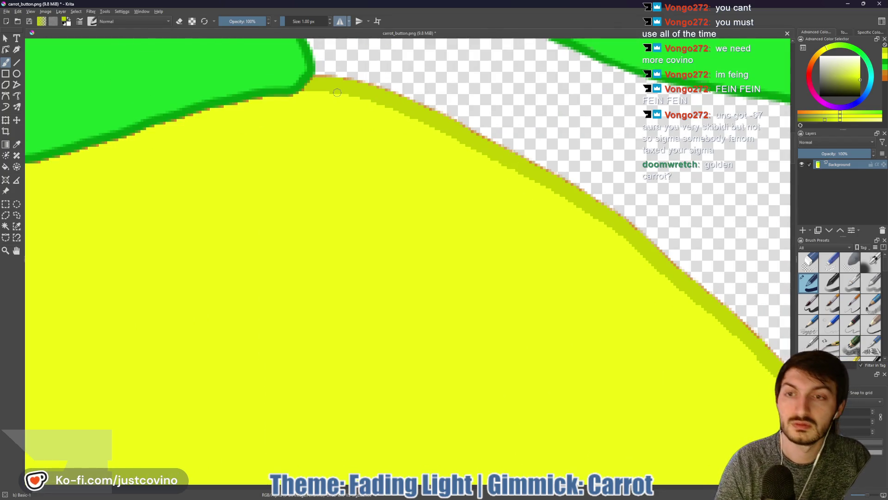
{"action": "key", "text": "bracketright"}
{"action": "key", "text": "bracketright"}
{"action": "key", "text": "bracketright"}
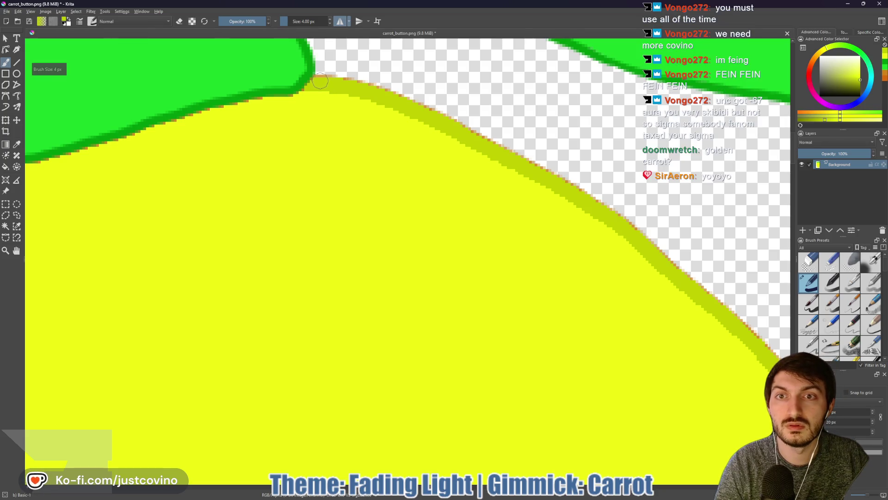
Paint yellow-green over the gap and orange fringe along the carrot's upper right edge.
{"action": "mouse_move", "coordinate": [321, 80]}
{"action": "left_mouse_down"}
{"action": "mouse_move", "coordinate": [400, 97]}
{"action": "mouse_move", "coordinate": [485, 142]}
{"action": "left_mouse_up"}
{"action": "left_click_drag", "start_coordinate": [547, 173], "coordinate": [591, 196]}
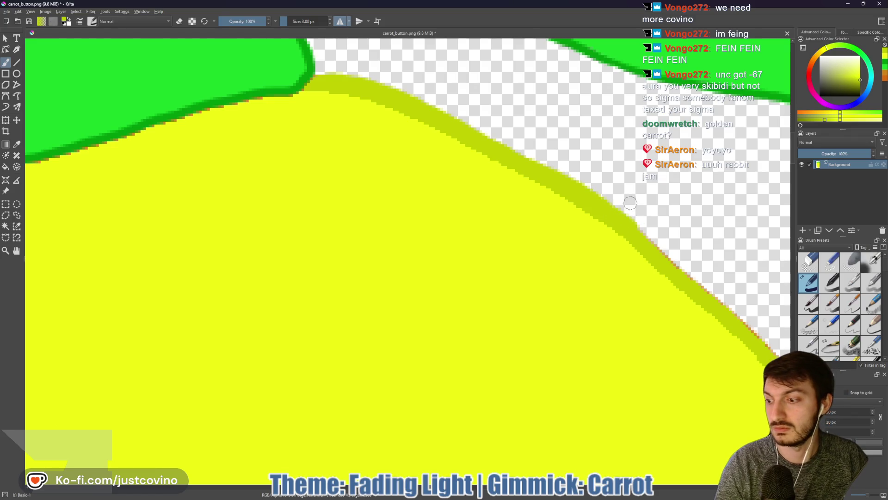
{"action": "left_click_drag", "start_coordinate": [634, 227], "coordinate": [457, 143]}
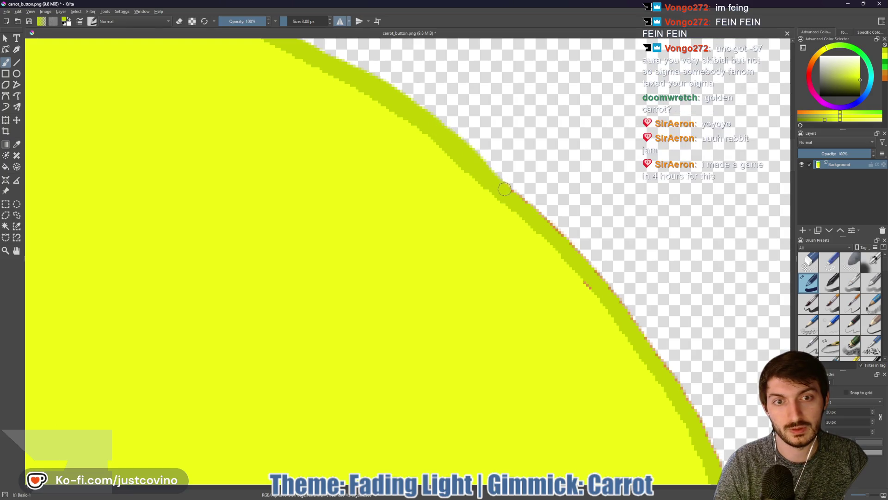
{"action": "mouse_move", "coordinate": [531, 209]}
{"action": "left_mouse_down"}
{"action": "mouse_move", "coordinate": [603, 283]}
{"action": "mouse_move", "coordinate": [536, 195]}
{"action": "left_mouse_up"}
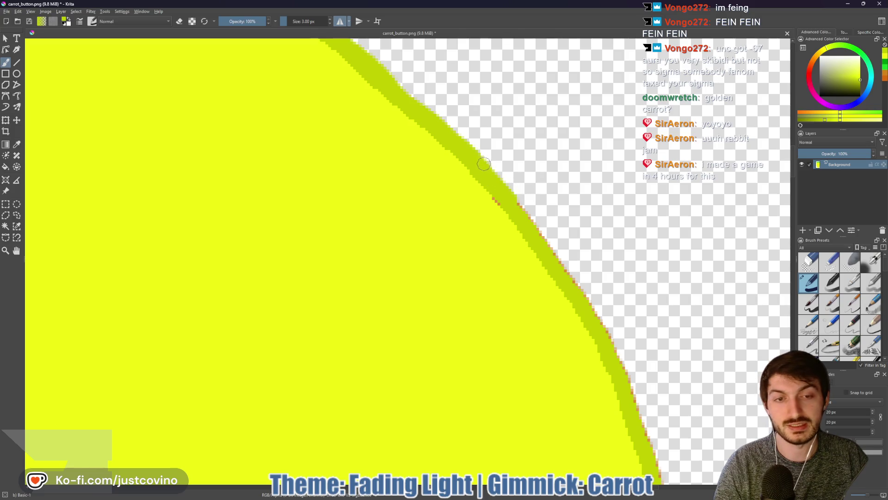
{"action": "left_click_drag", "start_coordinate": [493, 189], "coordinate": [504, 204]}
{"action": "scroll", "coordinate": [569, 234], "scroll_direction": "down", "scroll_amount": 2}
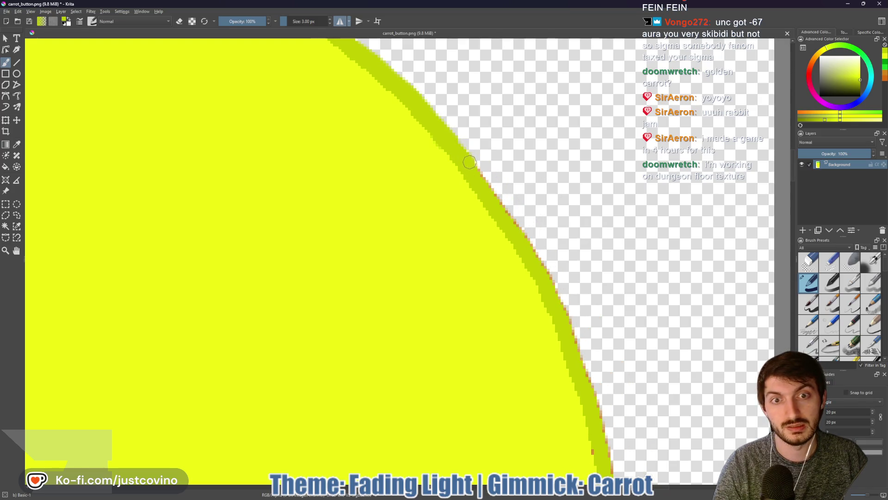
{"action": "left_click_drag", "start_coordinate": [480, 174], "coordinate": [490, 185]}
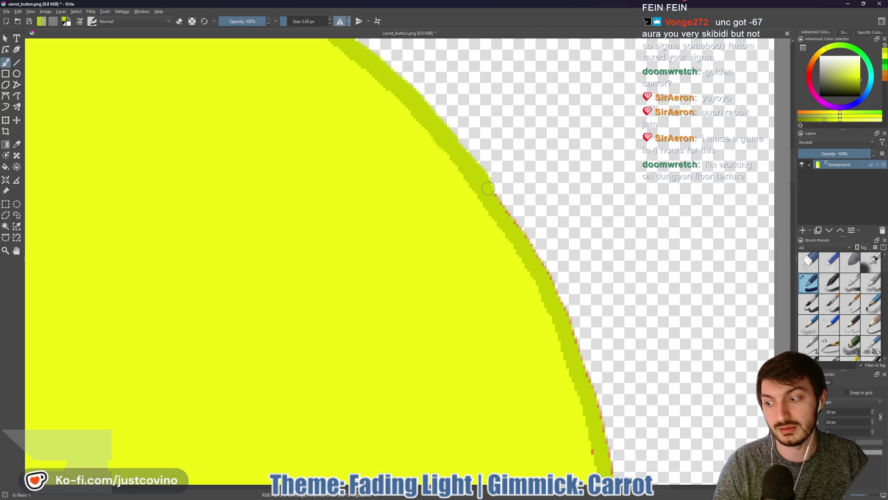
{"action": "scroll", "coordinate": [515, 228], "scroll_direction": "down", "scroll_amount": 2}
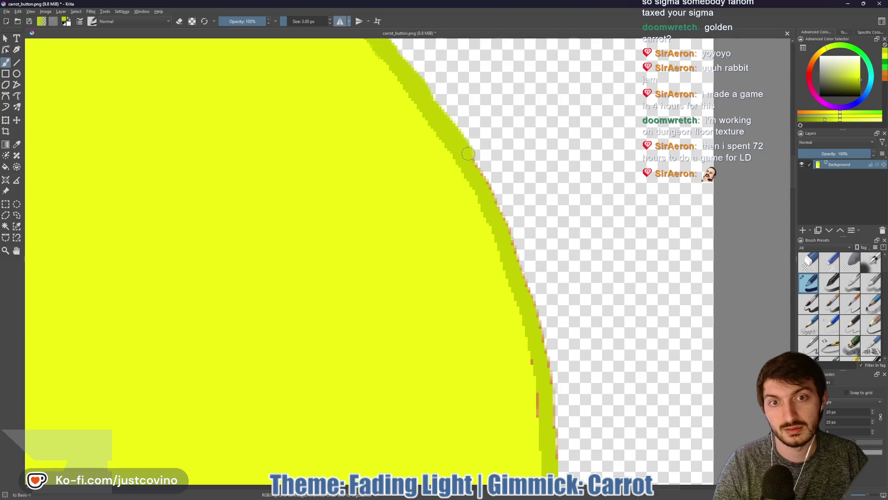
{"action": "left_click_drag", "start_coordinate": [478, 172], "coordinate": [536, 311]}
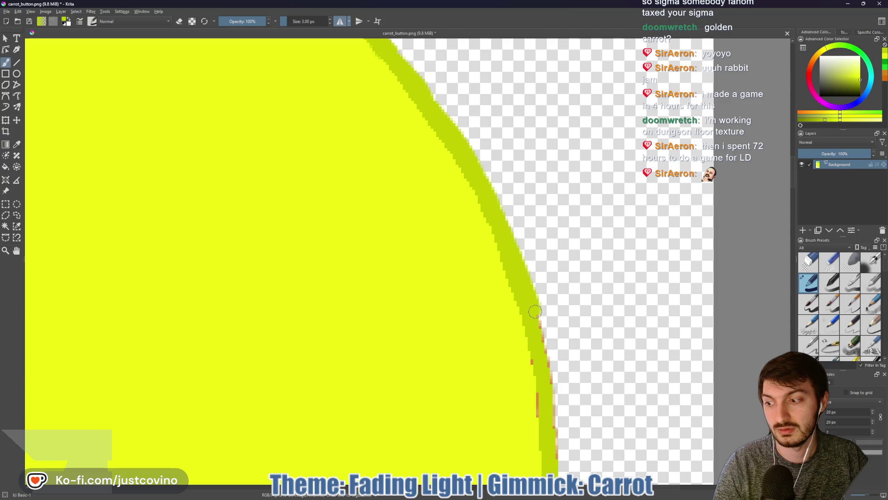
Widen the yellow-green outline further down the right edge over the reddish fringe, undoing a misplaced stroke.
{"action": "left_click_drag", "start_coordinate": [587, 267], "coordinate": [554, 169]}
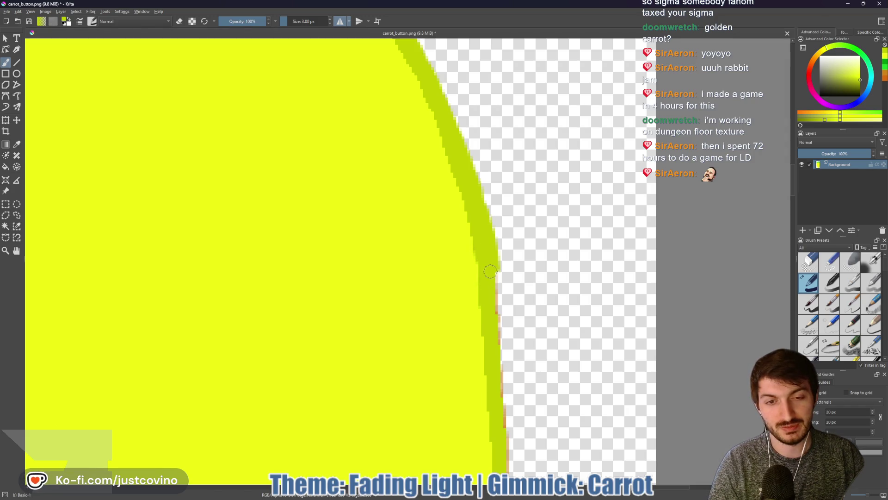
{"action": "left_click_drag", "start_coordinate": [494, 300], "coordinate": [495, 316]}
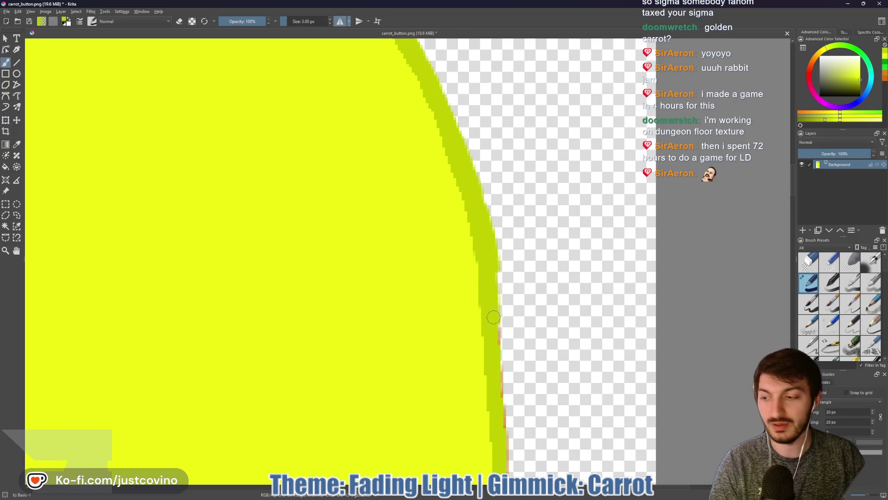
{"action": "key", "text": "ctrl+z"}
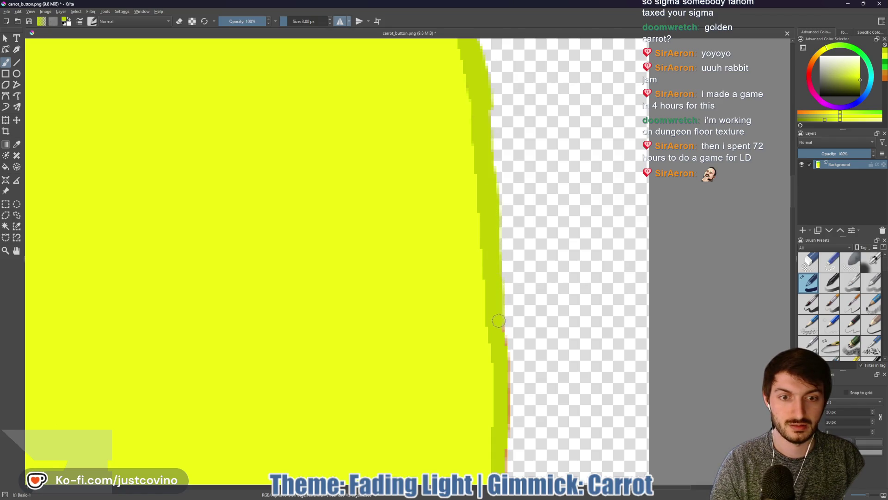
{"action": "mouse_move", "coordinate": [502, 344]}
{"action": "left_mouse_down"}
{"action": "mouse_move", "coordinate": [509, 433]}
{"action": "mouse_move", "coordinate": [532, 192]}
{"action": "mouse_move", "coordinate": [524, 149]}
{"action": "mouse_move", "coordinate": [512, 389]}
{"action": "mouse_move", "coordinate": [540, 162]}
{"action": "mouse_move", "coordinate": [541, 286]}
{"action": "left_mouse_up"}
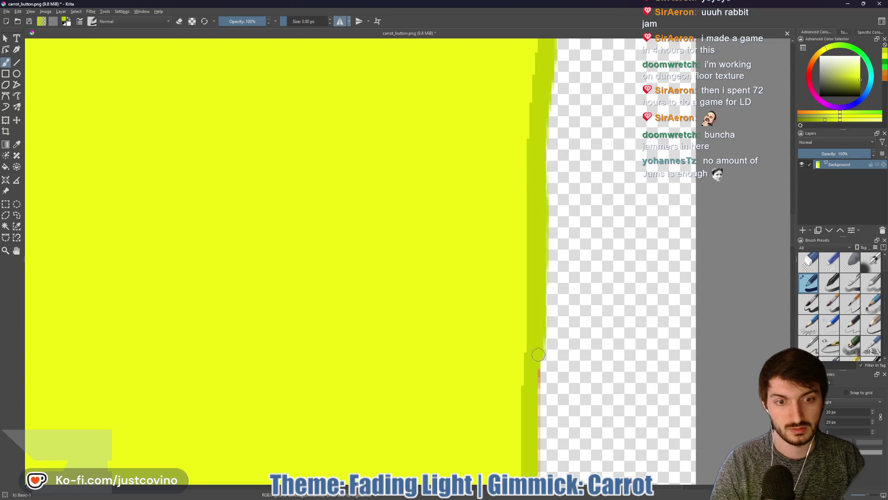
Continue the outline lower along the edge, covering the remaining orange fringe.
{"action": "left_click_drag", "start_coordinate": [532, 396], "coordinate": [530, 214]}
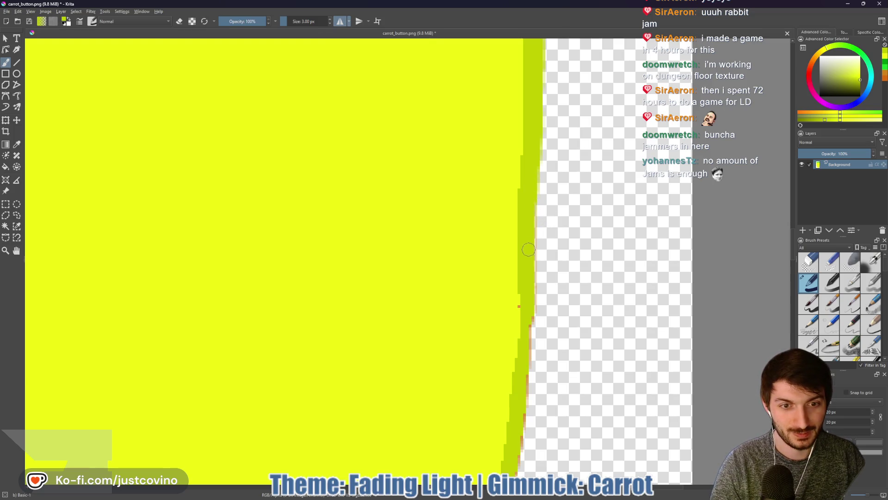
{"action": "left_click_drag", "start_coordinate": [529, 258], "coordinate": [529, 227]}
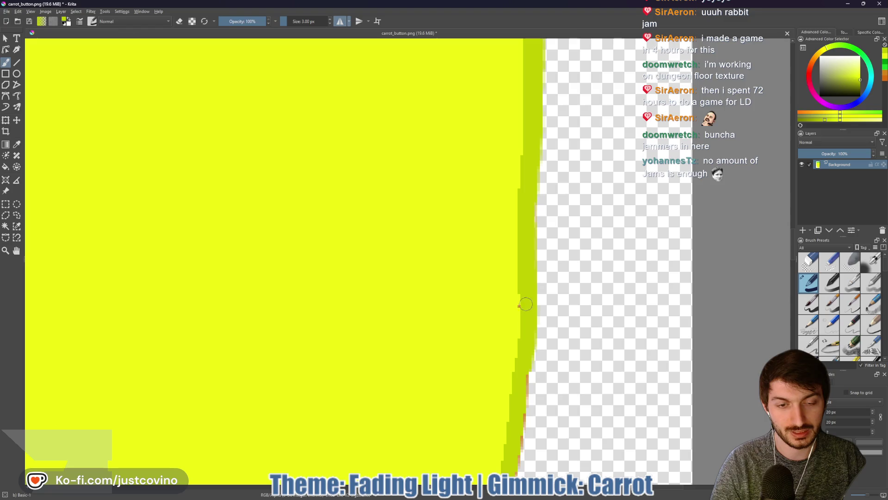
{"action": "key", "text": "ctrl+z"}
{"action": "mouse_move", "coordinate": [527, 342]}
{"action": "left_mouse_down"}
{"action": "mouse_move", "coordinate": [558, 75]}
{"action": "mouse_move", "coordinate": [554, 92]}
{"action": "left_mouse_up"}
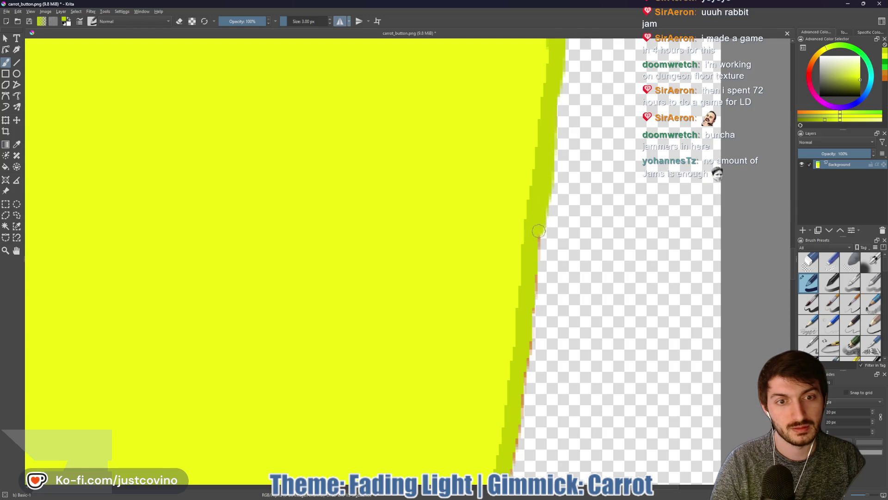
{"action": "left_click_drag", "start_coordinate": [533, 254], "coordinate": [525, 367]}
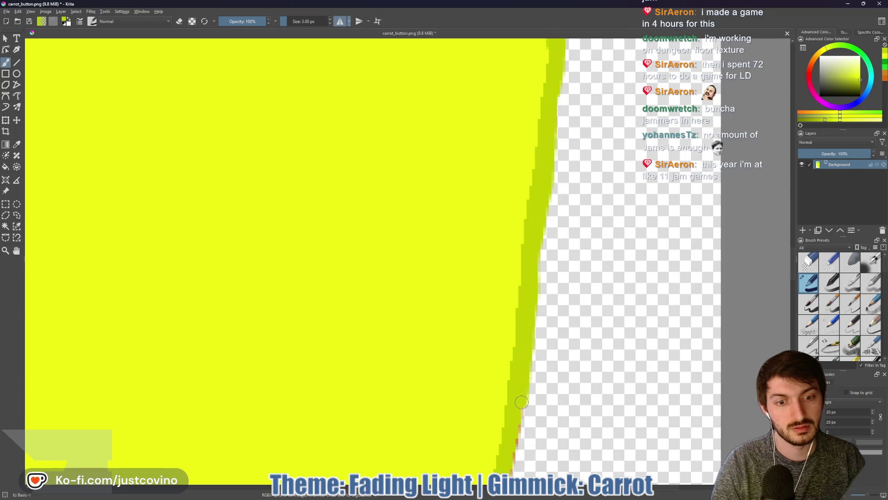
{"action": "mouse_move", "coordinate": [517, 419]}
{"action": "left_mouse_down"}
{"action": "mouse_move", "coordinate": [532, 190]}
{"action": "mouse_move", "coordinate": [521, 235]}
{"action": "left_mouse_up"}
{"action": "mouse_move", "coordinate": [511, 286]}
{"action": "left_mouse_down"}
{"action": "mouse_move", "coordinate": [503, 333]}
{"action": "mouse_move", "coordinate": [564, 72]}
{"action": "mouse_move", "coordinate": [539, 212]}
{"action": "left_mouse_up"}
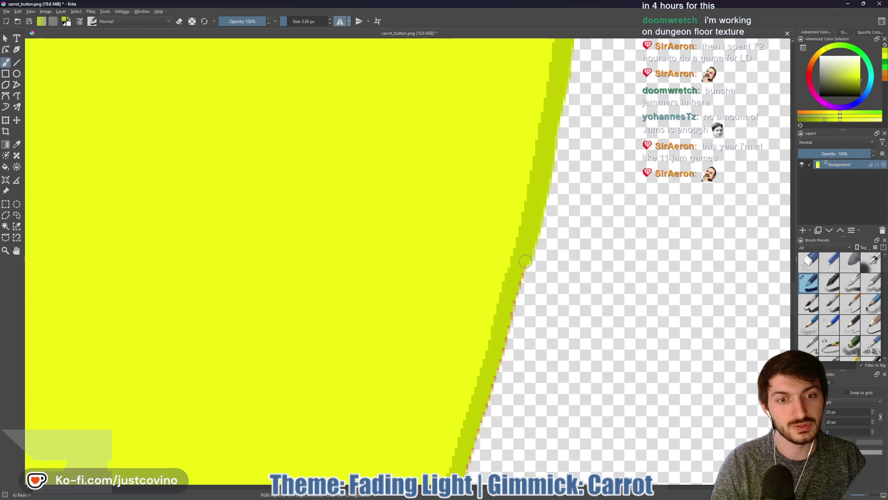
Repaint the yellow-green outline over the fringe on the upper diagonal edge, redoing poor strokes.
{"action": "mouse_move", "coordinate": [501, 351]}
{"action": "left_mouse_down"}
{"action": "mouse_move", "coordinate": [565, 74]}
{"action": "mouse_move", "coordinate": [535, 177]}
{"action": "left_mouse_up"}
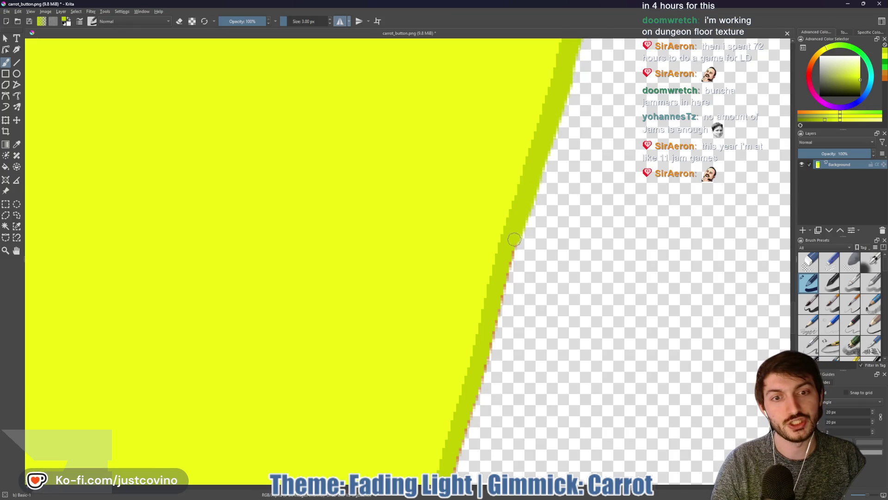
{"action": "left_click_drag", "start_coordinate": [498, 306], "coordinate": [490, 343]}
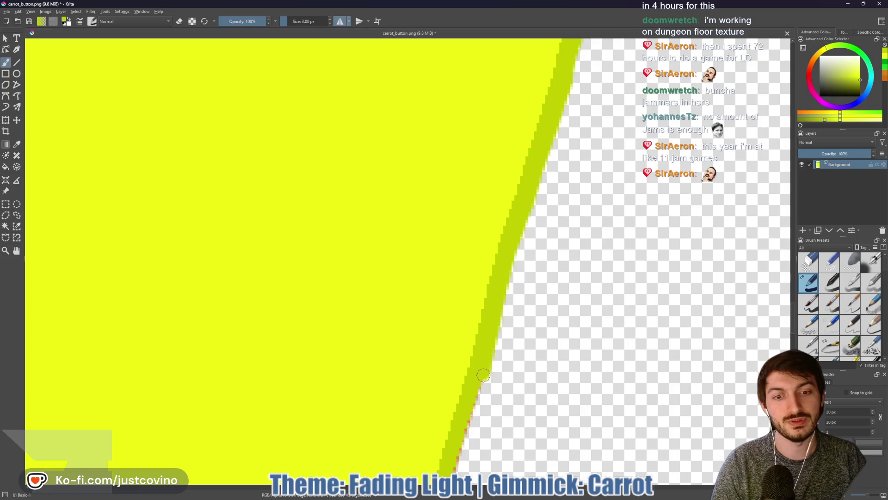
{"action": "key", "text": "ctrl+z"}
{"action": "key", "text": "ctrl+z"}
{"action": "key", "text": "ctrl+z"}
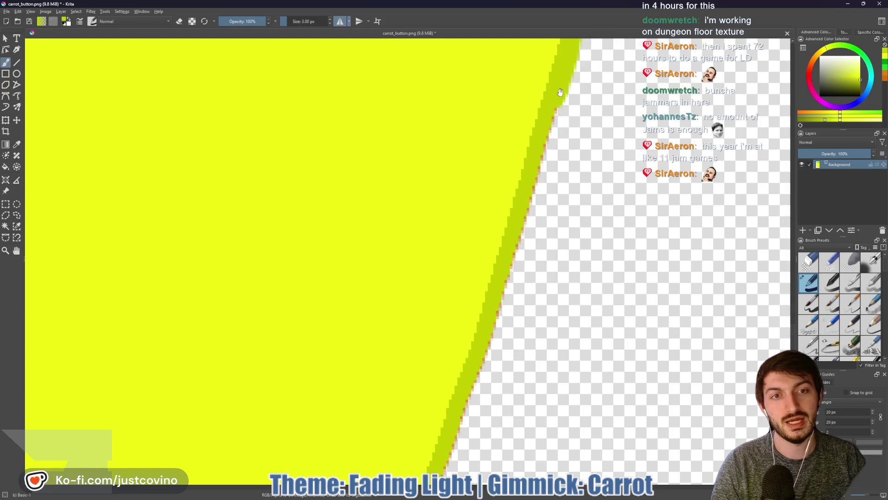
{"action": "left_click_drag", "start_coordinate": [556, 103], "coordinate": [538, 168]}
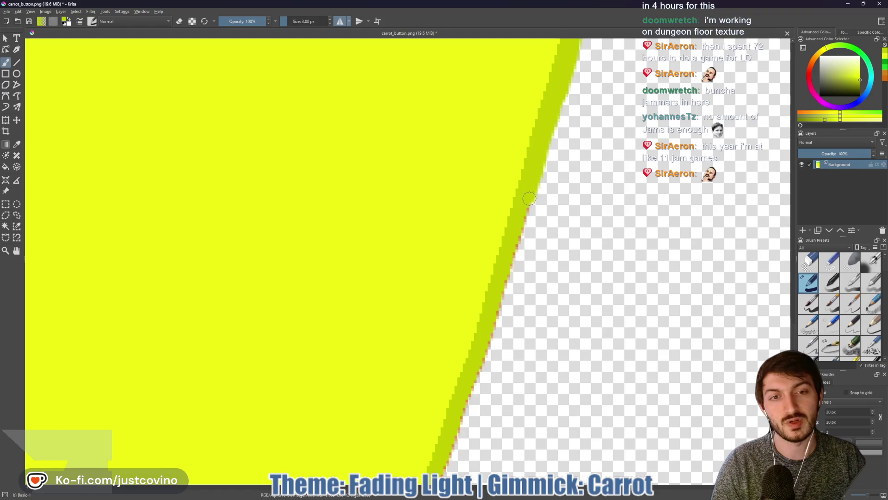
{"action": "left_click_drag", "start_coordinate": [520, 230], "coordinate": [511, 264]}
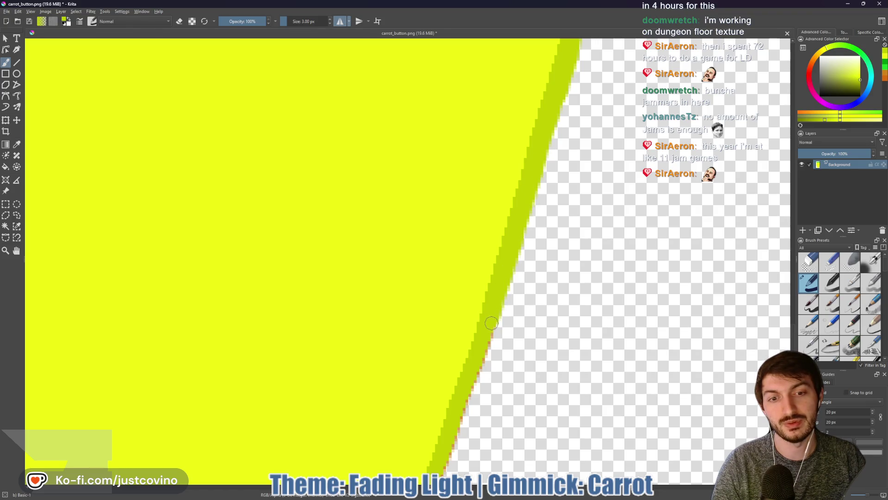
{"action": "key", "text": "ctrl+z"}
{"action": "key", "text": "ctrl+z"}
{"action": "key", "text": "ctrl+z"}
{"action": "left_click_drag", "start_coordinate": [565, 113], "coordinate": [541, 184]}
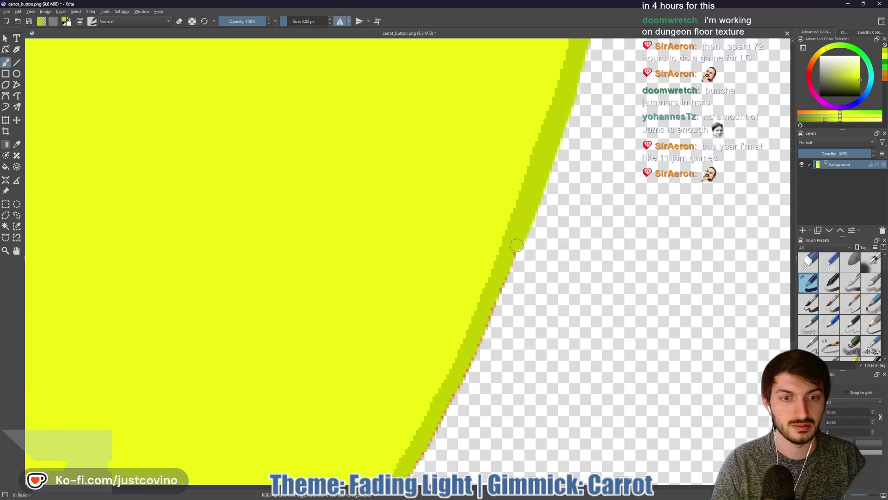
{"action": "mouse_move", "coordinate": [494, 303]}
{"action": "left_mouse_down"}
{"action": "mouse_move", "coordinate": [435, 430]}
{"action": "mouse_move", "coordinate": [568, 156]}
{"action": "mouse_move", "coordinate": [587, 95]}
{"action": "mouse_move", "coordinate": [519, 209]}
{"action": "left_mouse_up"}
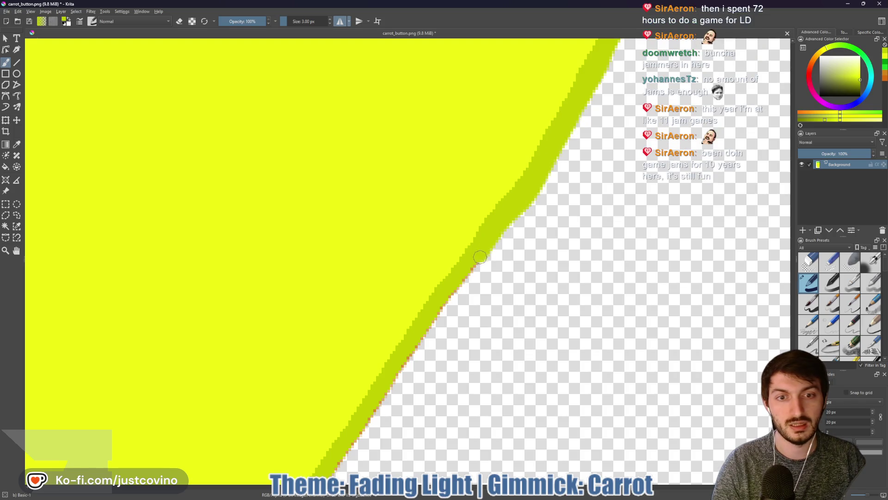
Carry the yellow-green band down both diagonal edges to wrap the carrot's bottom tip.
{"action": "mouse_move", "coordinate": [461, 285]}
{"action": "left_mouse_down"}
{"action": "mouse_move", "coordinate": [385, 397]}
{"action": "mouse_move", "coordinate": [523, 165]}
{"action": "left_mouse_up"}
{"action": "left_click_drag", "start_coordinate": [565, 95], "coordinate": [394, 351]}
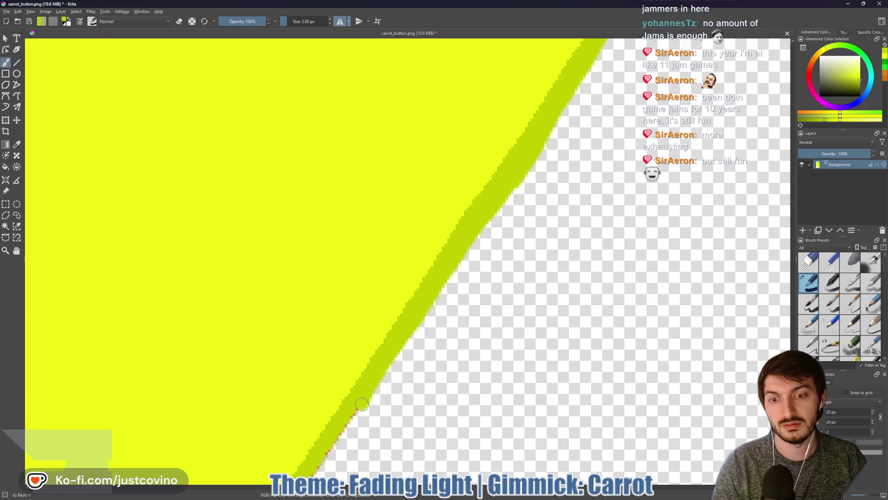
{"action": "key", "text": "ctrl+z"}
{"action": "key", "text": "ctrl+z"}
{"action": "key", "text": "ctrl+z"}
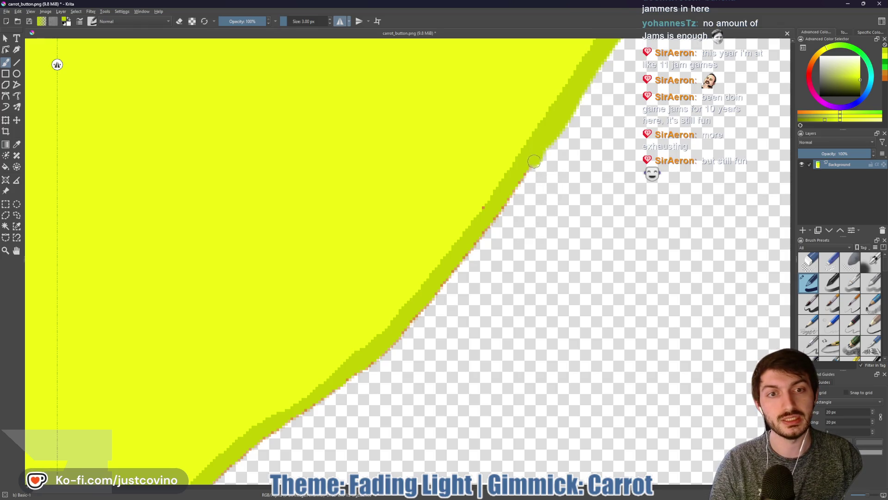
{"action": "left_click_drag", "start_coordinate": [521, 181], "coordinate": [457, 271]}
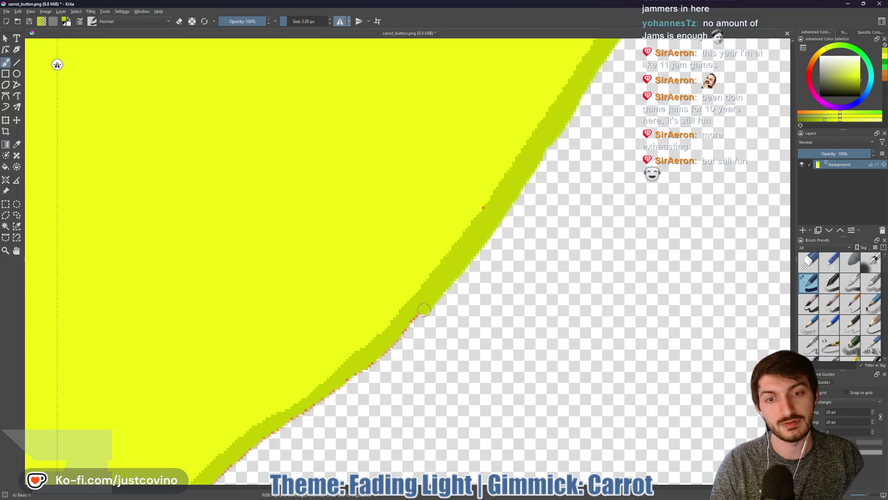
{"action": "left_click_drag", "start_coordinate": [406, 327], "coordinate": [389, 347]}
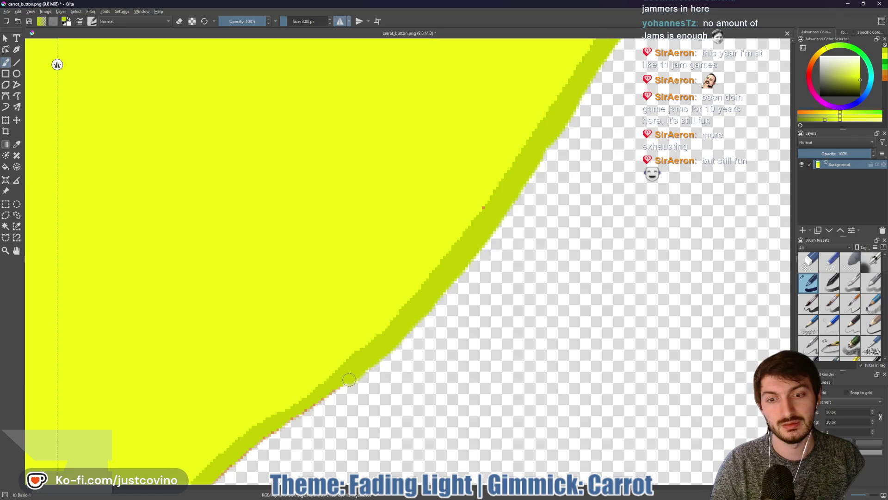
{"action": "mouse_move", "coordinate": [333, 389]}
{"action": "left_mouse_down"}
{"action": "mouse_move", "coordinate": [275, 426]}
{"action": "mouse_move", "coordinate": [532, 141]}
{"action": "mouse_move", "coordinate": [468, 194]}
{"action": "mouse_move", "coordinate": [357, 323]}
{"action": "mouse_move", "coordinate": [309, 353]}
{"action": "left_mouse_up"}
Zoom in where the leaves meet the body and sample the leaves' bright green as paint colour.
{"action": "key", "text": "minus"}
{"action": "key", "text": "minus"}
{"action": "key", "text": "minus"}
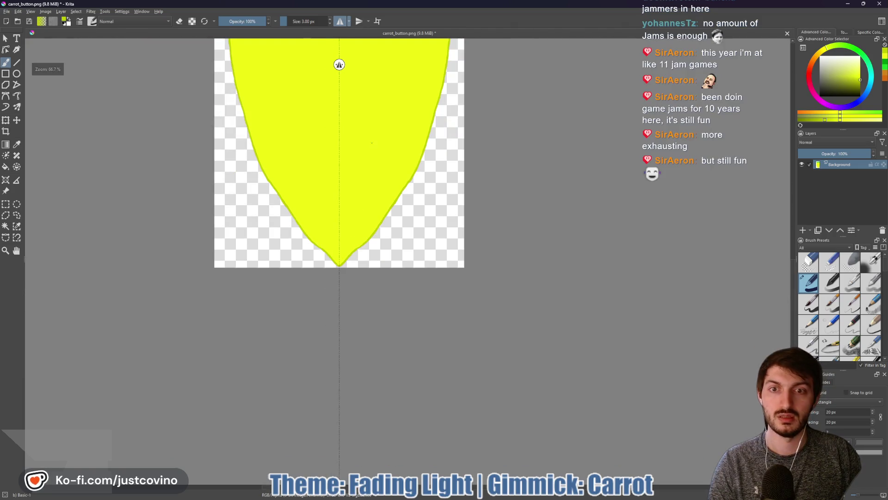
{"action": "scroll", "coordinate": [339, 64], "scroll_direction": "up", "scroll_amount": 5}
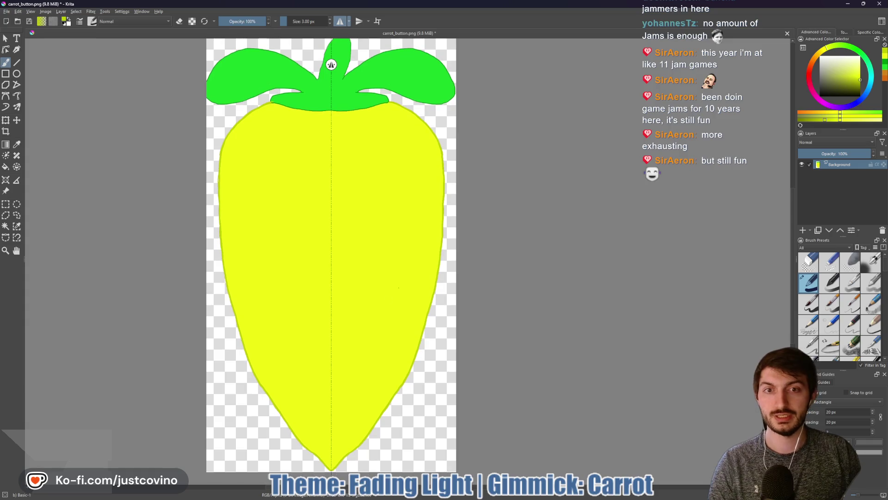
{"action": "scroll", "coordinate": [332, 64], "scroll_direction": "up", "scroll_amount": 2}
{"action": "key", "text": "plus"}
{"action": "key", "text": "plus"}
{"action": "key", "text": "plus"}
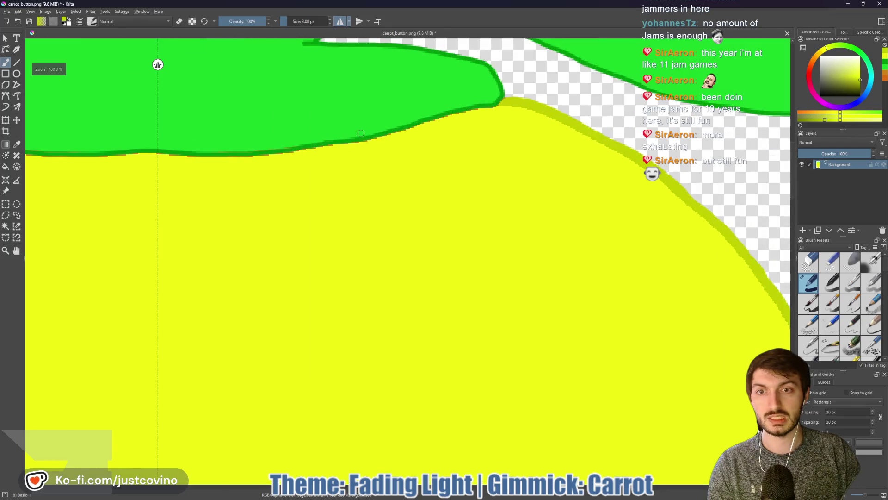
{"action": "left_click", "coordinate": [369, 143], "text": "ctrl"}
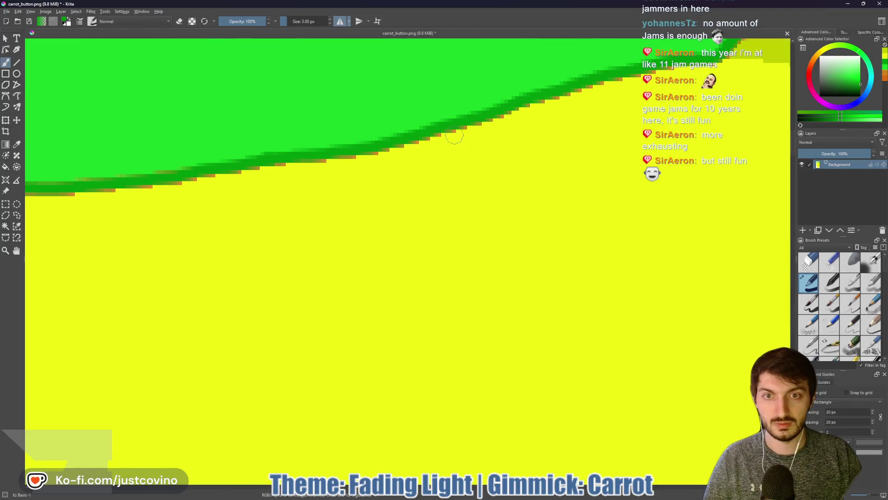
{"action": "left_click_drag", "start_coordinate": [721, 59], "coordinate": [622, 119]}
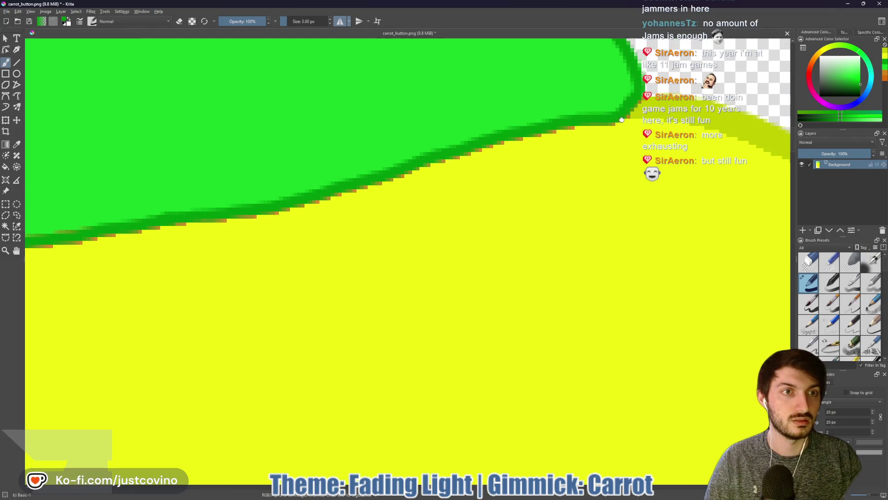
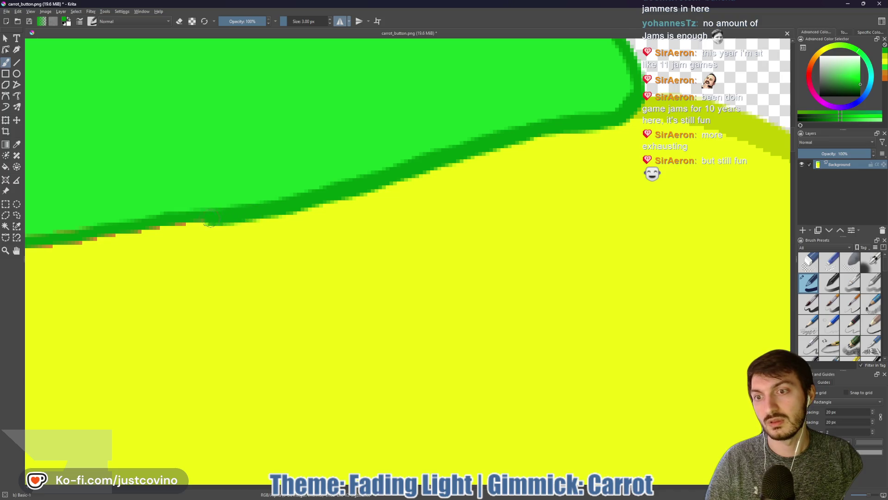
Paint dark green over the orange fringe along the leaf edge of the carrot.
{"action": "mouse_move", "coordinate": [97, 240]}
{"action": "left_mouse_down"}
{"action": "mouse_move", "coordinate": [74, 243]}
{"action": "mouse_move", "coordinate": [222, 176]}
{"action": "mouse_move", "coordinate": [272, 176]}
{"action": "left_mouse_up"}
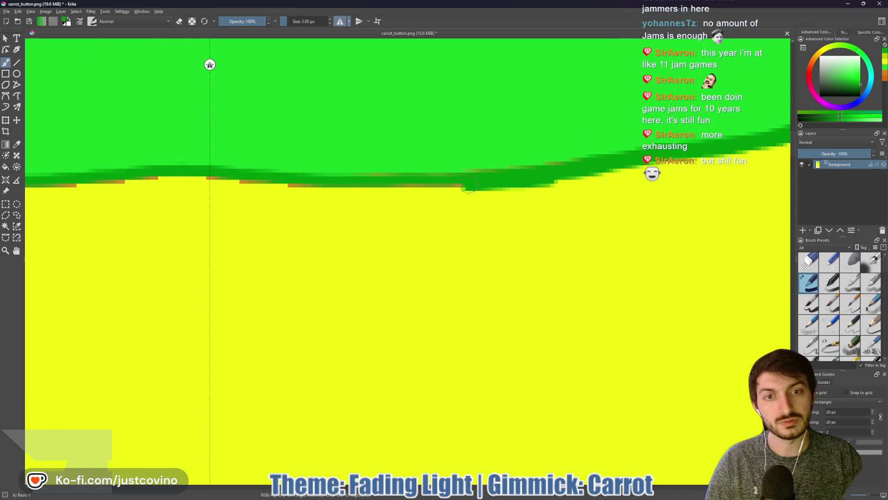
{"action": "left_click_drag", "start_coordinate": [433, 186], "coordinate": [248, 181]}
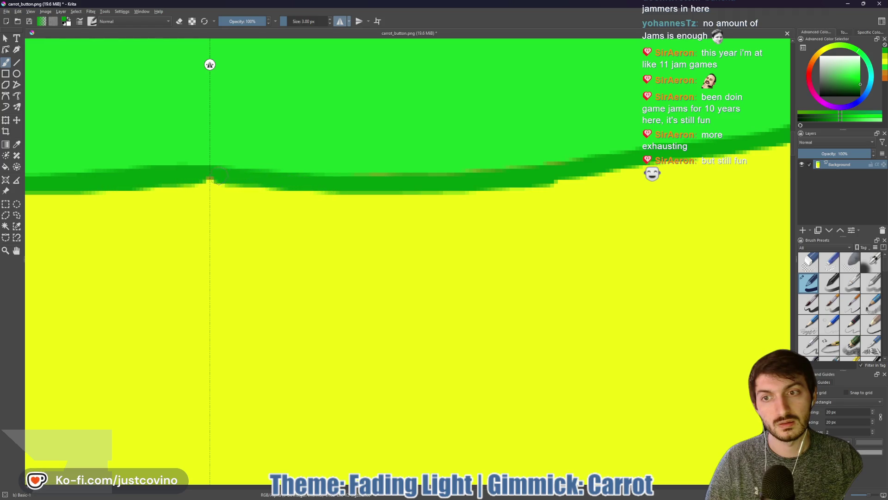
{"action": "left_click", "coordinate": [484, 115], "text": "ctrl"}
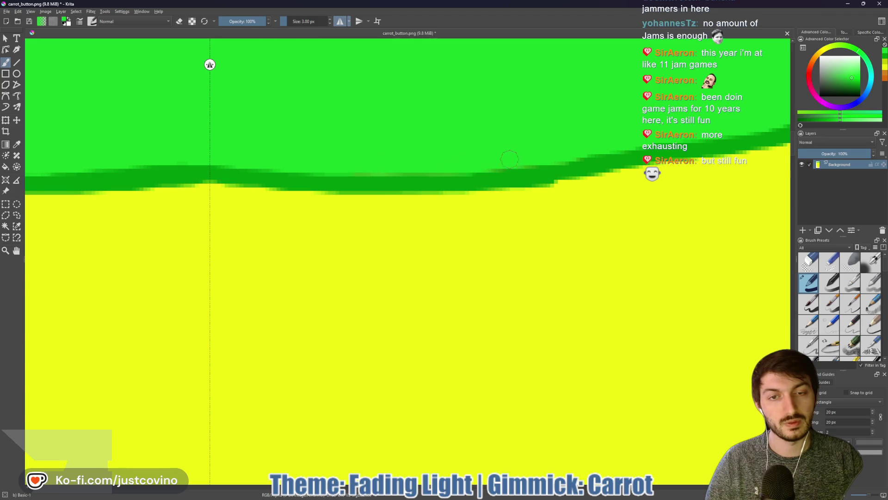
{"action": "scroll", "coordinate": [350, 164], "scroll_direction": "down", "scroll_amount": 5}
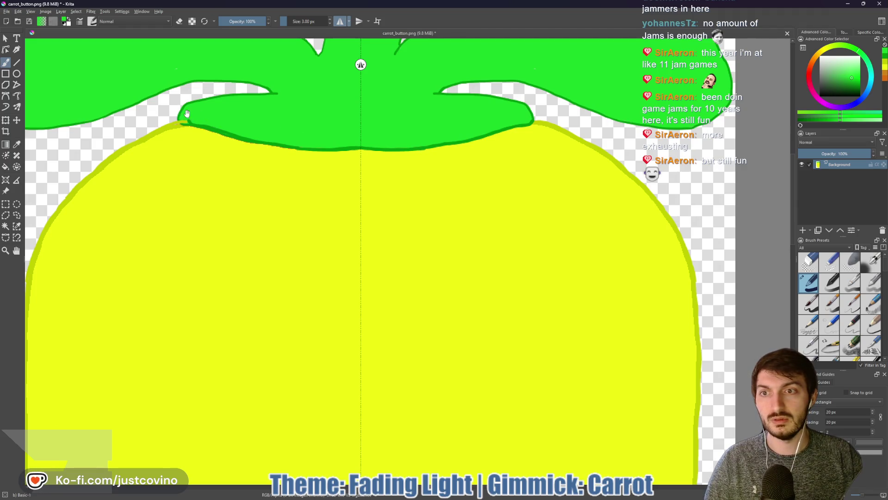
{"action": "left_click_drag", "start_coordinate": [195, 113], "coordinate": [403, 178]}
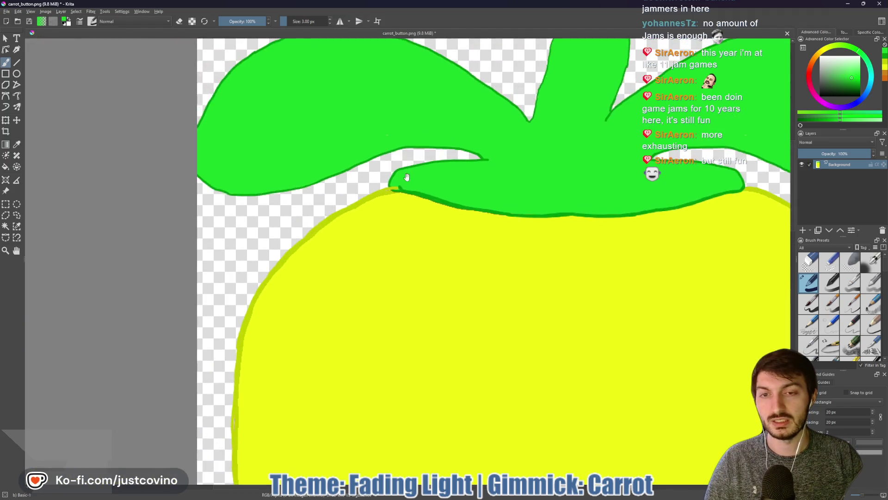
Sample the dark green, leaf green and yellow body colours at the junction, then fit the whole carrot in view.
{"action": "scroll", "coordinate": [402, 178], "scroll_direction": "up", "scroll_amount": 5}
{"action": "left_click", "coordinate": [503, 173], "text": "ctrl"}
{"action": "scroll", "coordinate": [504, 174], "scroll_direction": "down", "scroll_amount": 3}
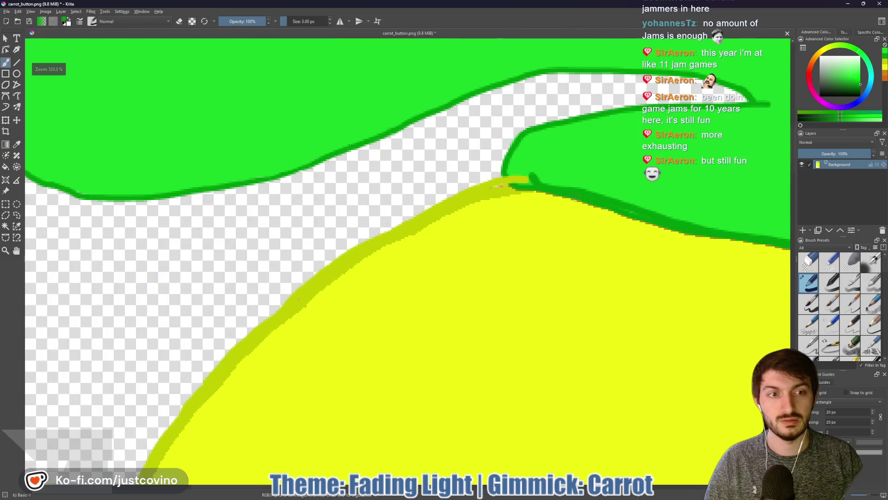
{"action": "left_click_drag", "start_coordinate": [633, 217], "coordinate": [393, 177]}
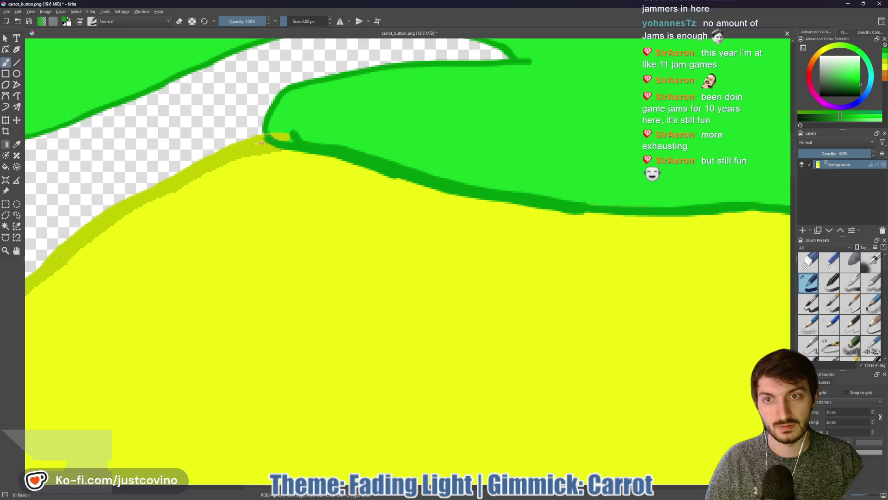
{"action": "left_click", "coordinate": [345, 116], "text": "ctrl"}
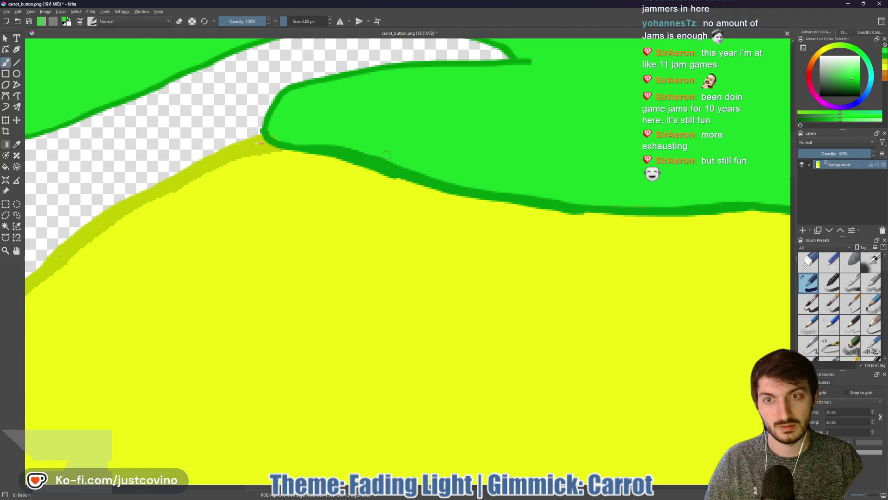
{"action": "left_click", "coordinate": [242, 148], "text": "ctrl"}
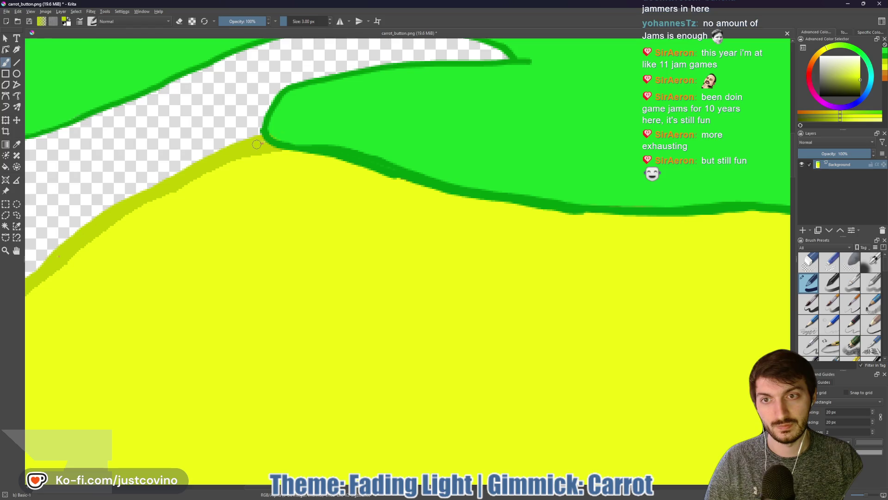
{"action": "key", "text": "ctrl+shift+0"}
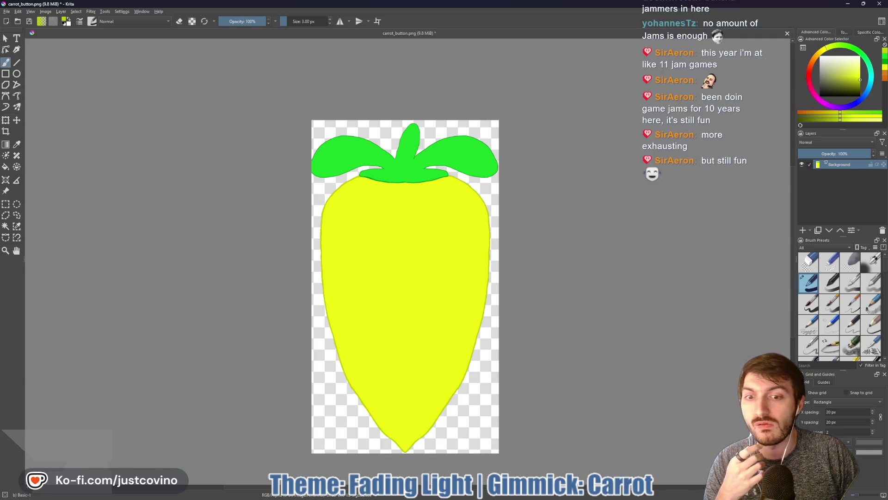
{"action": "key", "text": "alt+Tab"}
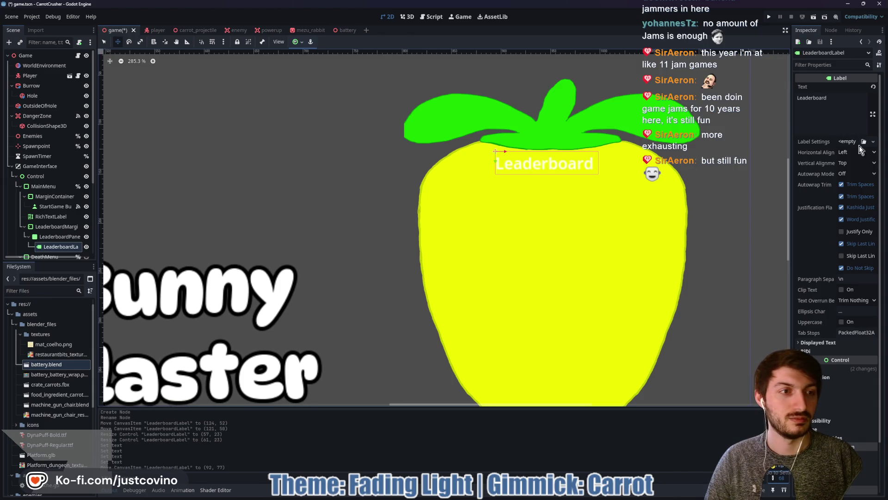
Give the Leaderboard label new LabelSettings with a quick-loaded font at size 21.
{"action": "left_click", "coordinate": [845, 143]}
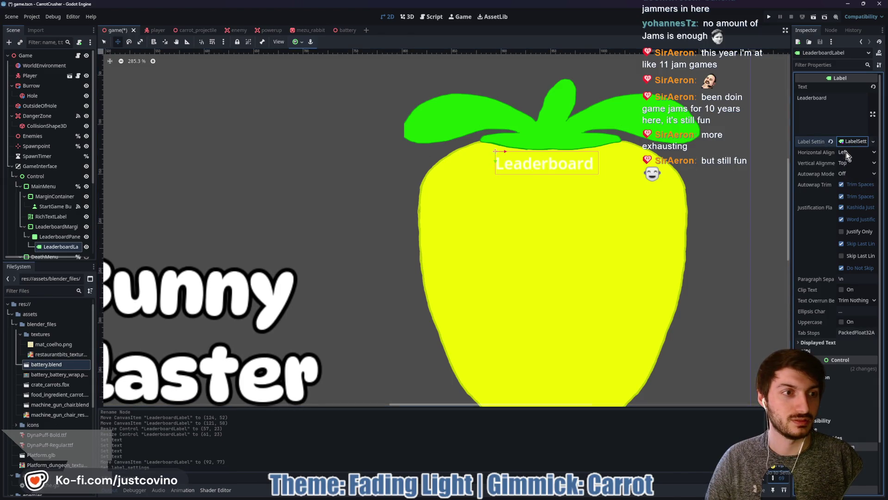
{"action": "left_click", "coordinate": [851, 142]}
{"action": "left_click", "coordinate": [827, 175]}
{"action": "left_click", "coordinate": [850, 184]}
{"action": "left_click", "coordinate": [865, 233]}
{"action": "double_click", "coordinate": [345, 179]}
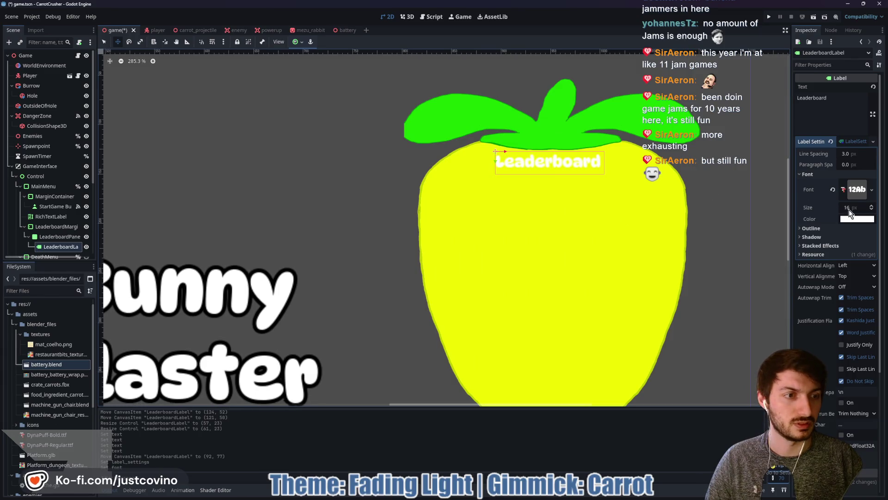
{"action": "left_click", "coordinate": [855, 206]}
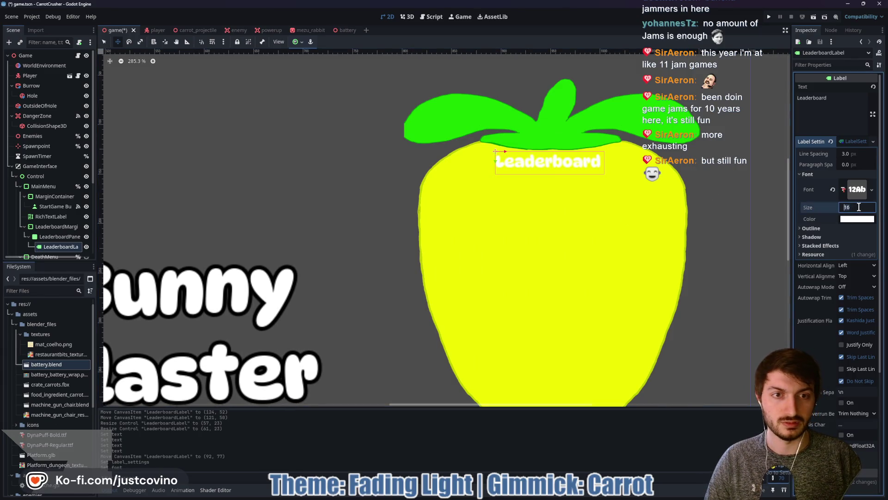
{"action": "type", "text": "21"}
{"action": "key", "text": "Return"}
Nudge the label left and give it a 7 px black outline.
{"action": "left_click_drag", "start_coordinate": [577, 159], "coordinate": [557, 160]}
{"action": "left_click", "coordinate": [813, 228]}
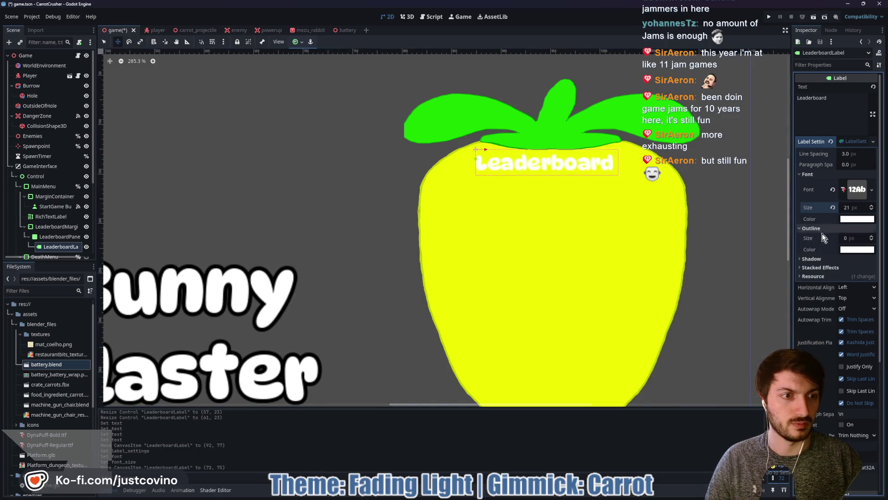
{"action": "left_click", "coordinate": [853, 239]}
{"action": "type", "text": "7"}
{"action": "key", "text": "Return"}
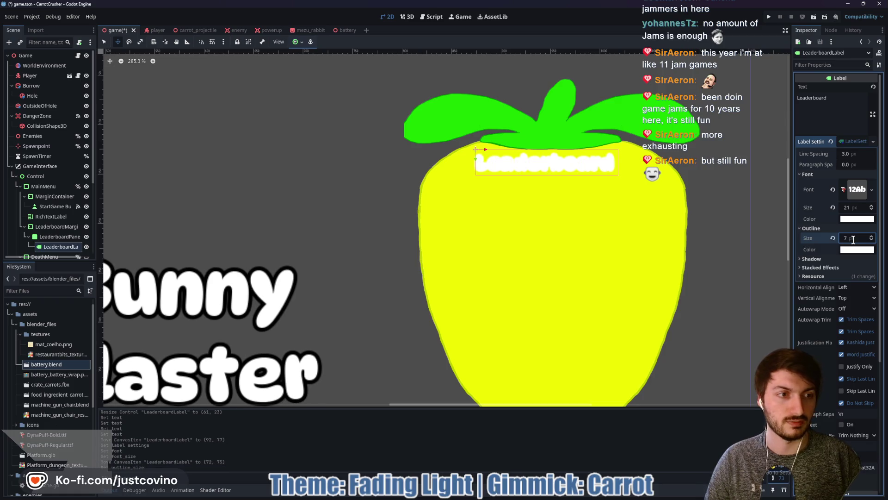
{"action": "left_click", "coordinate": [853, 250]}
{"action": "left_click_drag", "start_coordinate": [847, 261], "coordinate": [783, 347]}
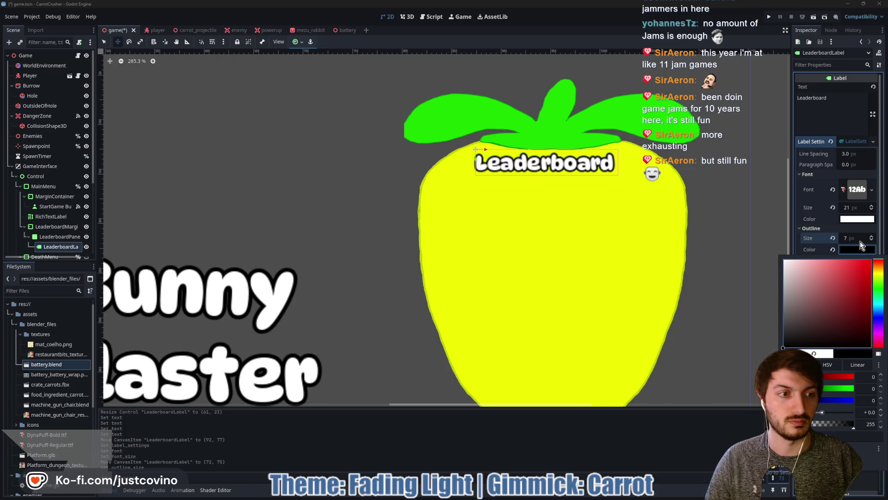
{"action": "left_click", "coordinate": [790, 234]}
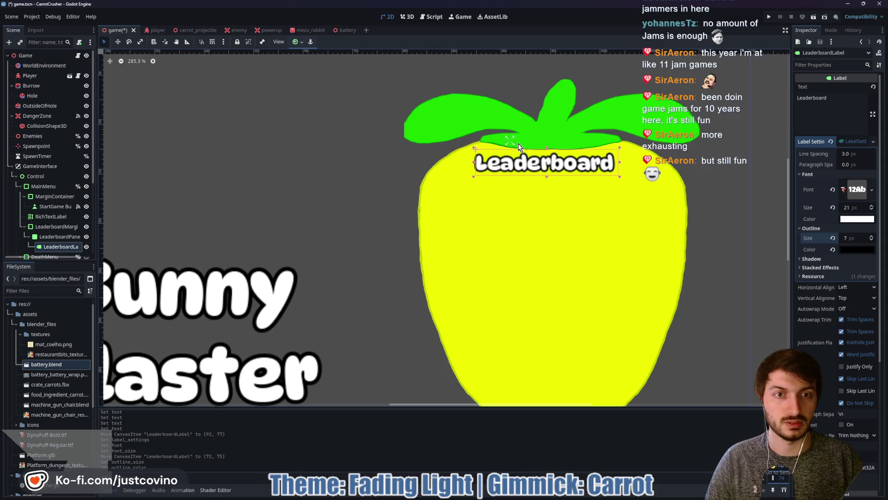
Centre the Leaderboard label's anchors and collapse its label settings.
{"action": "left_click", "coordinate": [547, 162]}
{"action": "left_click_drag", "start_coordinate": [547, 160], "coordinate": [547, 162]}
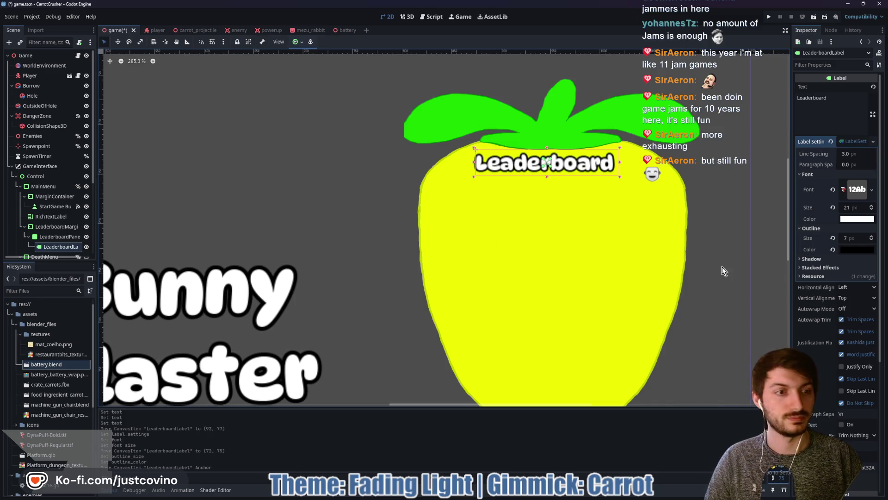
{"action": "left_click", "coordinate": [856, 142]}
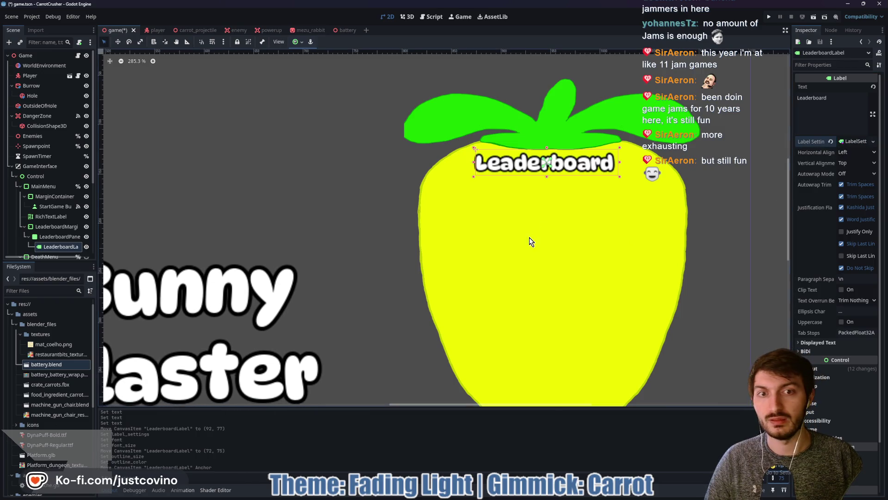
{"action": "scroll", "coordinate": [51, 235], "scroll_direction": "down", "scroll_amount": 2}
{"action": "scroll", "coordinate": [51, 235], "scroll_direction": "down", "scroll_amount": 4}
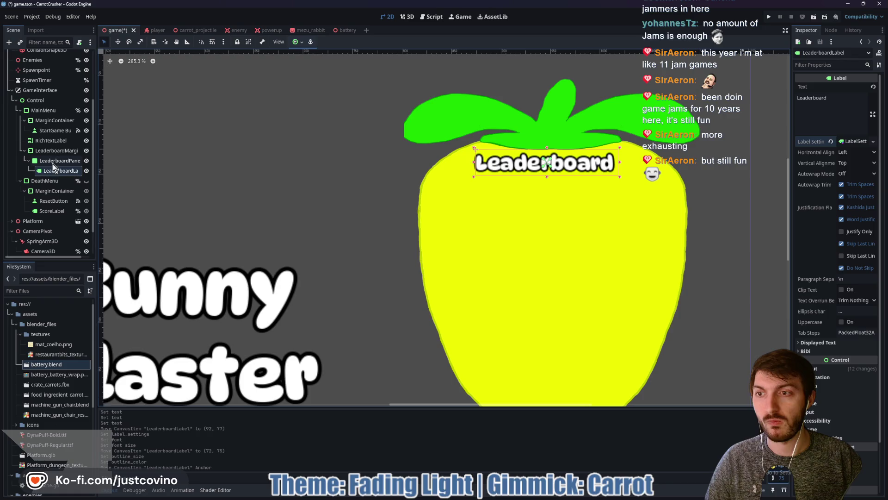
{"action": "left_click", "coordinate": [51, 160]}
Add a VBoxContainer under LeaderboardPanel and name it LeaderboardVBox.
{"action": "key", "text": "ctrl+a"}
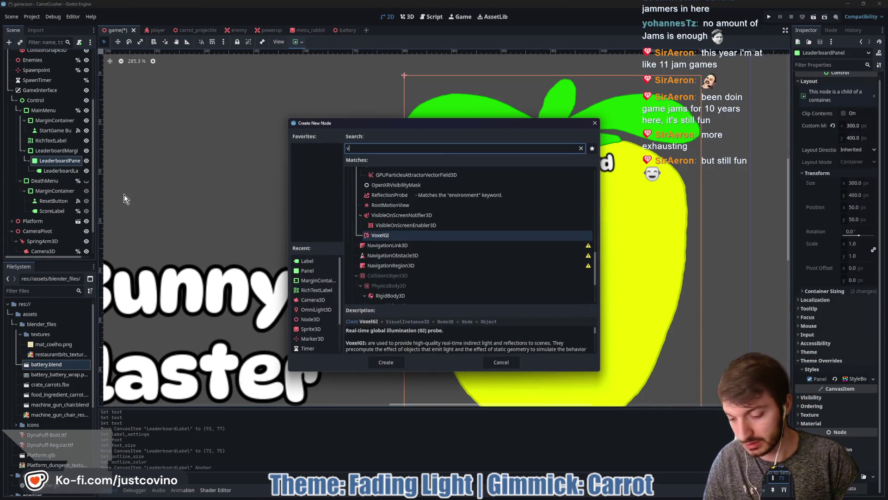
{"action": "type", "text": "vbox"}
{"action": "key", "text": "Return"}
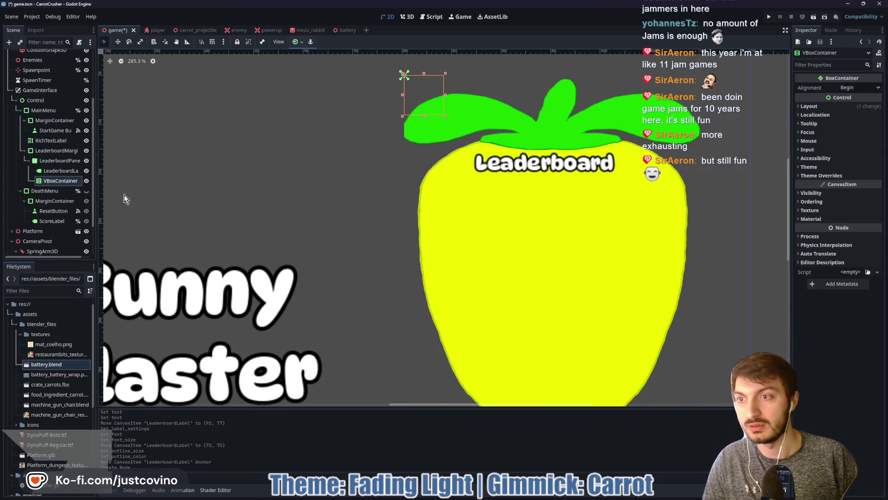
{"action": "double_click", "coordinate": [60, 180]}
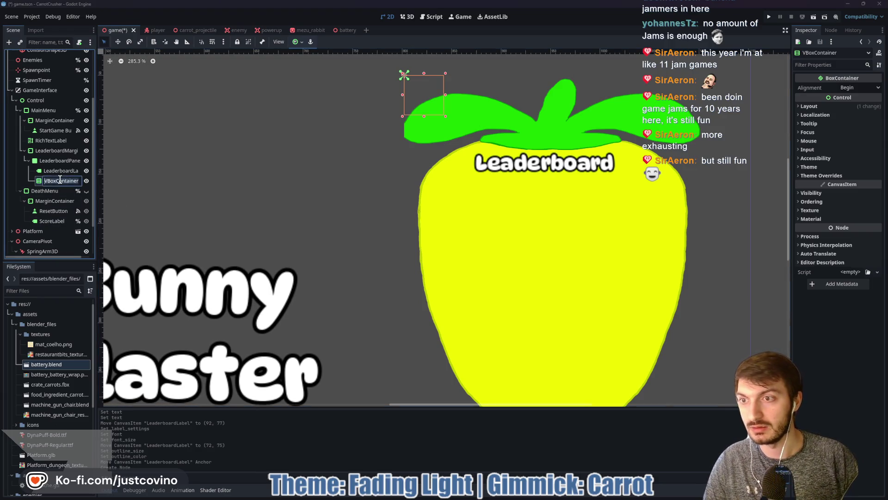
{"action": "type", "text": "LeaderboardV"}
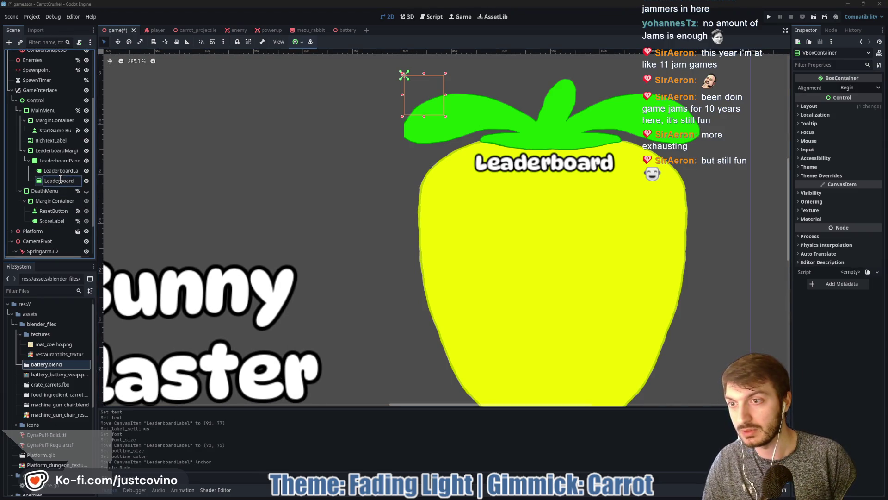
{"action": "type", "text": "ox"}
{"action": "key", "text": "Return"}
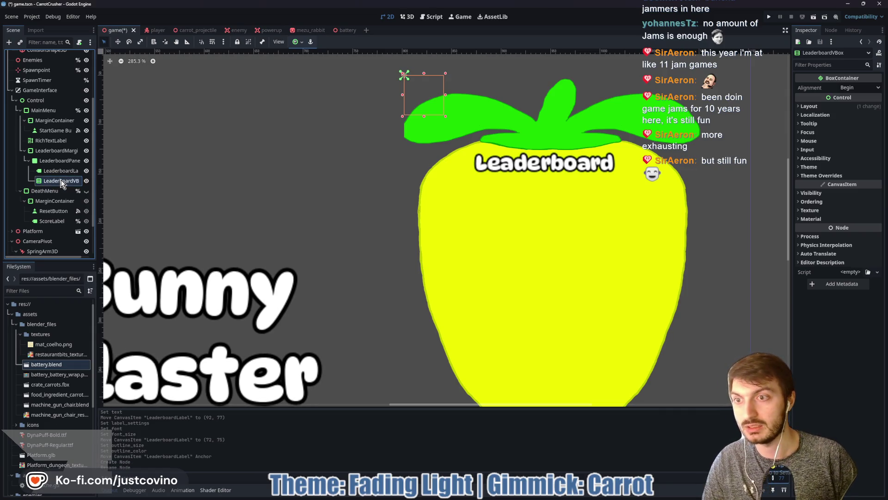
Move LeaderboardVBox onto the carrot body below the title and enlarge it to fit.
{"action": "key", "text": "w"}
{"action": "mouse_move", "coordinate": [426, 105]}
{"action": "left_mouse_down"}
{"action": "mouse_move", "coordinate": [470, 212]}
{"action": "mouse_move", "coordinate": [525, 232]}
{"action": "mouse_move", "coordinate": [465, 219]}
{"action": "left_mouse_up"}
{"action": "key", "text": "q"}
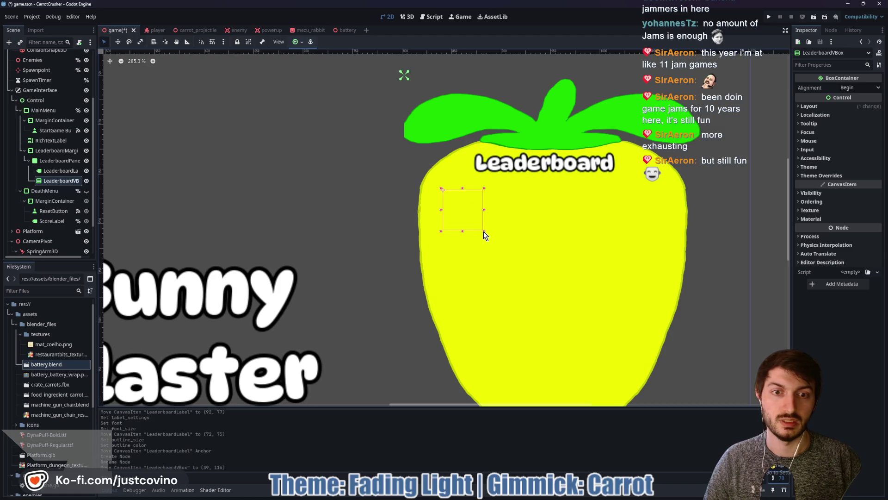
{"action": "scroll", "coordinate": [631, 284], "scroll_direction": "right", "scroll_amount": 5}
{"action": "scroll", "coordinate": [567, 242], "scroll_direction": "down", "scroll_amount": 4}
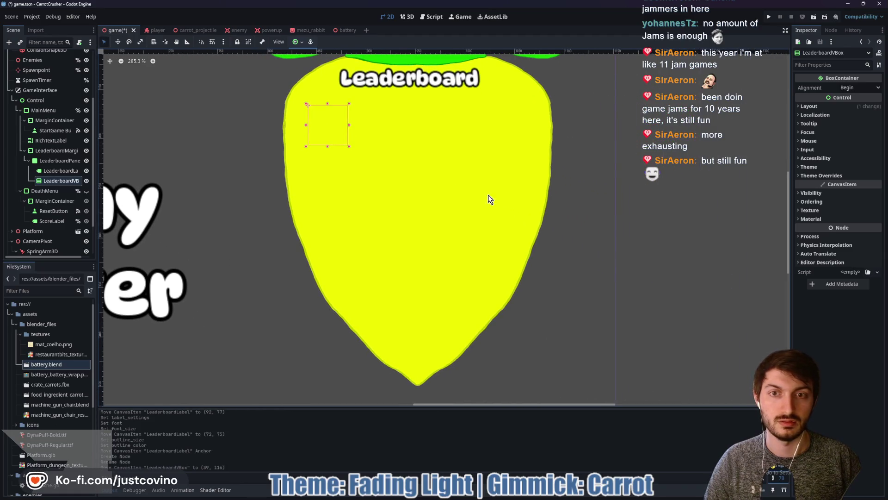
{"action": "mouse_move", "coordinate": [350, 146]}
{"action": "left_mouse_down"}
{"action": "mouse_move", "coordinate": [497, 296]}
{"action": "mouse_move", "coordinate": [520, 296]}
{"action": "mouse_move", "coordinate": [497, 314]}
{"action": "left_mouse_up"}
{"action": "key", "text": "w"}
{"action": "left_click_drag", "start_coordinate": [385, 213], "coordinate": [392, 199]}
{"action": "key", "text": "q"}
{"action": "left_click_drag", "start_coordinate": [509, 305], "coordinate": [505, 300]}
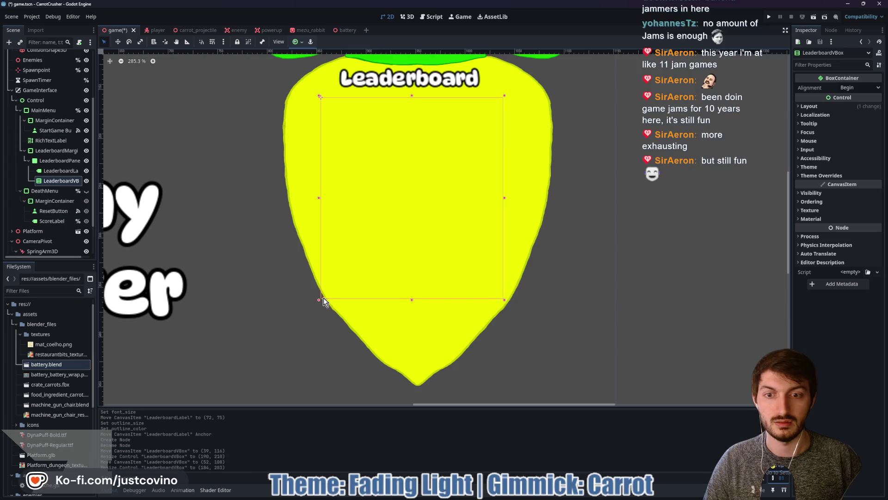
Refine LeaderboardVBox's left, right and bottom edges to sit inside the yellow carrot.
{"action": "left_click", "coordinate": [318, 302]}
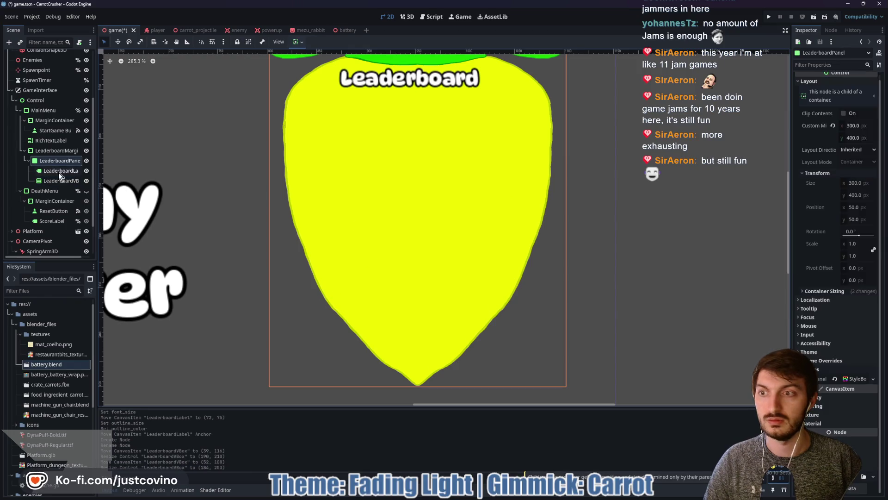
{"action": "left_click", "coordinate": [51, 184]}
{"action": "left_click_drag", "start_coordinate": [321, 200], "coordinate": [332, 199]}
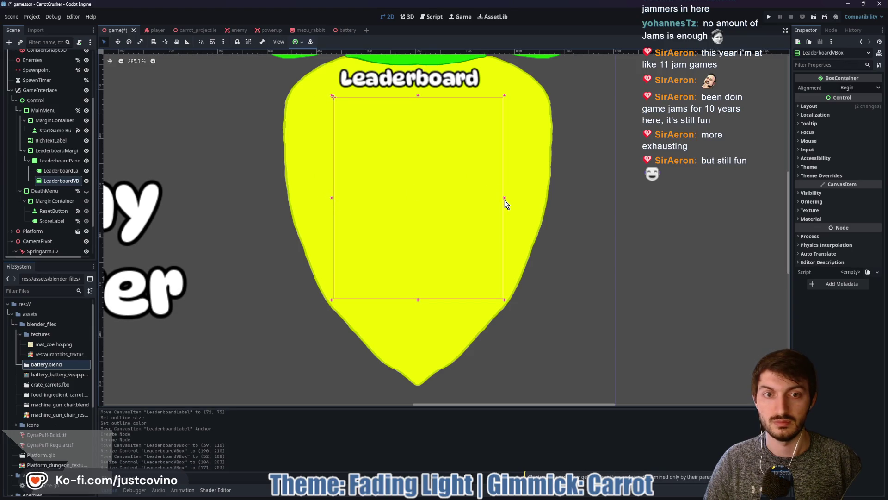
{"action": "left_click_drag", "start_coordinate": [505, 200], "coordinate": [502, 200]}
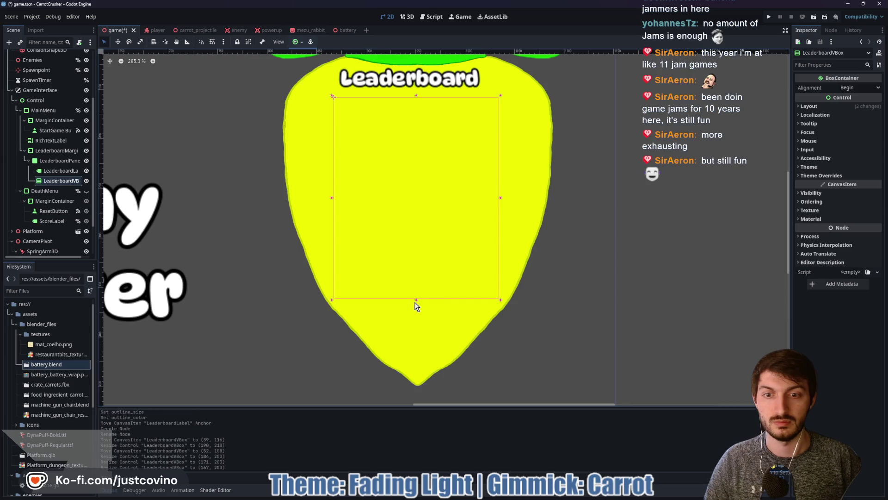
{"action": "left_click_drag", "start_coordinate": [416, 301], "coordinate": [417, 307]}
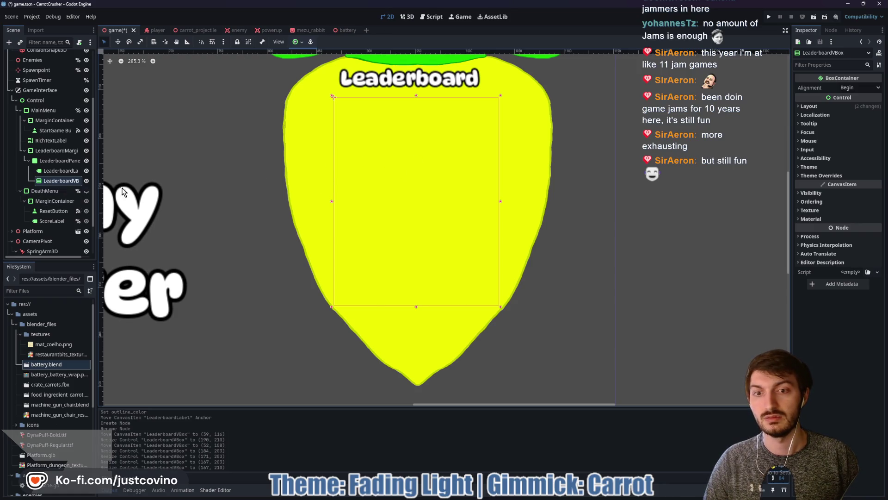
Move the box's pivot to its centre, save the scene, and zoom out to the whole menu.
{"action": "mouse_move", "coordinate": [382, 165]}
{"action": "left_mouse_down"}
{"action": "mouse_move", "coordinate": [389, 161]}
{"action": "mouse_move", "coordinate": [373, 240]}
{"action": "left_mouse_up"}
{"action": "left_click_drag", "start_coordinate": [253, 74], "coordinate": [403, 273]}
{"action": "key", "text": "ctrl+s"}
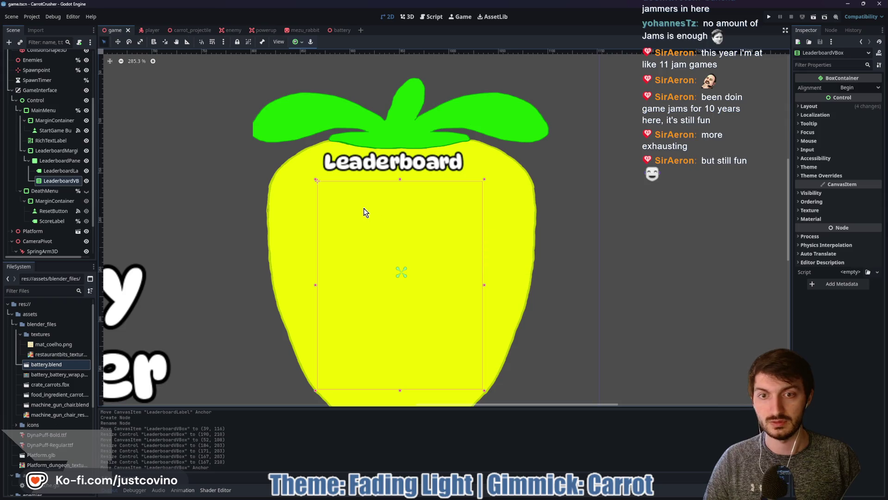
{"action": "scroll", "coordinate": [350, 216], "scroll_direction": "down", "scroll_amount": 5}
{"action": "scroll", "coordinate": [329, 235], "scroll_direction": "down", "scroll_amount": 3}
{"action": "left_click_drag", "start_coordinate": [240, 232], "coordinate": [359, 224]}
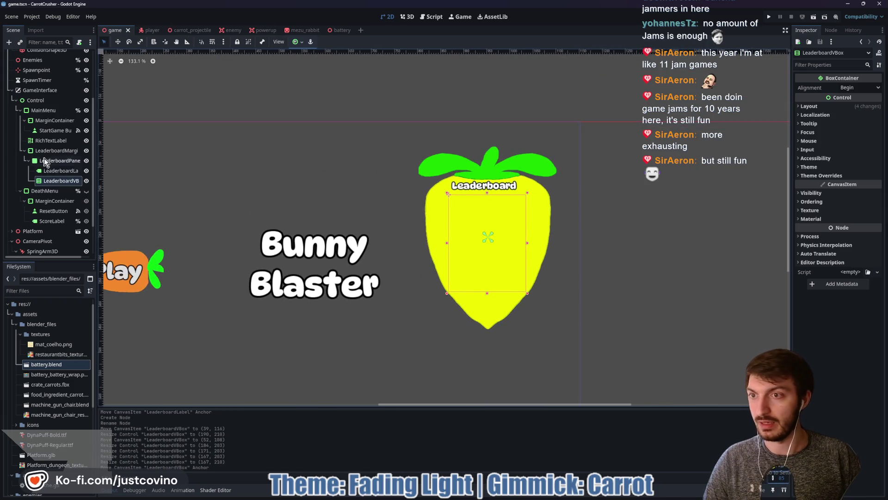
{"action": "left_click", "coordinate": [56, 150]}
Attach a new leaderboard_margin.gd script to LeaderboardMargin declaring 'class_name Leaderboard', and save.
{"action": "left_click", "coordinate": [80, 42]}
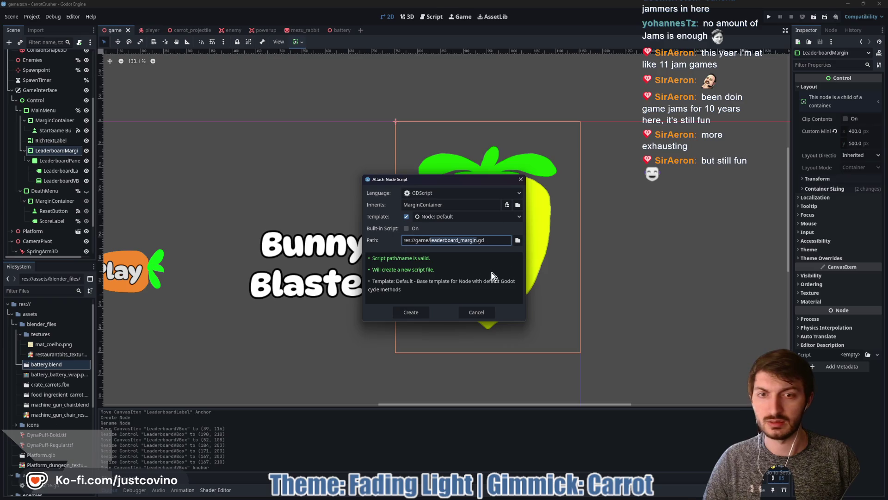
{"action": "left_click", "coordinate": [417, 311]}
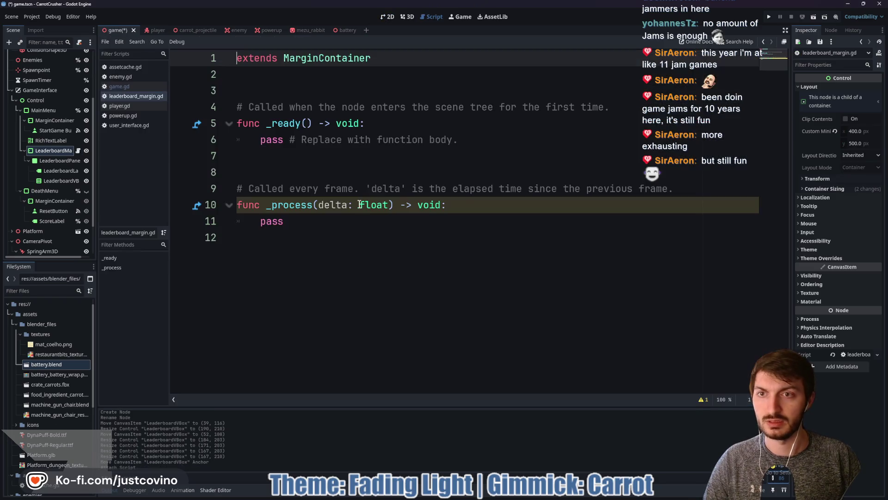
{"action": "type", "text": "class_name Lead"}
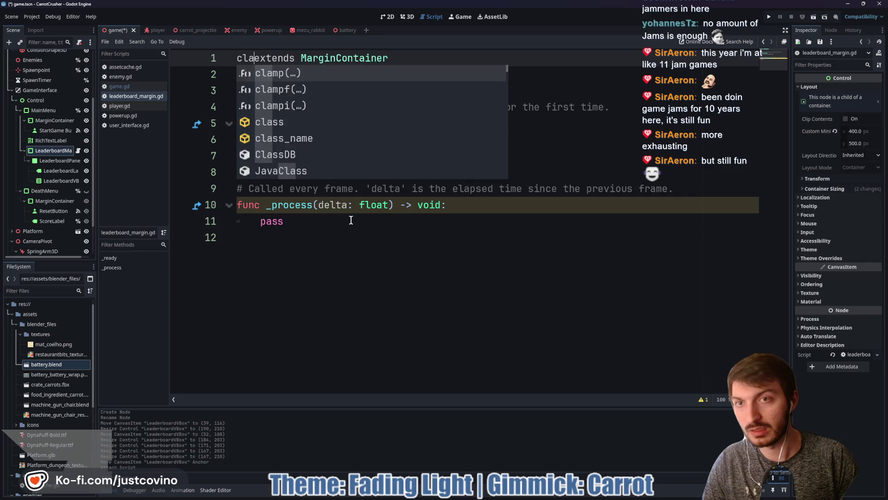
{"action": "type", "text": "erboard"}
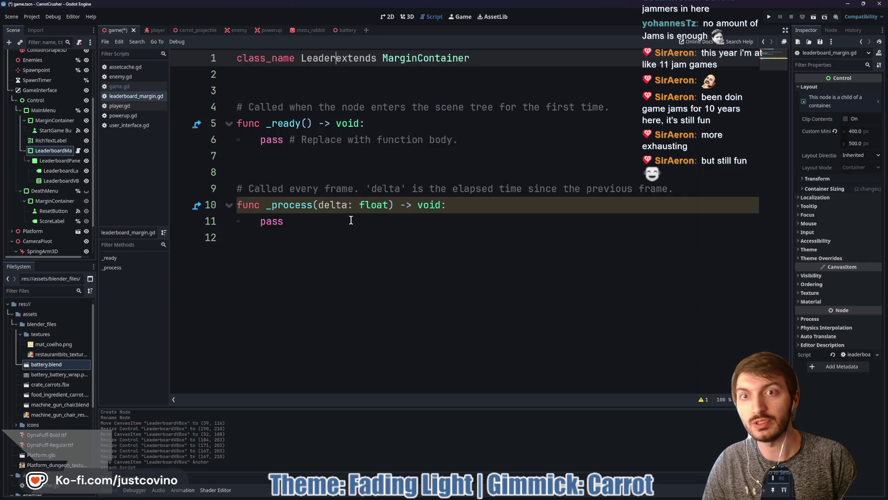
{"action": "left_click", "coordinate": [348, 239]}
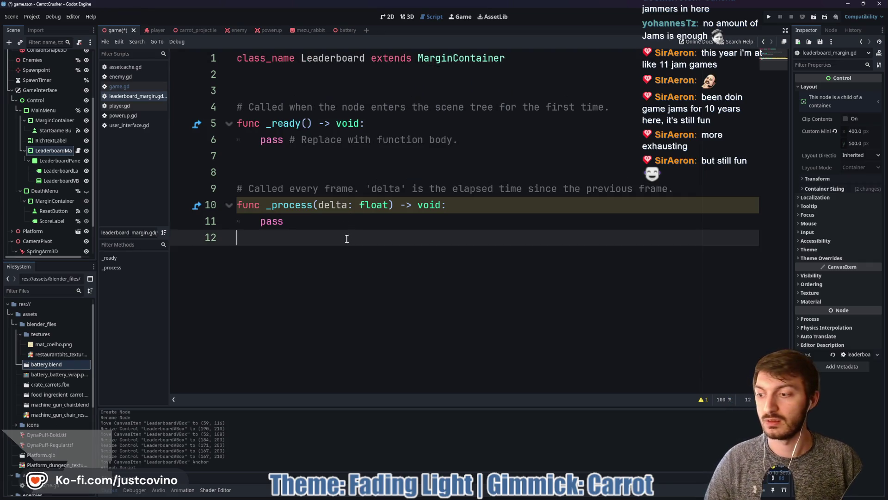
{"action": "key", "text": "ctrl+s"}
Delete the template functions below line 3 and save the trimmed script.
{"action": "left_click", "coordinate": [517, 496]}
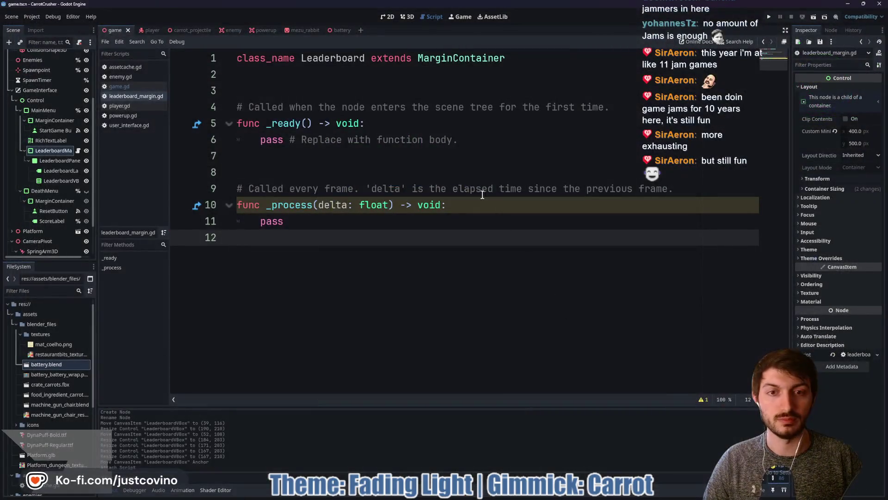
{"action": "mouse_move", "coordinate": [445, 321]}
{"action": "left_mouse_down"}
{"action": "mouse_move", "coordinate": [238, 185]}
{"action": "mouse_move", "coordinate": [232, 99]}
{"action": "left_mouse_up"}
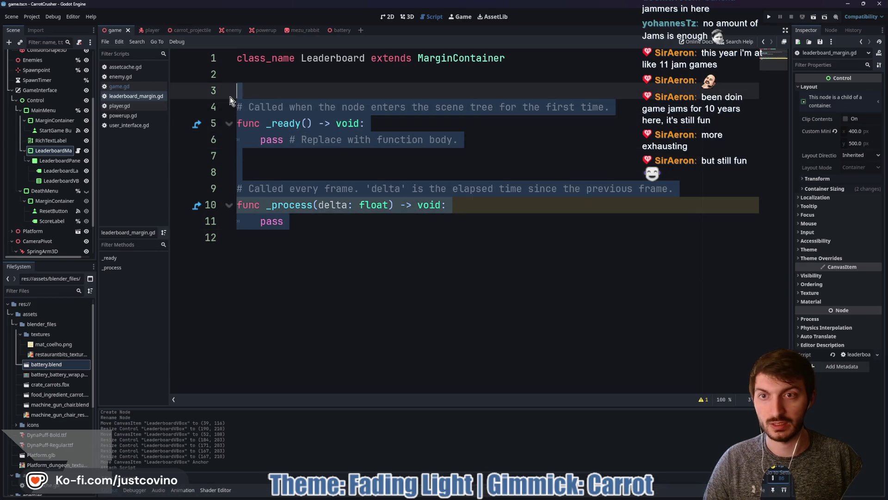
{"action": "key", "text": "BackSpace"}
{"action": "key", "text": "ctrl+s"}
{"action": "key", "text": "BackSpace"}
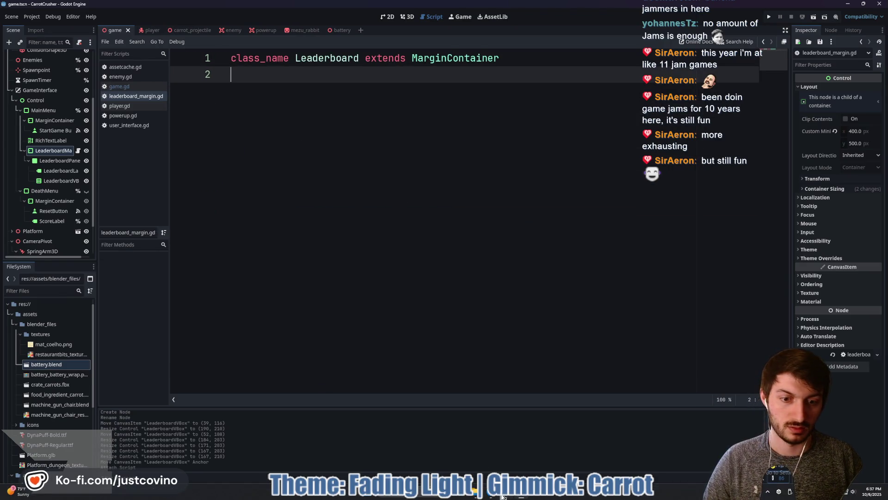
{"action": "mouse_move", "coordinate": [479, 497]}
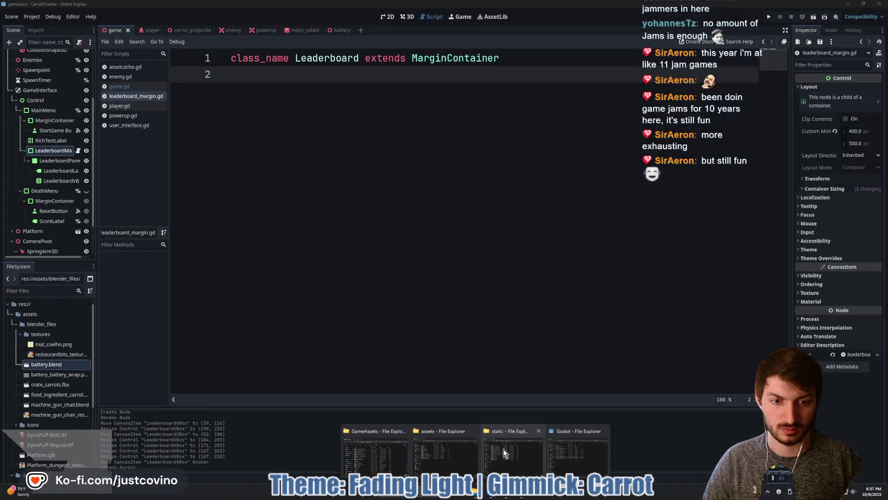
Close the DynaPuff font folder and Godot folder Explorer windows.
{"action": "left_click", "coordinate": [545, 456]}
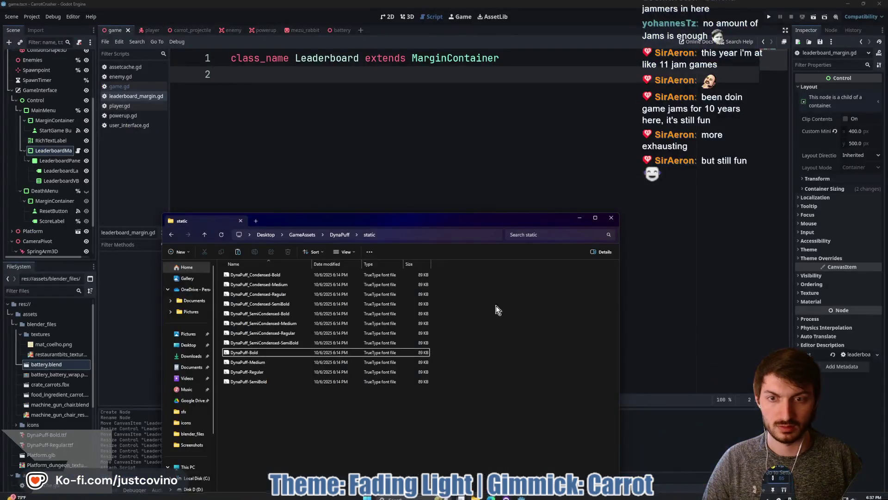
{"action": "left_click", "coordinate": [611, 218]}
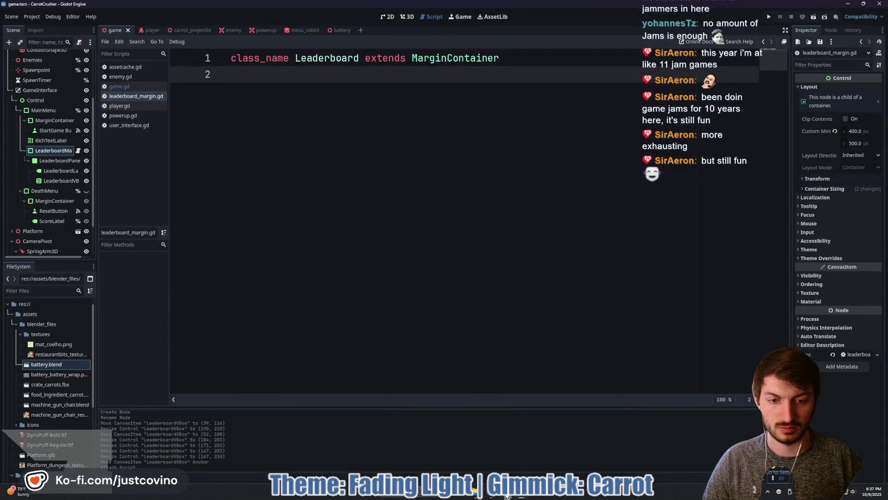
{"action": "mouse_move", "coordinate": [480, 495]}
{"action": "left_click", "coordinate": [480, 435]}
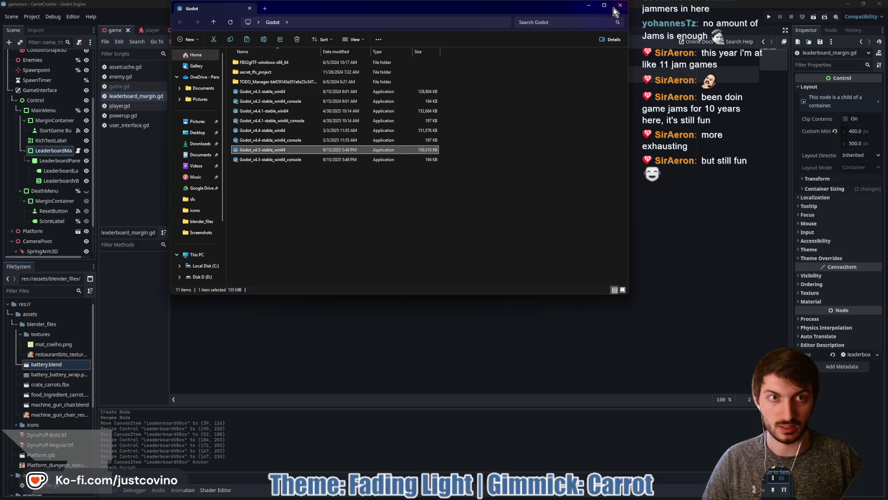
{"action": "left_click", "coordinate": [545, 313]}
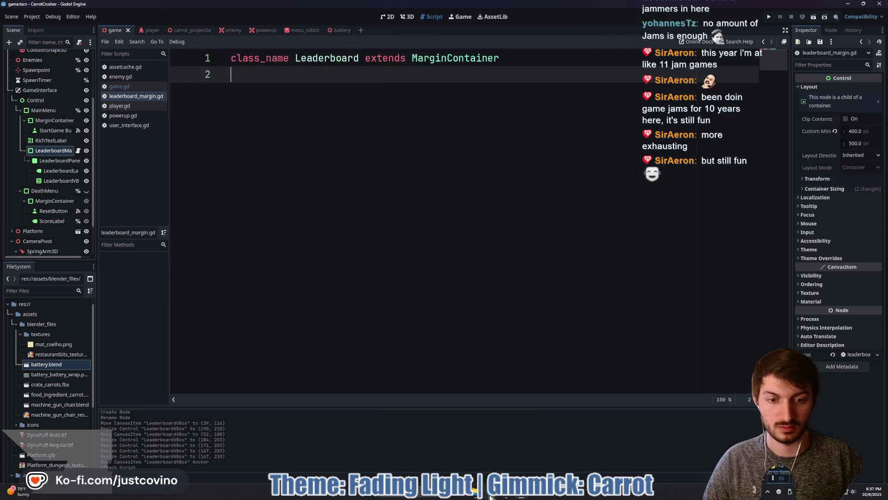
Close the Google Fonts and duplicate Talo tabs, showing the Bunny Blaster dashboard overview.
{"action": "left_click", "coordinate": [492, 496]}
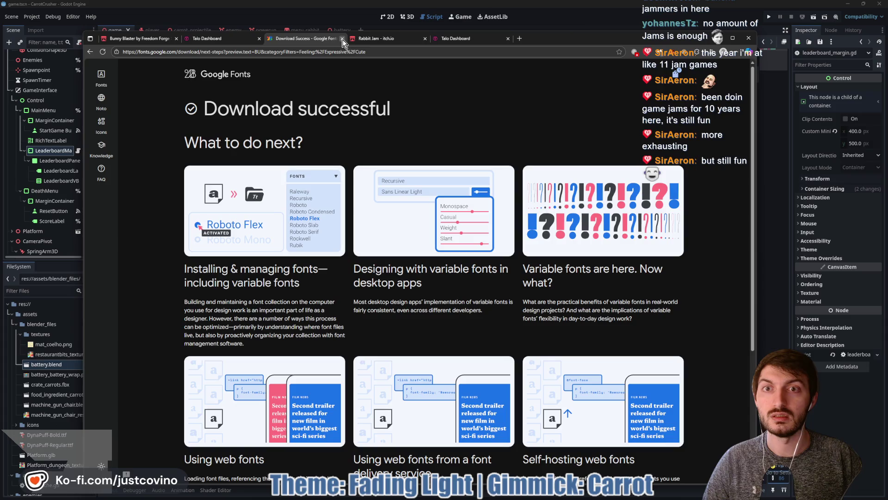
{"action": "left_click", "coordinate": [343, 39]}
{"action": "left_click", "coordinate": [425, 39]}
{"action": "left_click", "coordinate": [234, 41]}
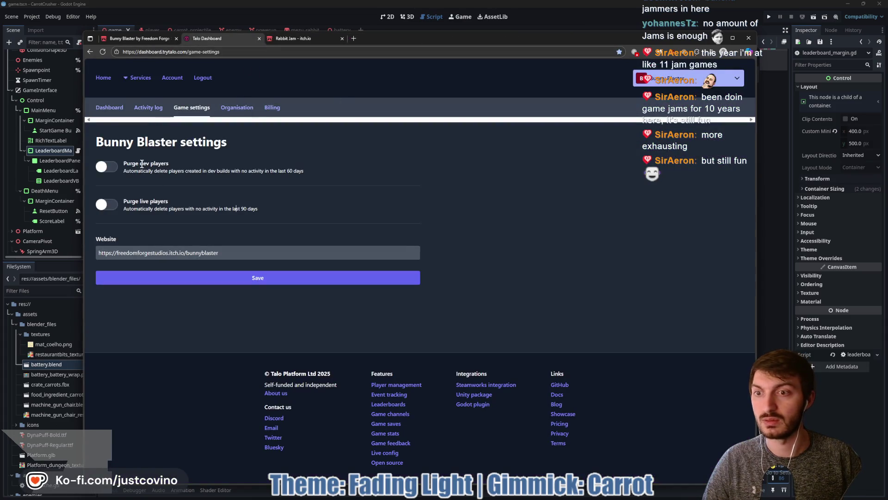
{"action": "left_click", "coordinate": [109, 107]}
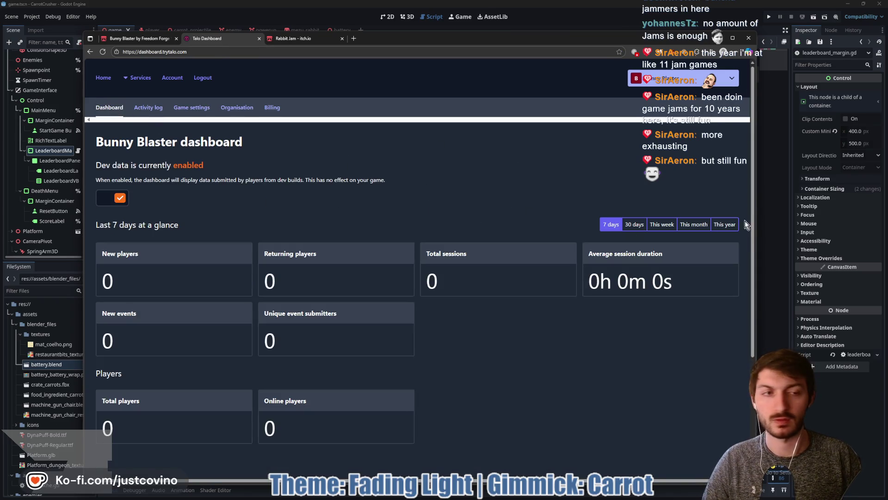
{"action": "left_click", "coordinate": [593, 17]}
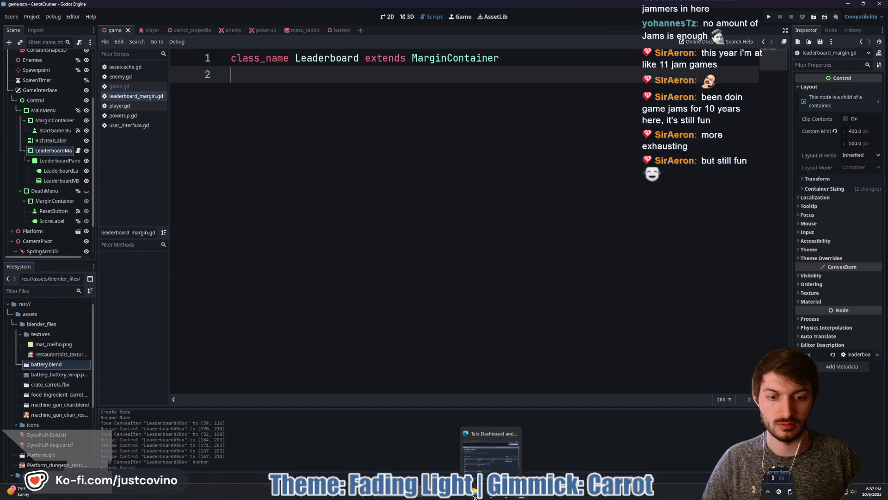
Launch Godot_v4.5-stable_win64 from the Desktop's Godot folder.
{"action": "mouse_move", "coordinate": [474, 496]}
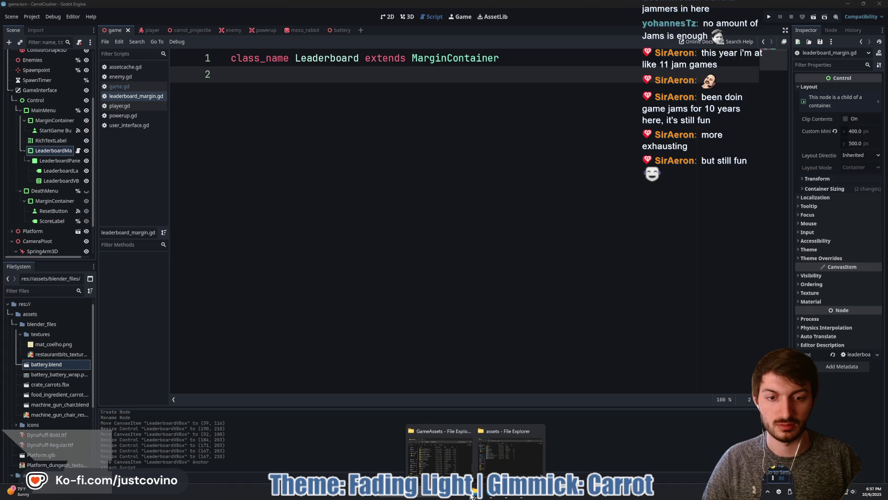
{"action": "left_click", "coordinate": [440, 454]}
{"action": "left_click", "coordinate": [274, 279]}
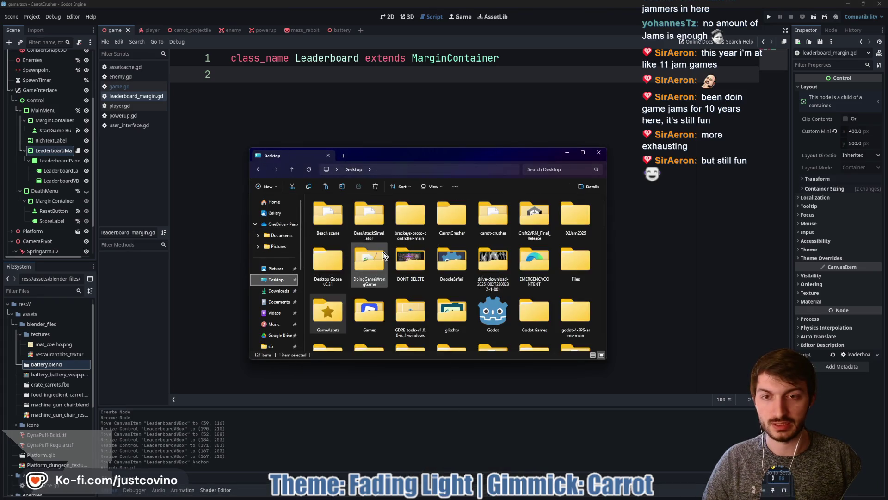
{"action": "double_click", "coordinate": [494, 314]}
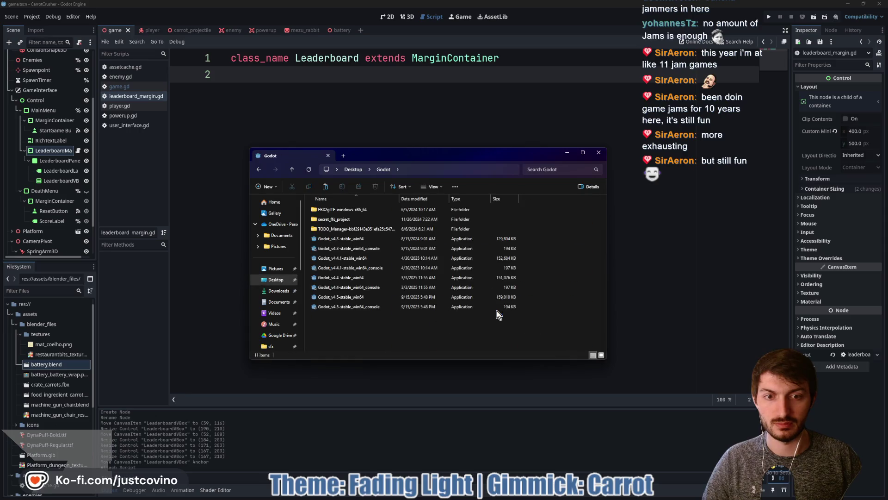
{"action": "left_click", "coordinate": [356, 298]}
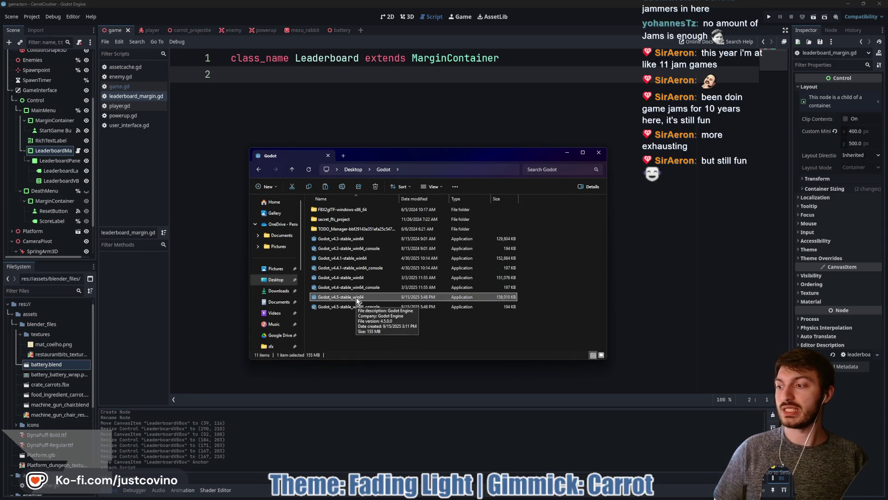
{"action": "double_click", "coordinate": [357, 299]}
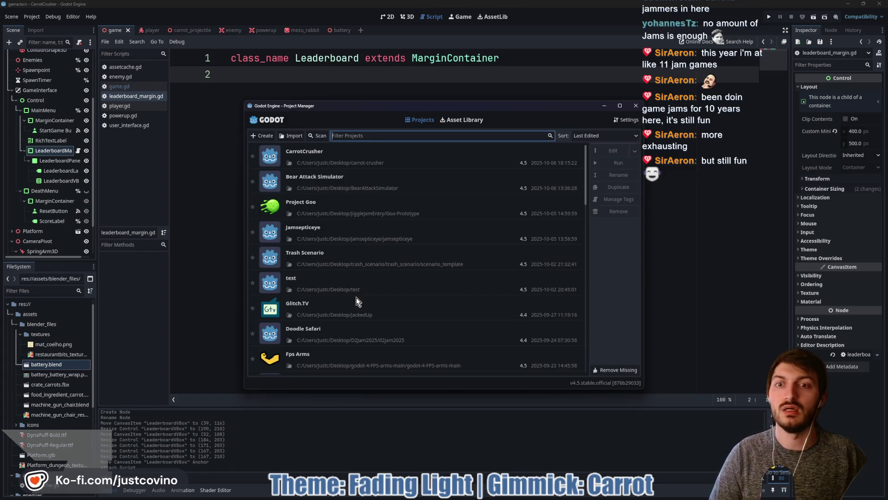
Open Bear Attack Simulator from the Project Manager, then return to CarrotCrusher's Asset Library.
{"action": "left_click", "coordinate": [332, 191]}
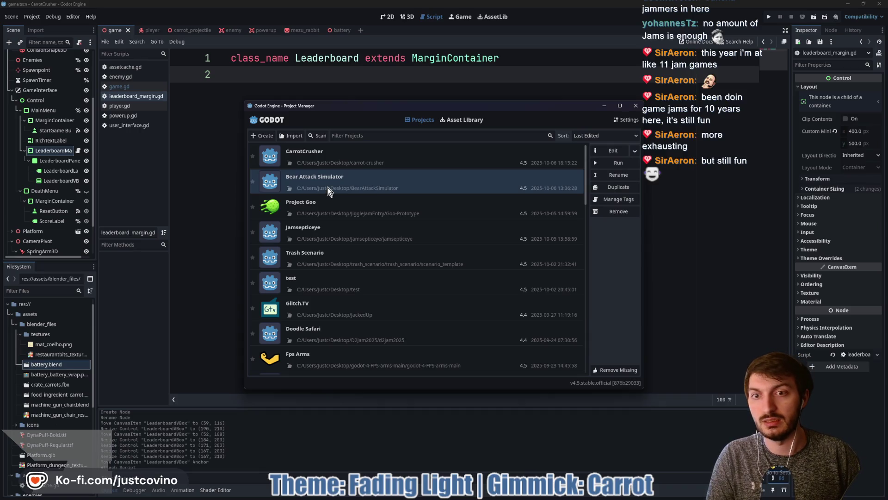
{"action": "double_click", "coordinate": [328, 191]}
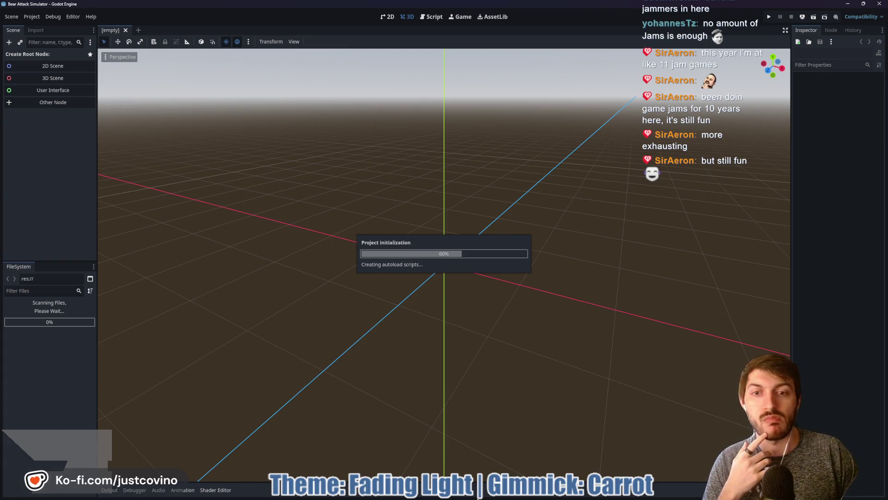
{"action": "mouse_move", "coordinate": [489, 497]}
{"action": "mouse_move", "coordinate": [520, 497]}
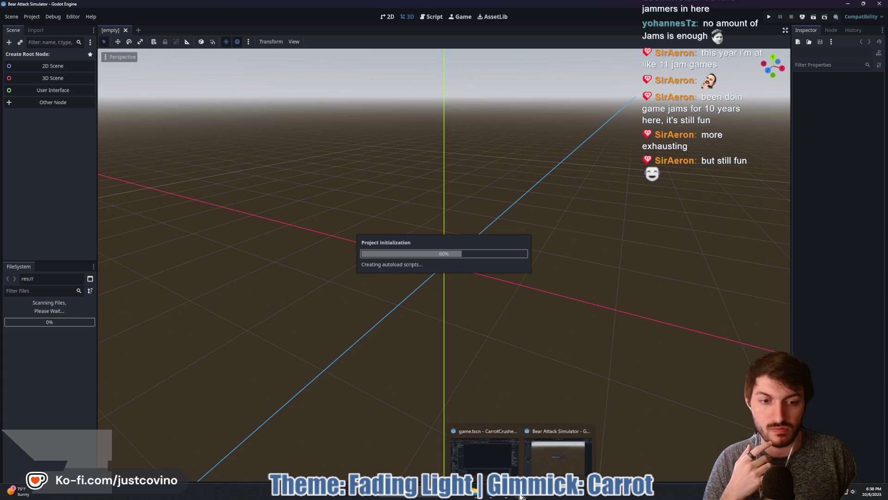
{"action": "left_click", "coordinate": [495, 453]}
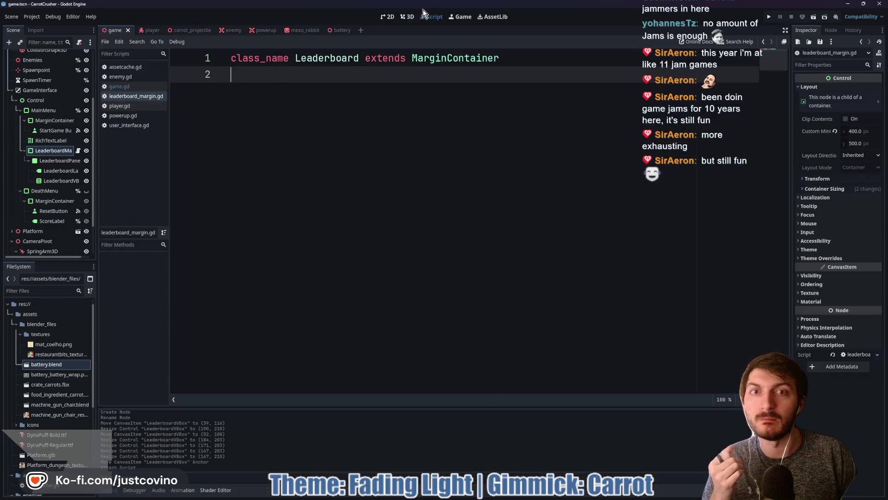
{"action": "left_click", "coordinate": [493, 17]}
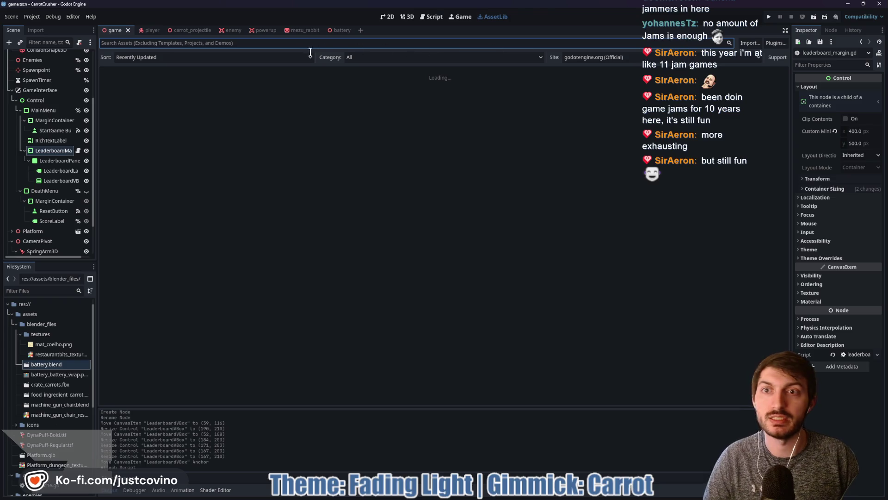
Search AssetLib for 'Talo', then download and install Talo Game Services.
{"action": "left_click", "coordinate": [242, 44]}
{"action": "type", "text": "Talo"}
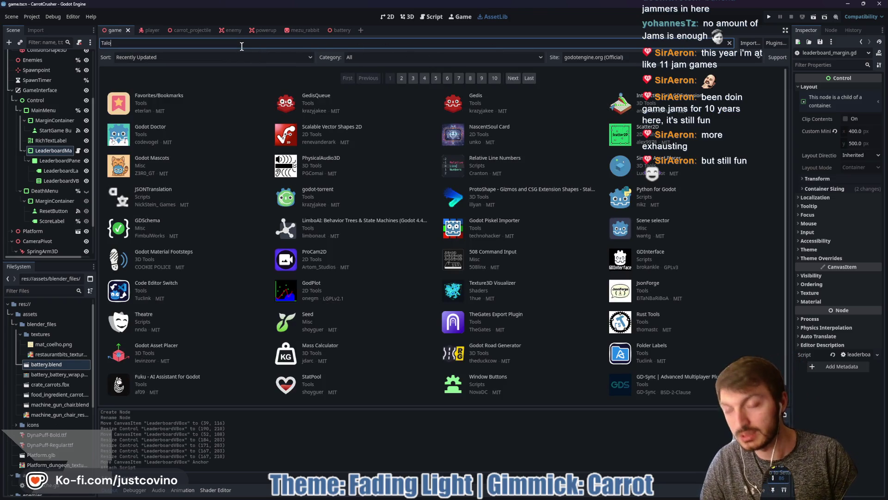
{"action": "left_click", "coordinate": [200, 88]}
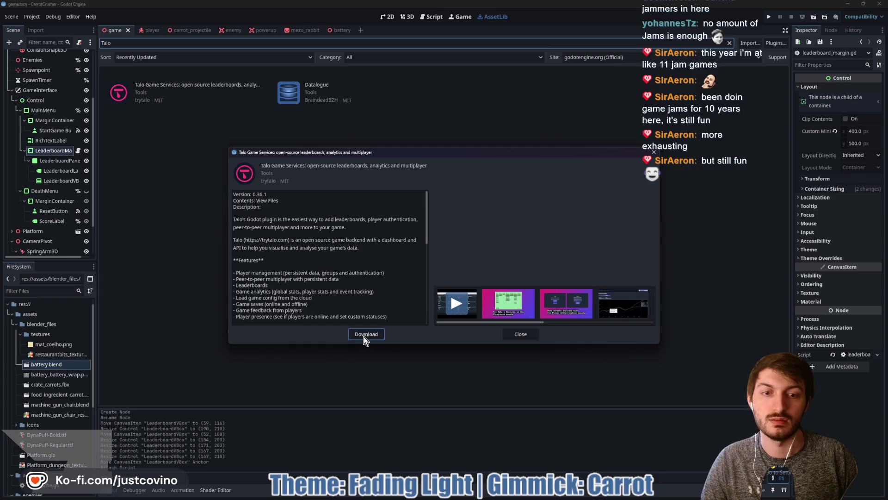
{"action": "left_click", "coordinate": [366, 335]}
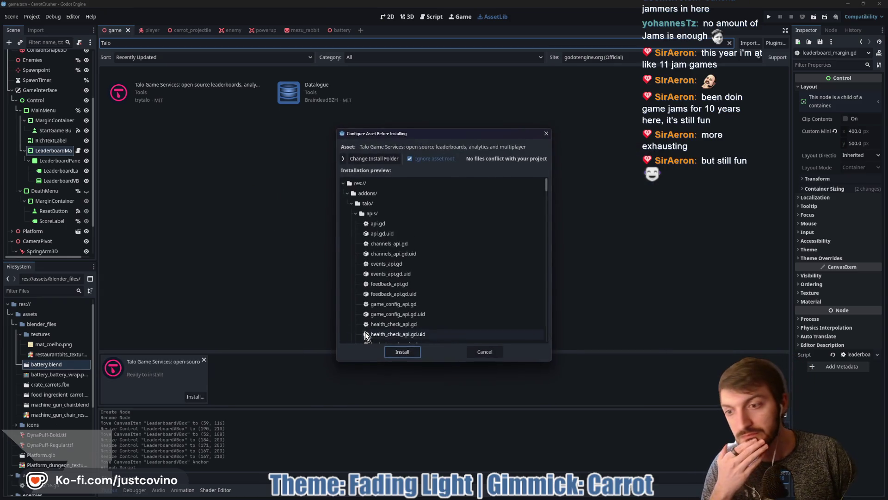
{"action": "left_click", "coordinate": [414, 353]}
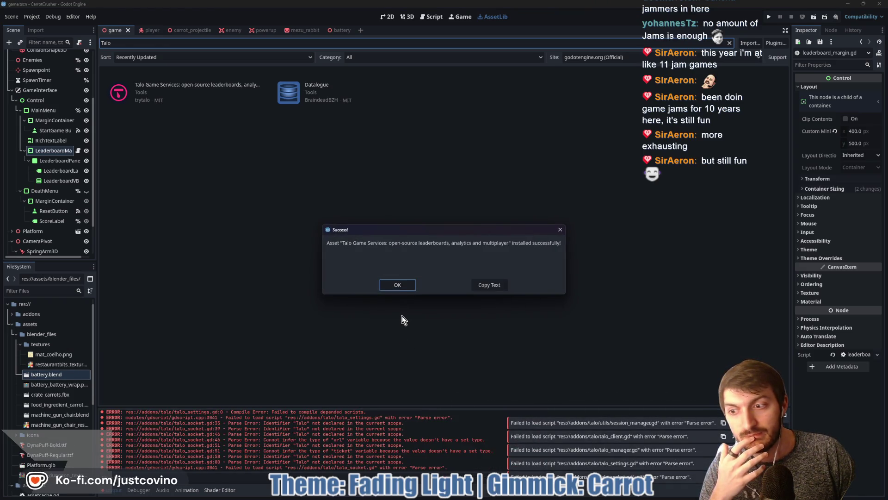
Expand addons/talo/apis and open api.gd and leaderboards_api.gd.
{"action": "left_click", "coordinate": [397, 286]}
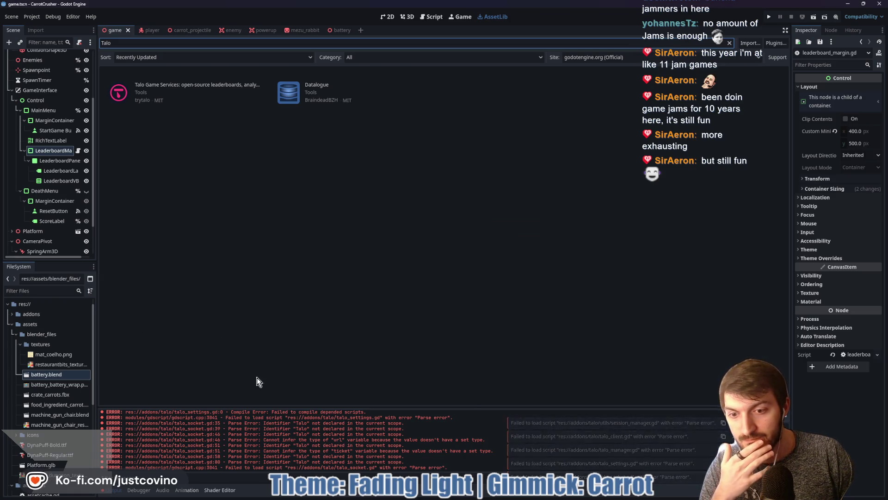
{"action": "left_click", "coordinate": [10, 323]}
{"action": "left_click", "coordinate": [14, 325]}
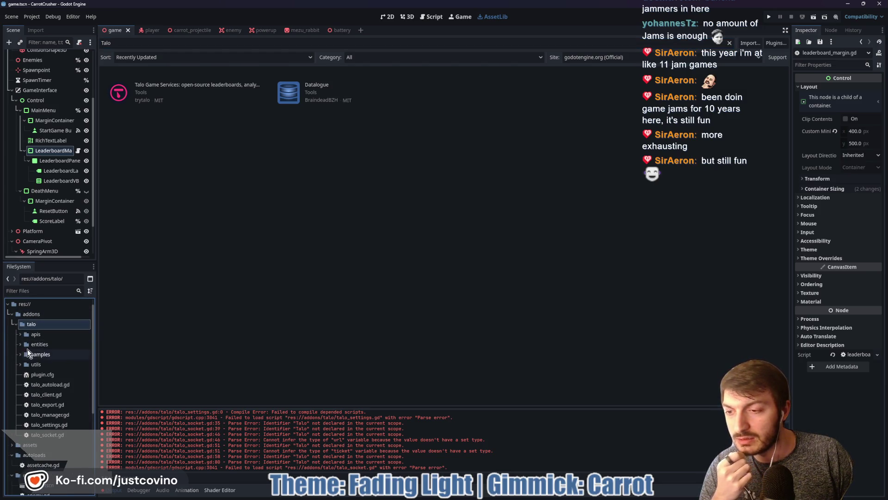
{"action": "left_click", "coordinate": [20, 334]}
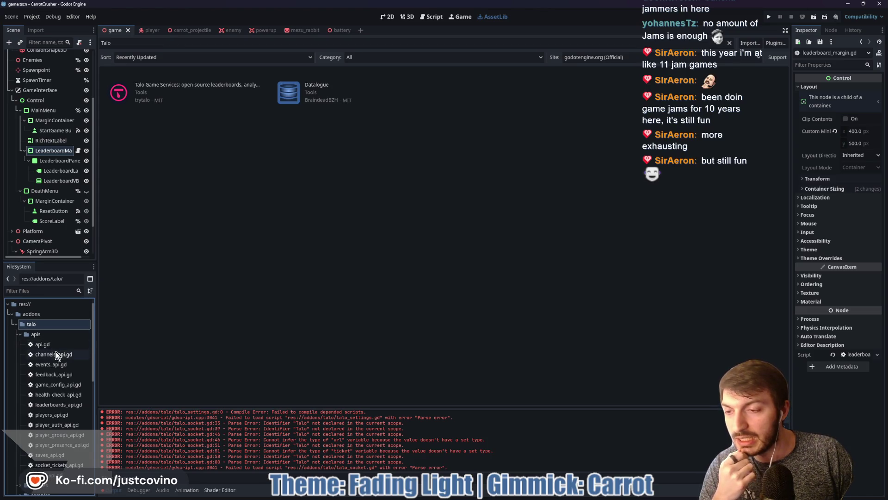
{"action": "double_click", "coordinate": [51, 344]}
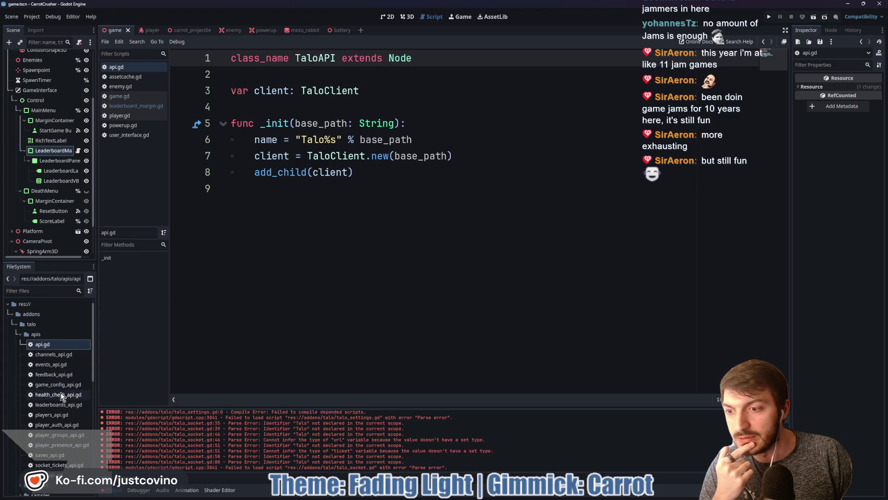
{"action": "double_click", "coordinate": [57, 405]}
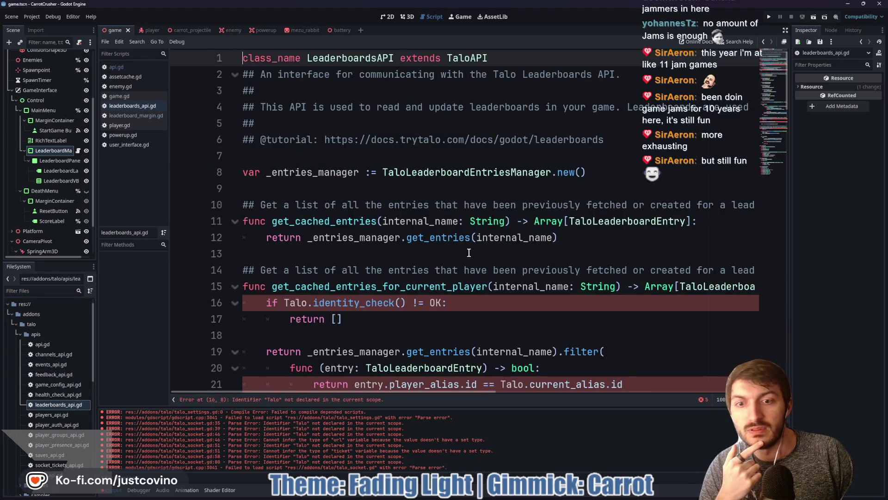
Retype Talo on line 16, save the script, and reload the current project.
{"action": "left_click", "coordinate": [453, 306]}
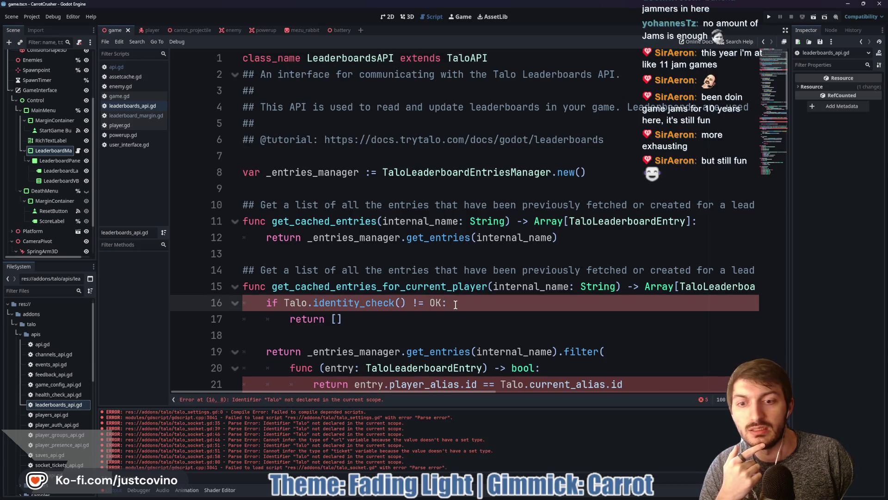
{"action": "double_click", "coordinate": [294, 302]}
{"action": "type", "text": "Talo"}
{"action": "key", "text": "Escape"}
{"action": "key", "text": "ctrl+s"}
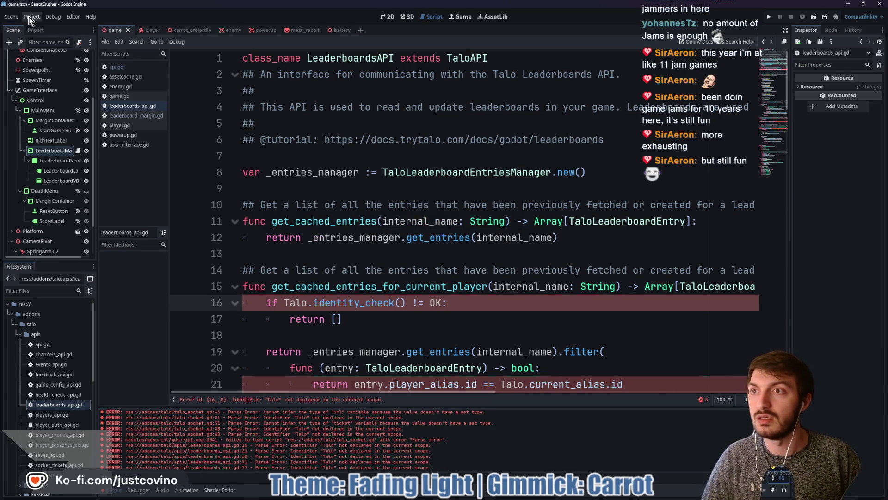
{"action": "left_click", "coordinate": [31, 18]}
{"action": "left_click", "coordinate": [69, 121]}
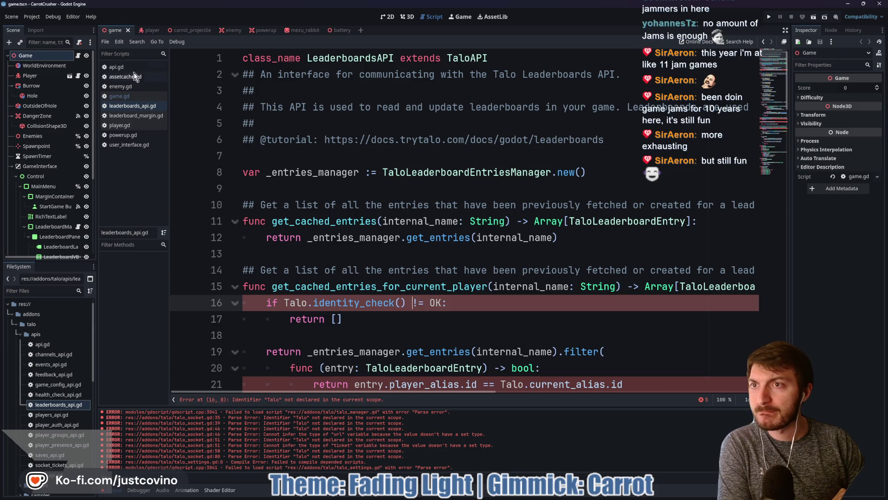
{"action": "left_click", "coordinate": [31, 17]}
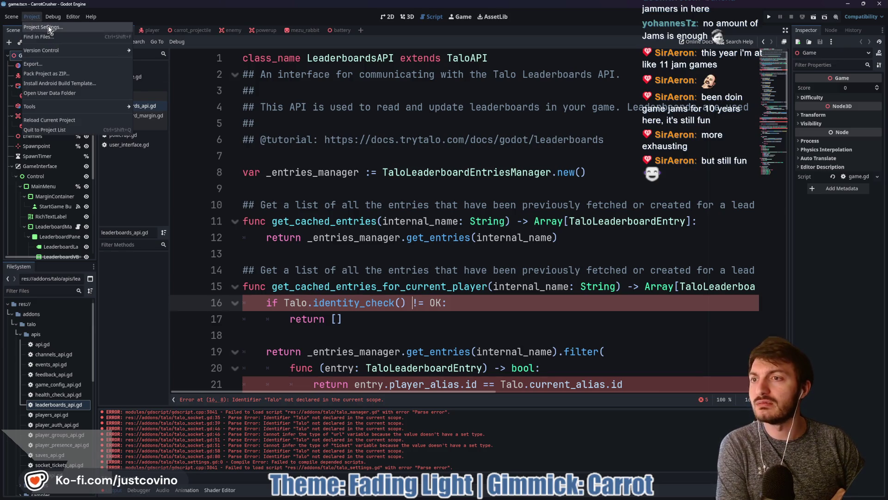
Enable Talo Game Services under Project Settings > Plugins, save, and reload the current project.
{"action": "left_click", "coordinate": [48, 27]}
{"action": "left_click", "coordinate": [368, 136]}
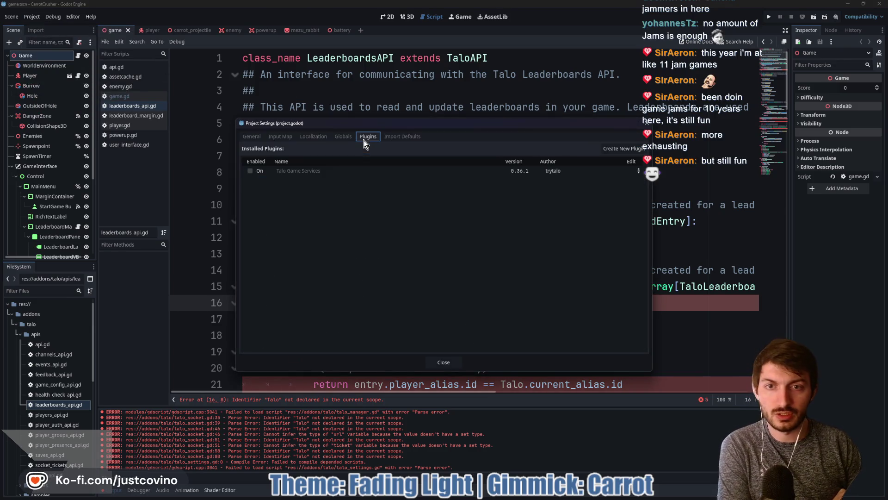
{"action": "left_click", "coordinate": [253, 171]}
{"action": "left_click", "coordinate": [444, 363]}
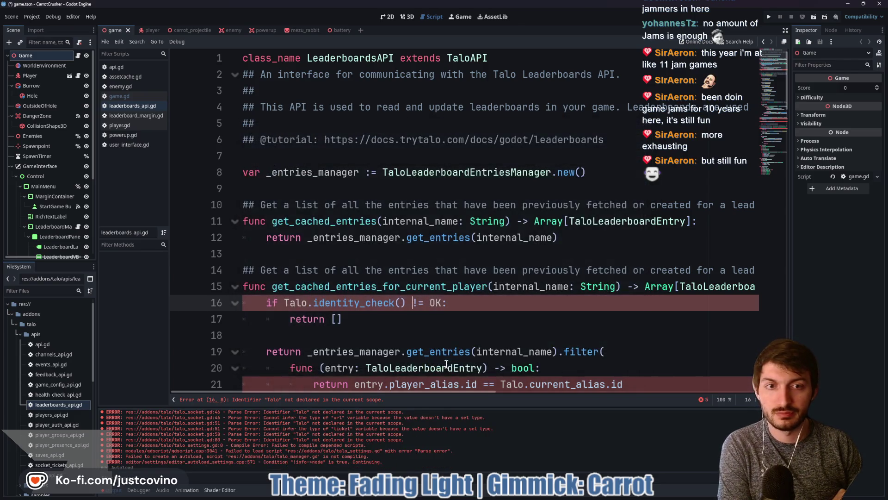
{"action": "key", "text": "ctrl+s"}
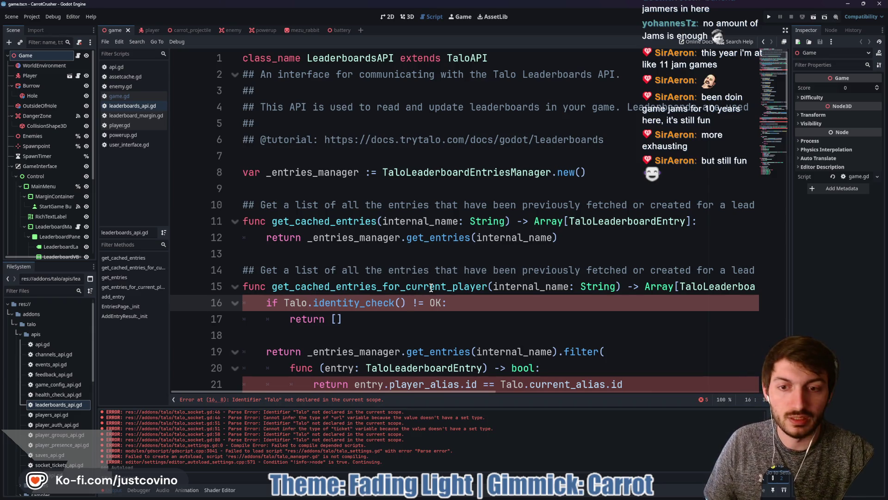
{"action": "left_click", "coordinate": [41, 18]}
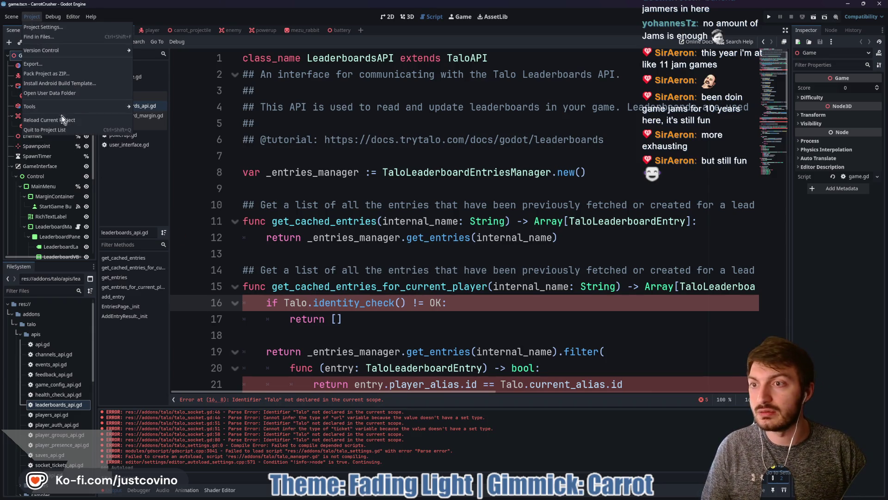
{"action": "left_click", "coordinate": [62, 115]}
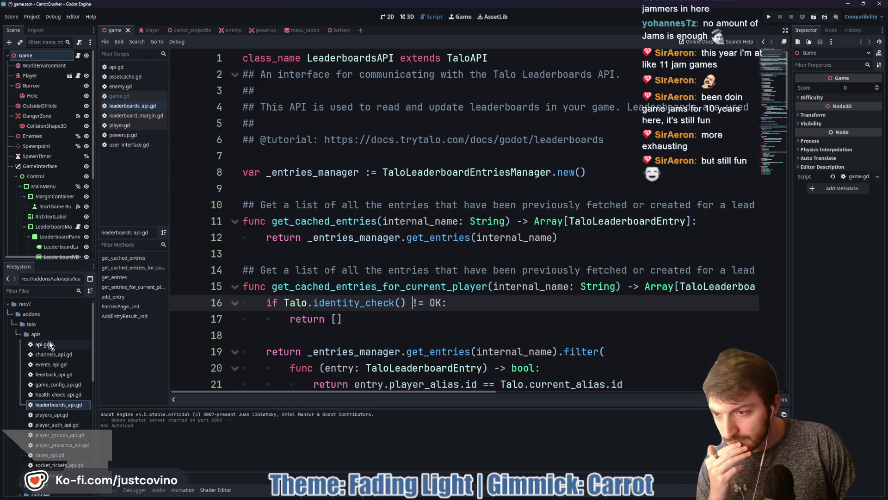
{"action": "left_click", "coordinate": [20, 334]}
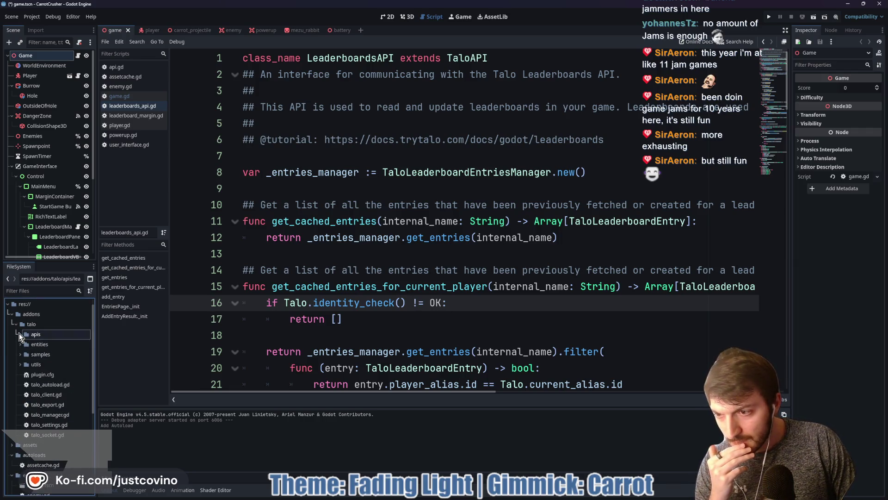
Open Talo's plugin.cfg, talo_manager.gd and talo_settings.gd.
{"action": "double_click", "coordinate": [42, 376]}
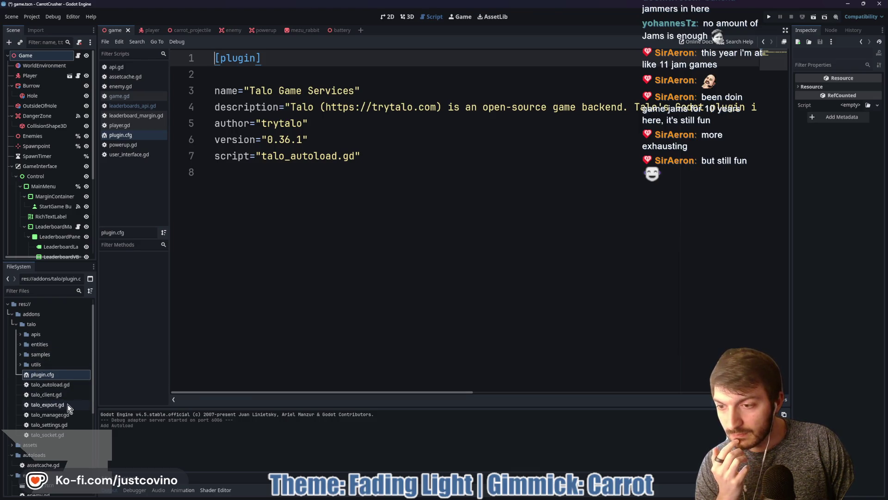
{"action": "left_click", "coordinate": [62, 415]}
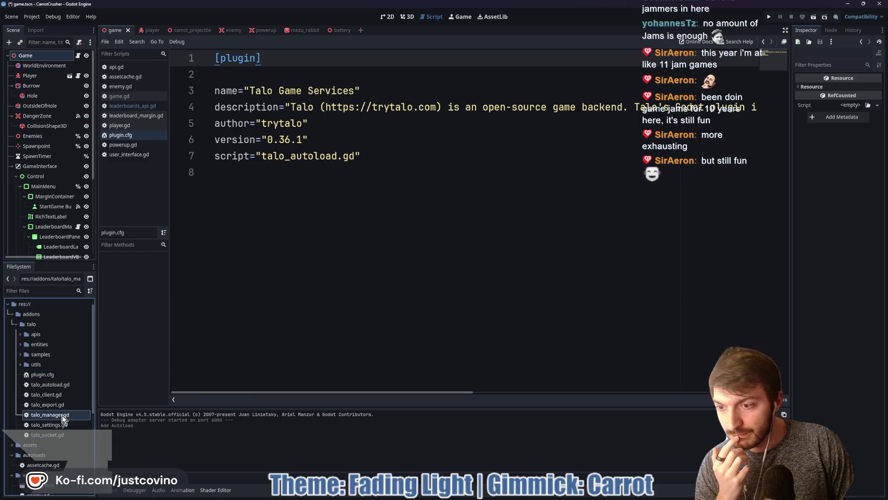
{"action": "double_click", "coordinate": [64, 416]}
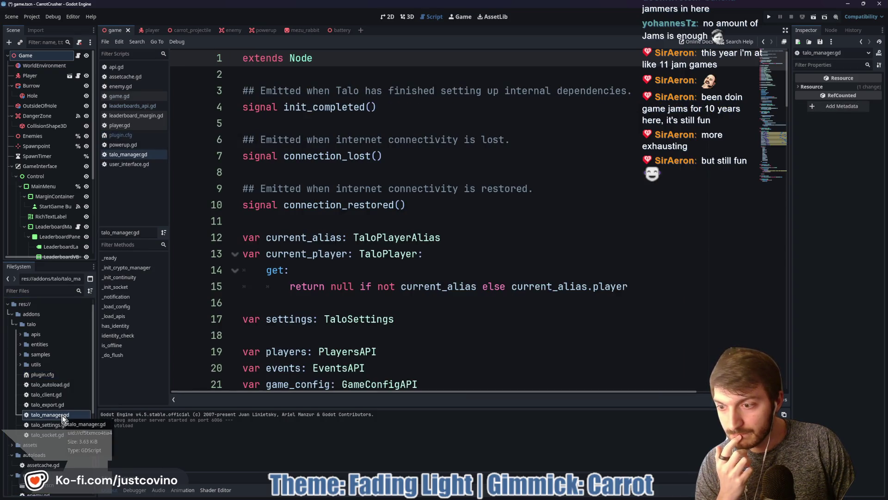
{"action": "double_click", "coordinate": [62, 425]}
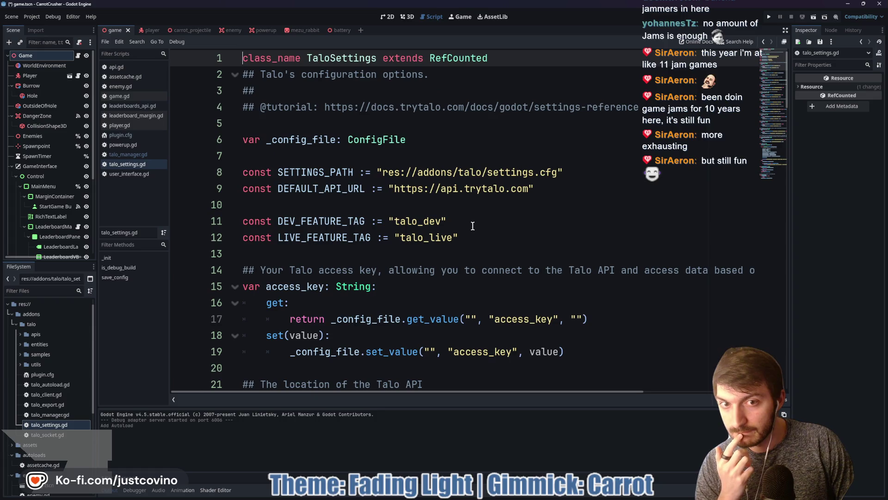
Inspect the access_key property on line 17 of talo_settings.gd, then switch to Bear Attack Simulator.
{"action": "left_click", "coordinate": [425, 193]}
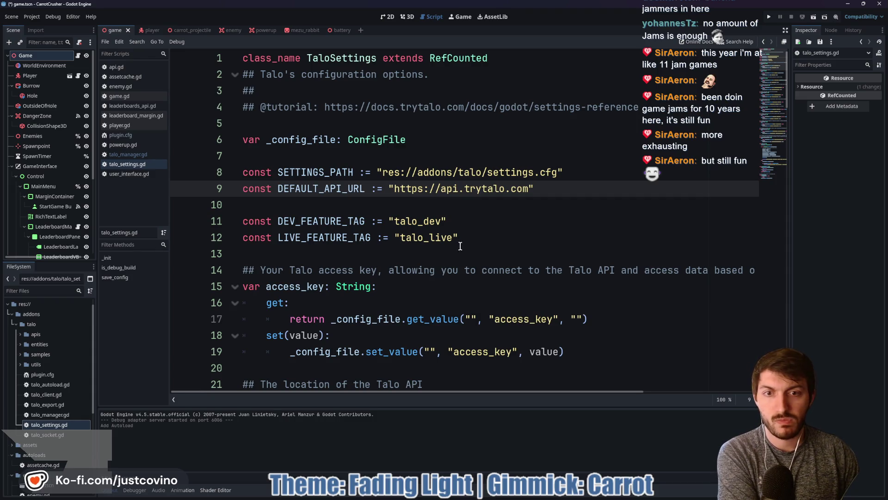
{"action": "double_click", "coordinate": [521, 321]}
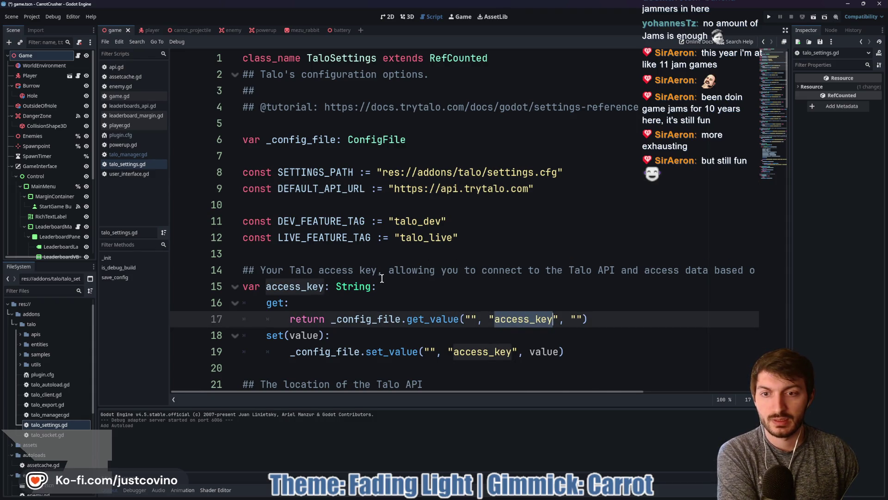
{"action": "scroll", "coordinate": [382, 279], "scroll_direction": "down", "scroll_amount": 1}
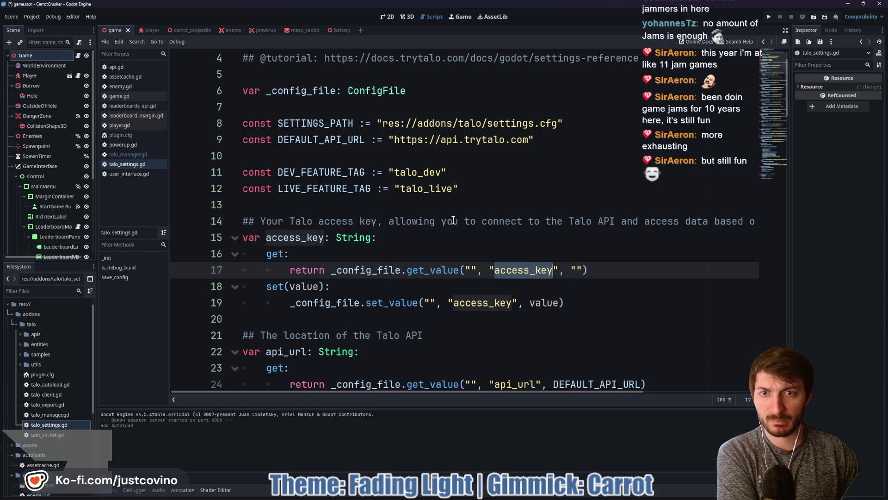
{"action": "scroll", "coordinate": [456, 217], "scroll_direction": "up", "scroll_amount": 1}
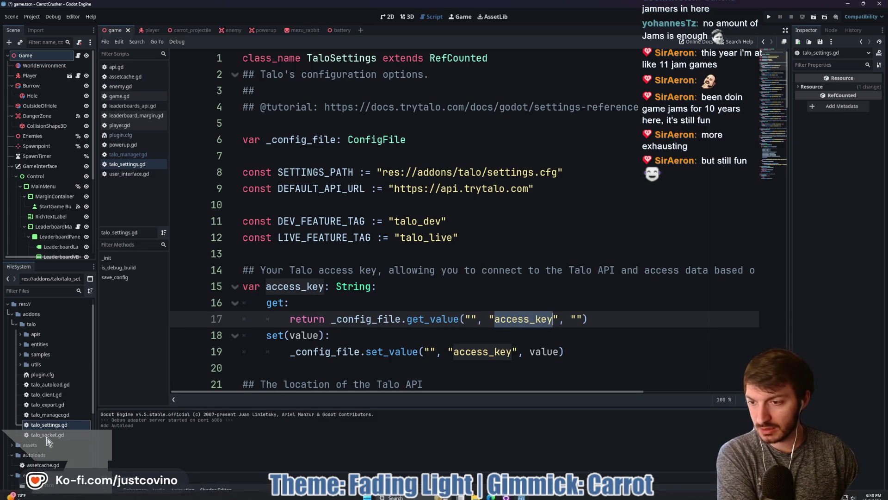
{"action": "mouse_move", "coordinate": [500, 497]}
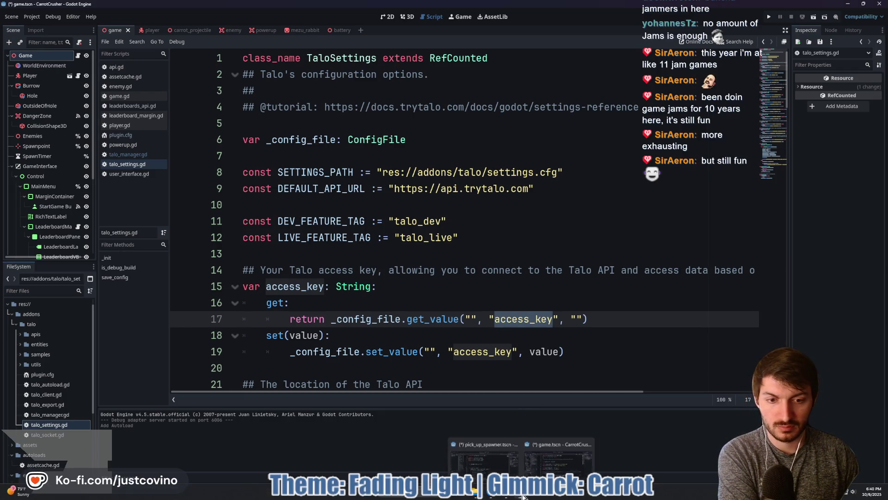
{"action": "left_click", "coordinate": [522, 451]}
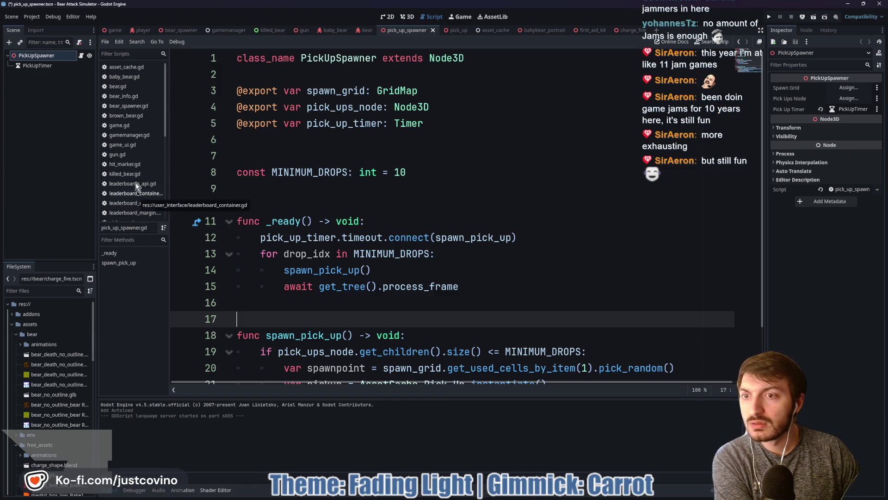
In the old project's game scene, expand MainMenu and open LeaderboardMargin's script.
{"action": "left_click", "coordinate": [116, 30]}
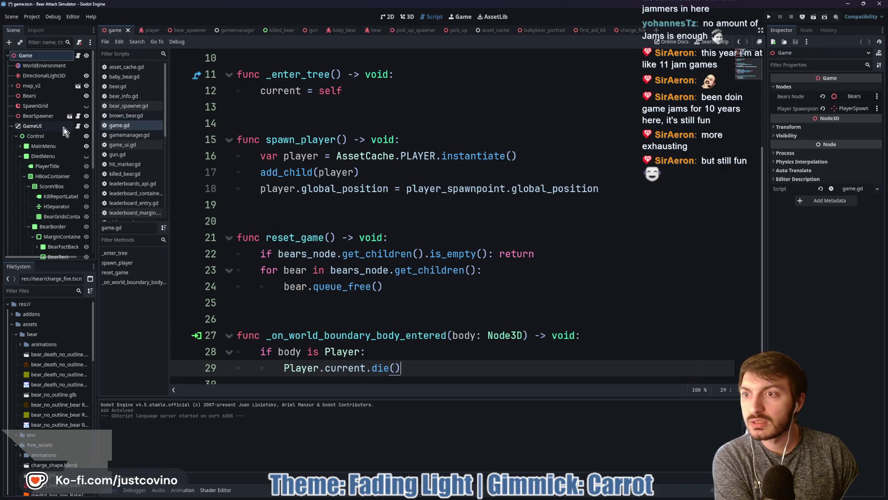
{"action": "scroll", "coordinate": [67, 134], "scroll_direction": "down", "scroll_amount": 3}
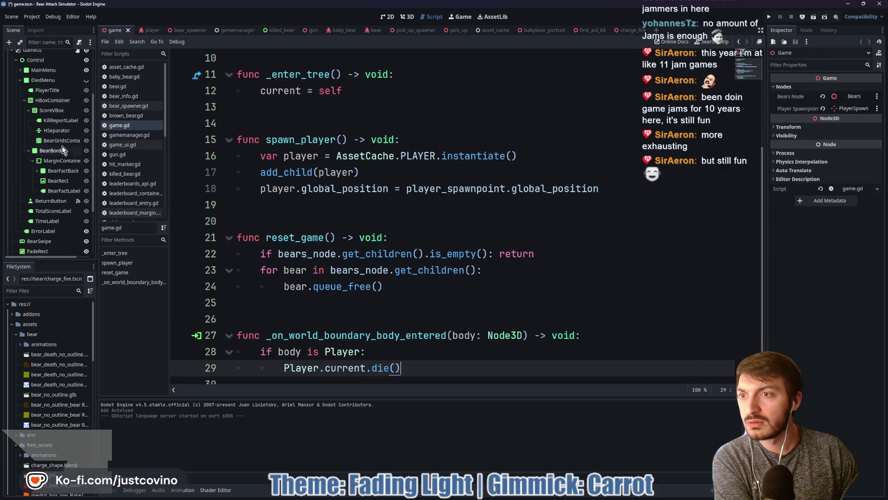
{"action": "scroll", "coordinate": [61, 148], "scroll_direction": "down", "scroll_amount": 2}
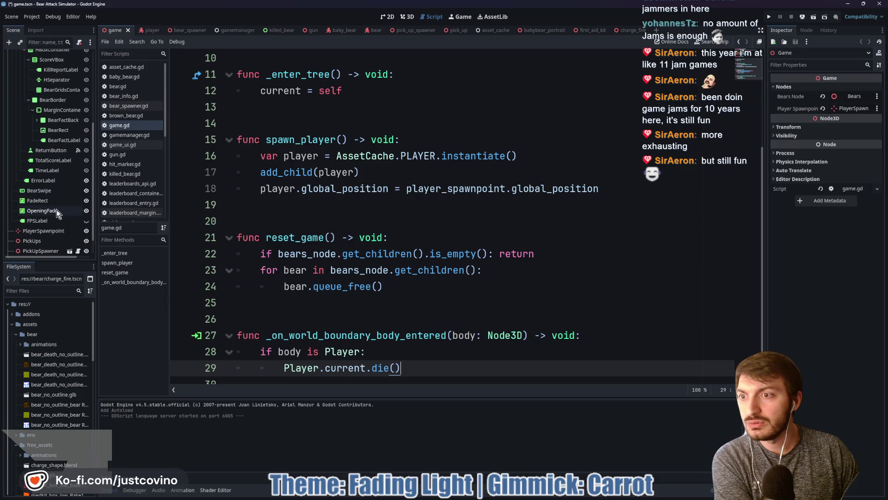
{"action": "scroll", "coordinate": [59, 169], "scroll_direction": "up", "scroll_amount": 2}
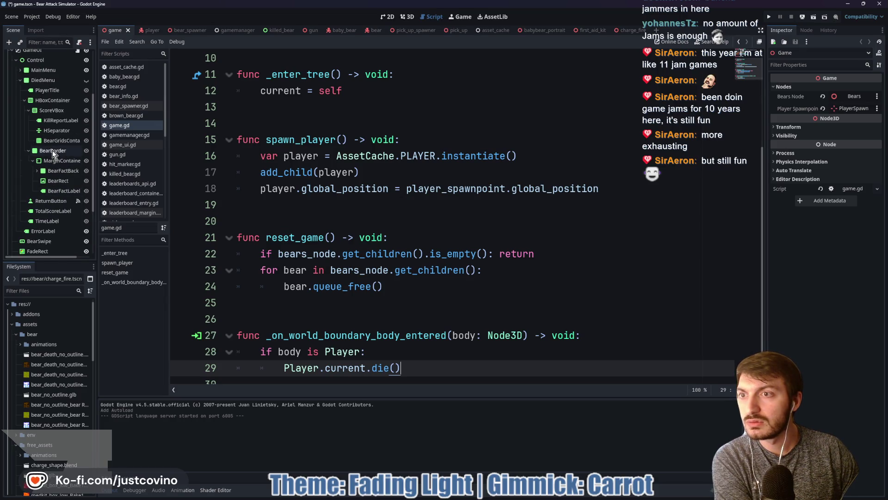
{"action": "left_click", "coordinate": [21, 73]}
{"action": "scroll", "coordinate": [20, 73], "scroll_direction": "up", "scroll_amount": 3}
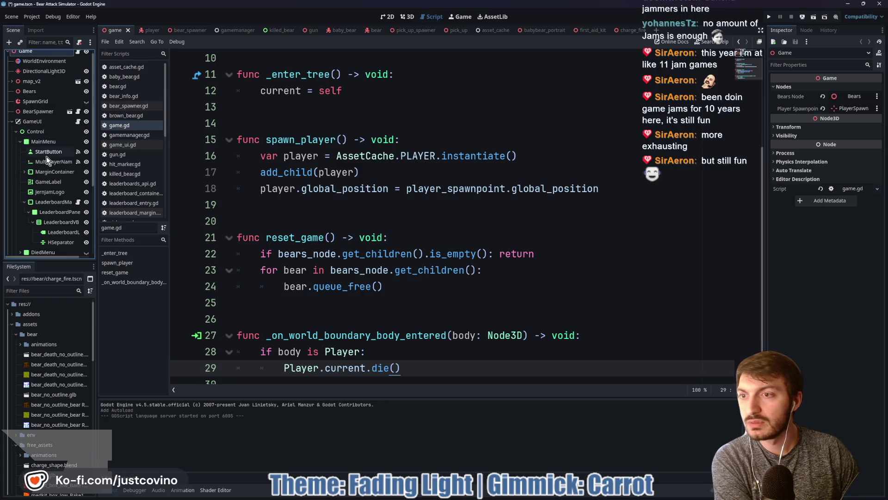
{"action": "left_click", "coordinate": [78, 202]}
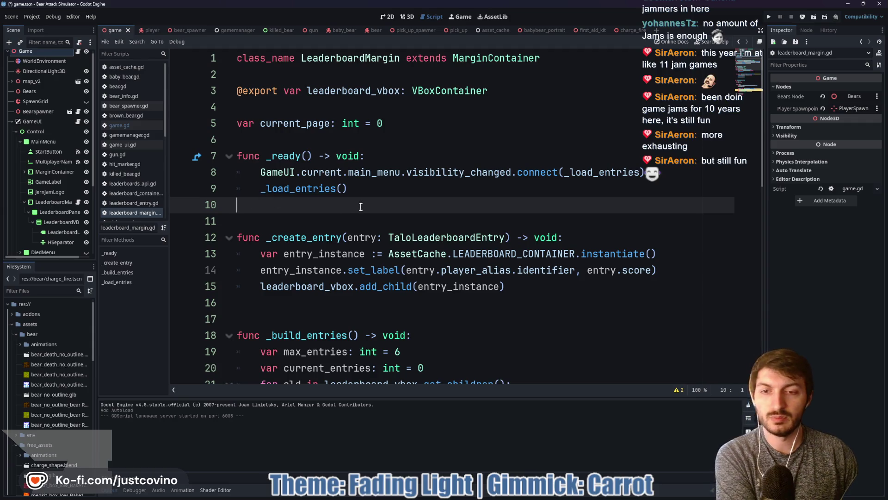
Copy lines 12–50 of leaderboard_margin.gd and bring the CarrotCrusher editor to the front.
{"action": "scroll", "coordinate": [229, 185], "scroll_direction": "down", "scroll_amount": 1}
{"action": "mouse_move", "coordinate": [238, 189]}
{"action": "left_mouse_down"}
{"action": "mouse_move", "coordinate": [423, 264]}
{"action": "mouse_move", "coordinate": [433, 292]}
{"action": "mouse_move", "coordinate": [424, 363]}
{"action": "left_mouse_up"}
{"action": "scroll", "coordinate": [433, 292], "scroll_direction": "down", "scroll_amount": 3}
{"action": "scroll", "coordinate": [433, 292], "scroll_direction": "down", "scroll_amount": 3}
{"action": "scroll", "coordinate": [434, 292], "scroll_direction": "down", "scroll_amount": 3}
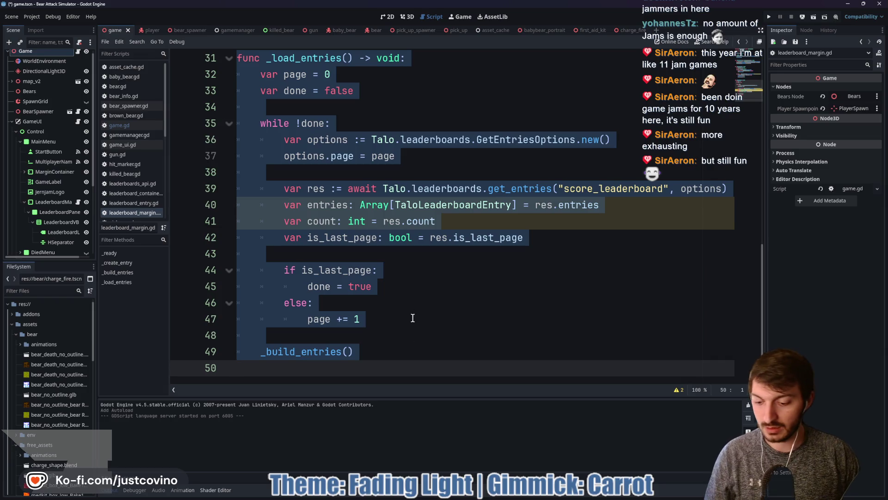
{"action": "scroll", "coordinate": [407, 264], "scroll_direction": "up", "scroll_amount": 10}
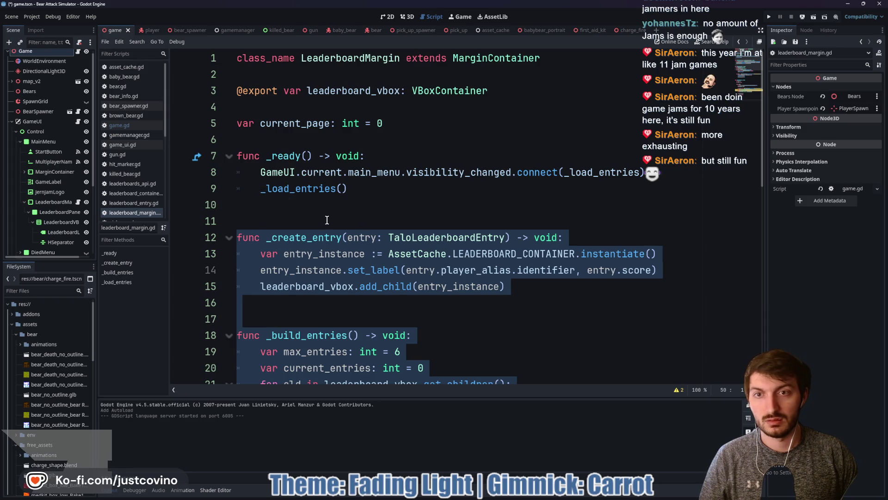
{"action": "mouse_move", "coordinate": [519, 496]}
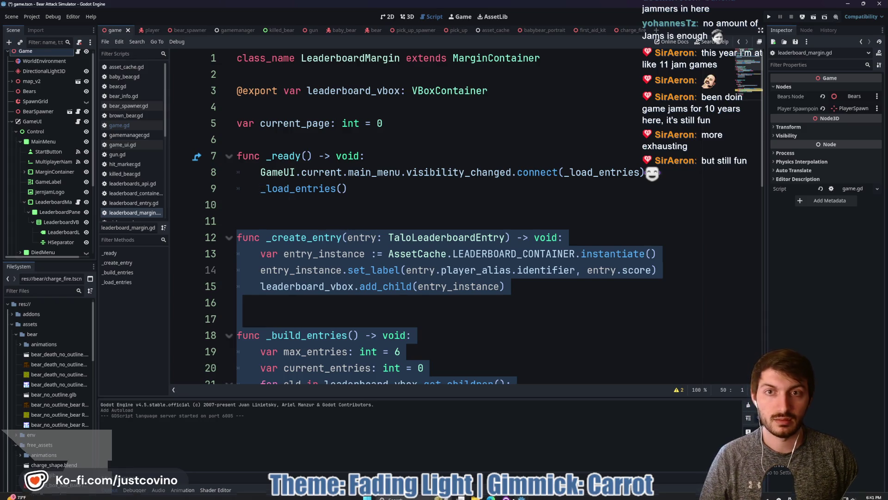
{"action": "left_click", "coordinate": [545, 464]}
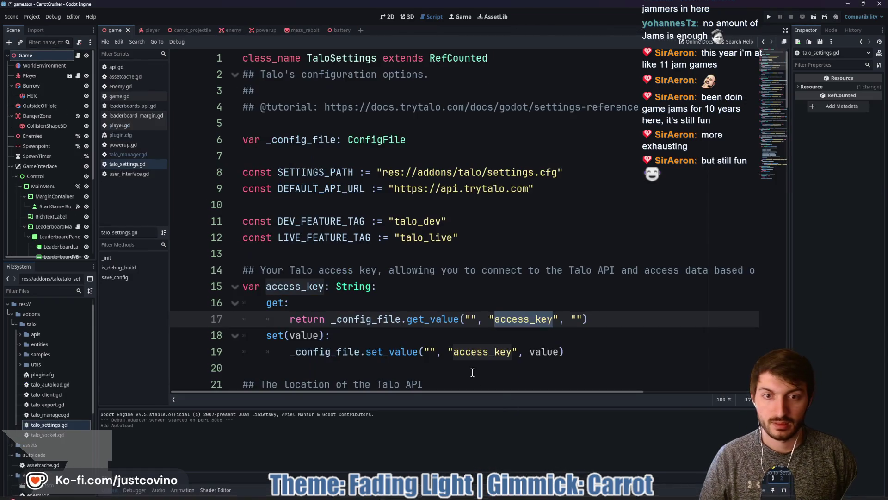
Paste _create_entry, _build_entries and _load_entries into leaderboard_margin.gd, then jump to assetcache.gd.
{"action": "left_click", "coordinate": [78, 227]}
{"action": "key", "text": "Return"}
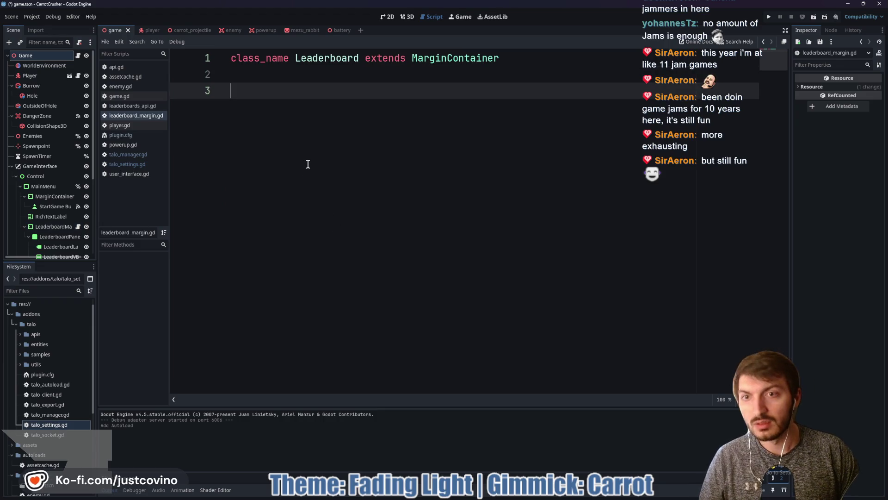
{"action": "key", "text": "ctrl+v"}
{"action": "scroll", "coordinate": [331, 181], "scroll_direction": "up", "scroll_amount": 7}
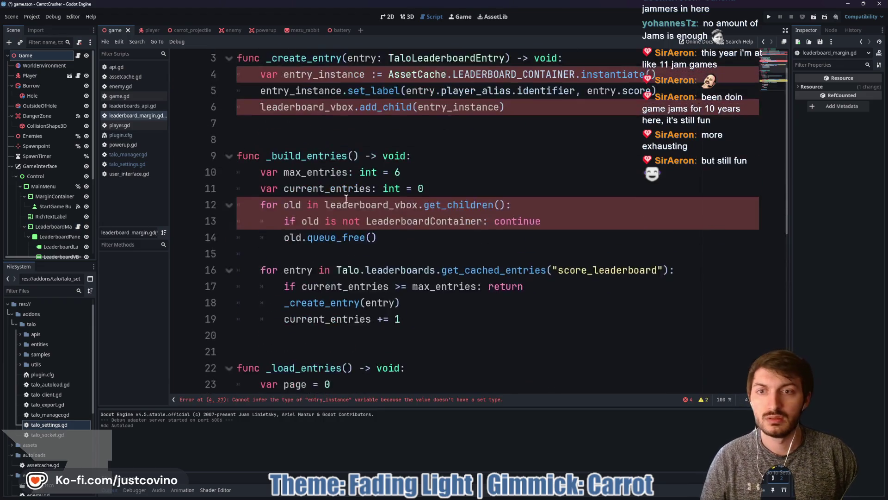
{"action": "left_click", "coordinate": [277, 74]}
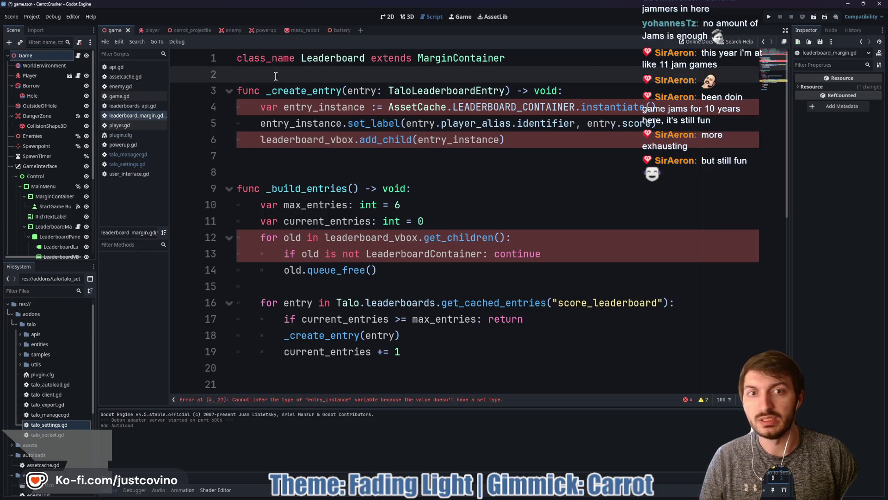
{"action": "key", "text": "Return"}
{"action": "key", "text": "Return"}
{"action": "key", "text": "Return"}
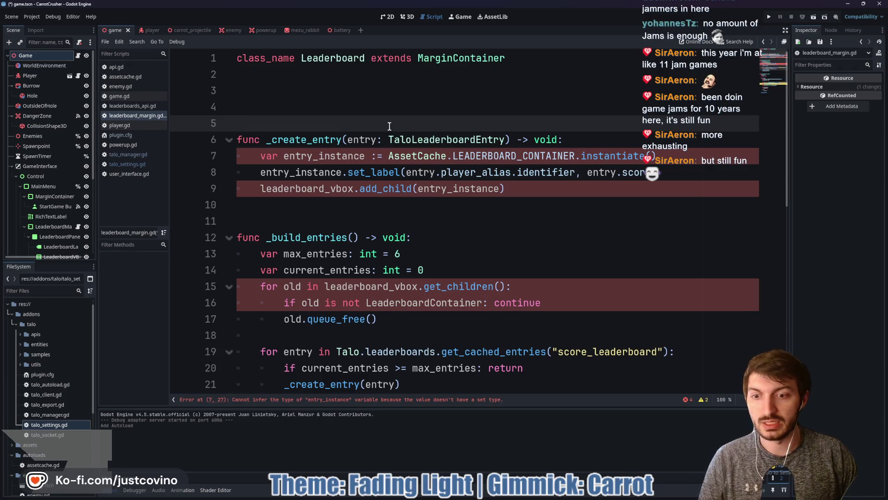
{"action": "left_click", "coordinate": [407, 159], "text": "ctrl"}
{"action": "left_click", "coordinate": [305, 353]}
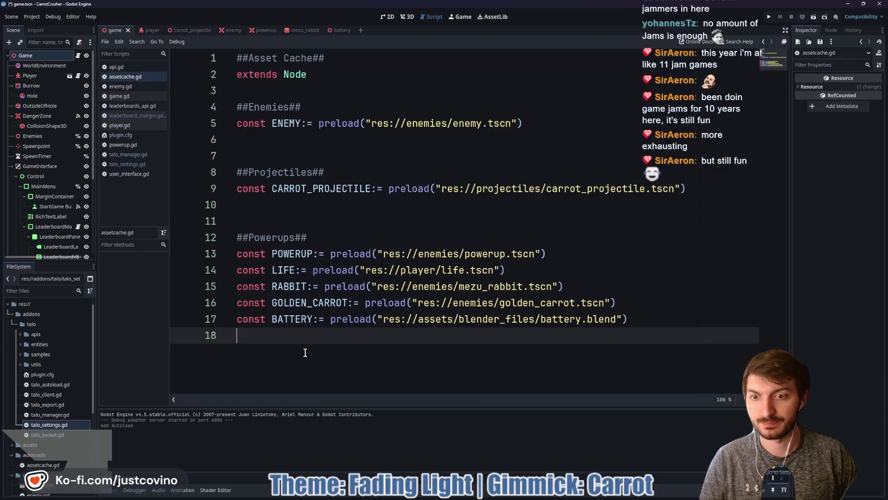
Append ##MISC## and const LEADERBOARD_CONTAINER := preload("res://enemies/battery.tscn"), then save assetcache.gd.
{"action": "key", "text": "Return"}
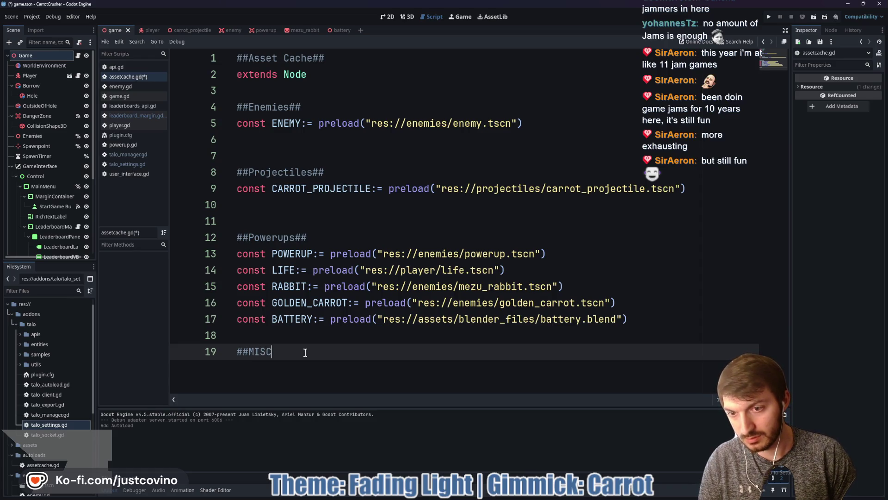
{"action": "type", "text": "##"}
{"action": "key", "text": "Return"}
{"action": "type", "text": "const LEADERBOARD_CO"}
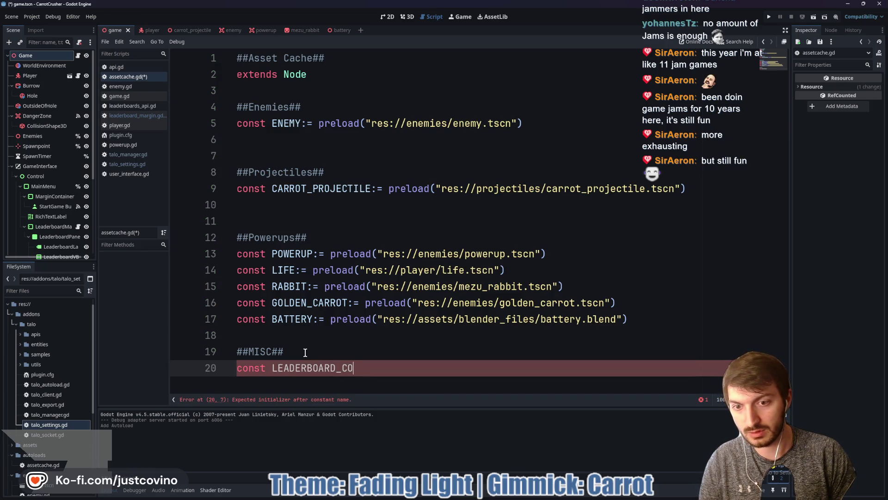
{"action": "type", "text": "NTAINER:"}
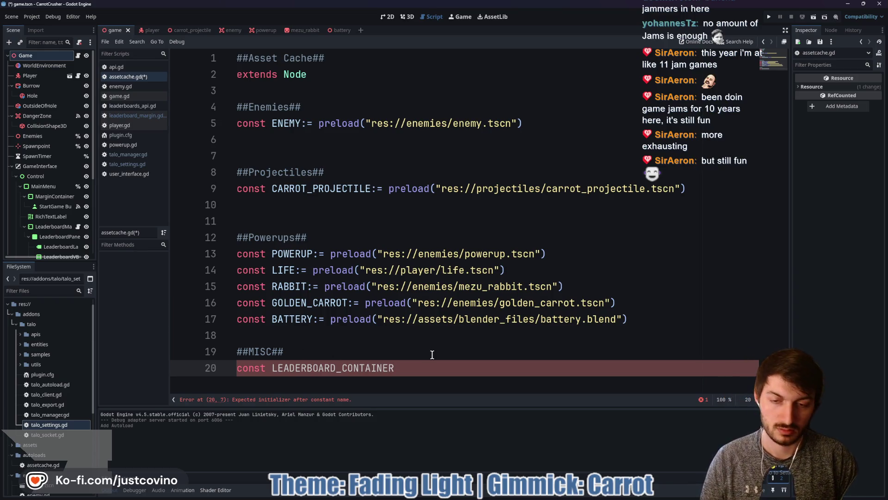
{"action": "type", "text": "= preload"}
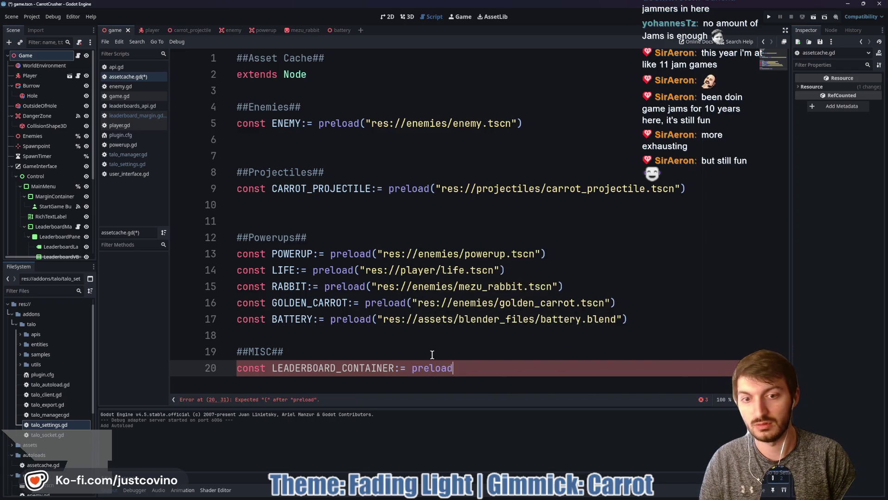
{"action": "type", "text": "("}
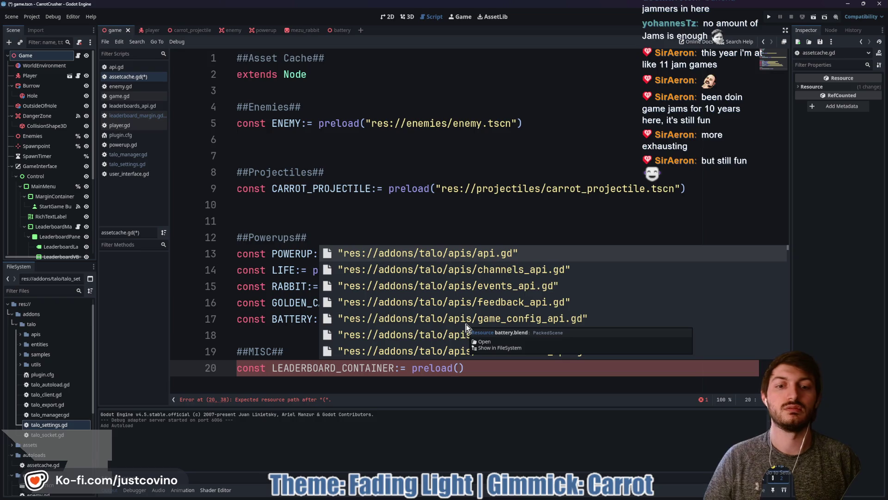
{"action": "scroll", "coordinate": [467, 327], "scroll_direction": "down", "scroll_amount": 10}
{"action": "scroll", "coordinate": [467, 327], "scroll_direction": "down", "scroll_amount": 15}
{"action": "scroll", "coordinate": [467, 327], "scroll_direction": "down", "scroll_amount": 15}
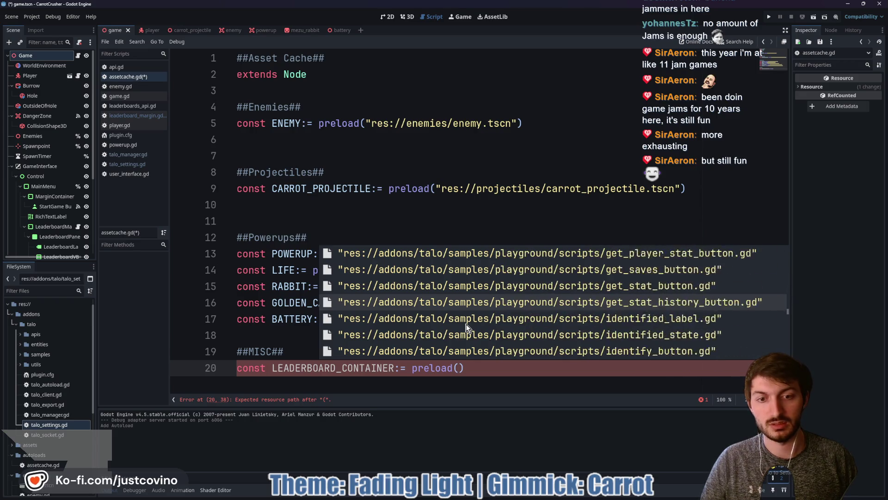
{"action": "scroll", "coordinate": [466, 327], "scroll_direction": "down", "scroll_amount": 15}
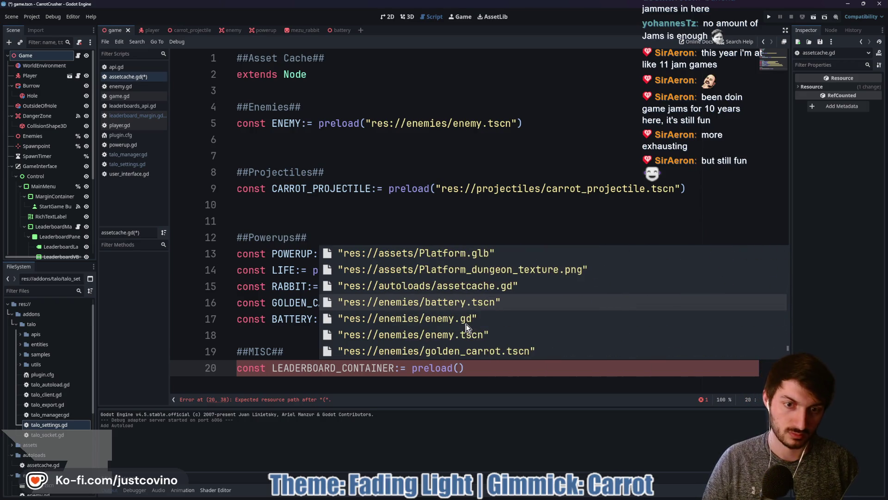
{"action": "left_click", "coordinate": [455, 307]}
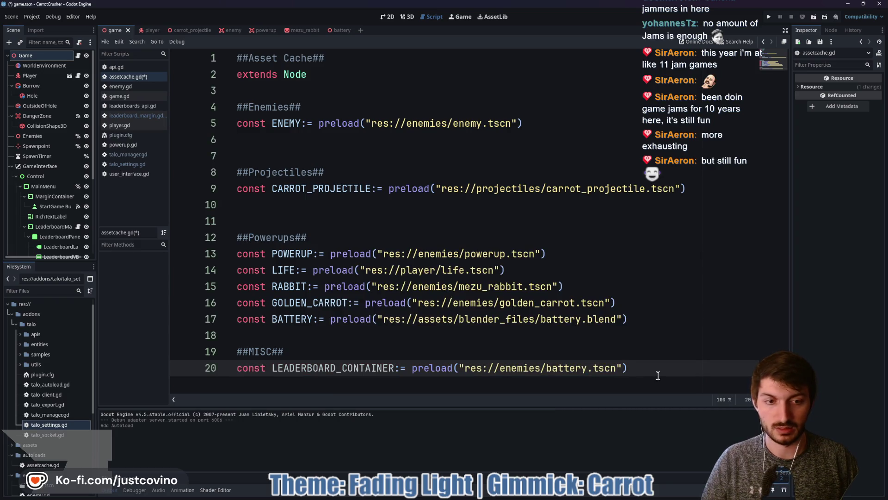
{"action": "key", "text": "ctrl+s"}
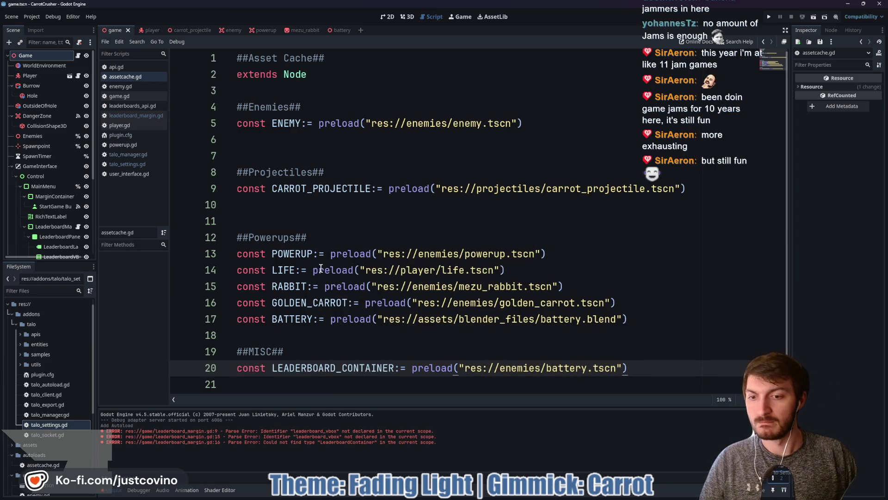
Give the LeaderboardVBox node a scene-unique name.
{"action": "left_click", "coordinate": [124, 117]}
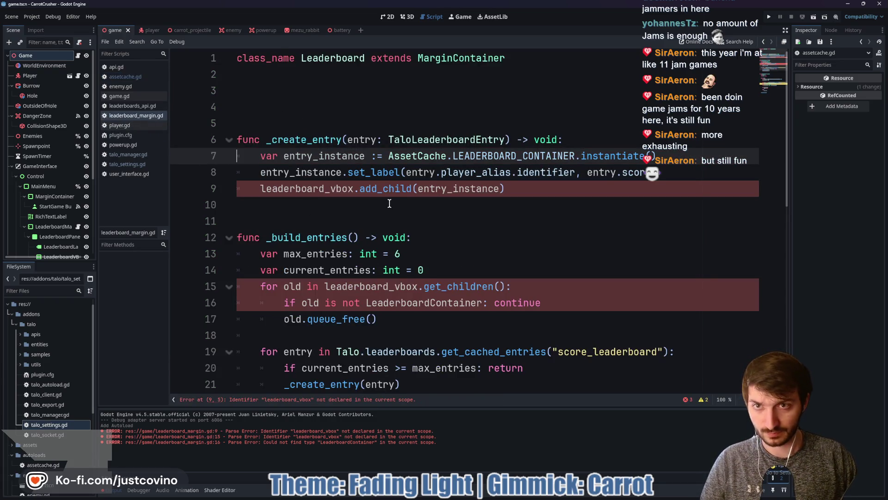
{"action": "left_click", "coordinate": [269, 88]}
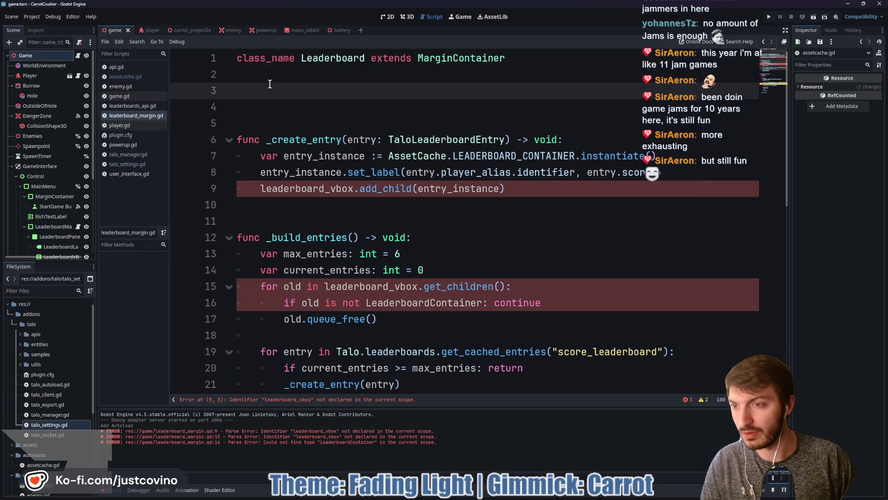
{"action": "scroll", "coordinate": [57, 189], "scroll_direction": "down", "scroll_amount": 3}
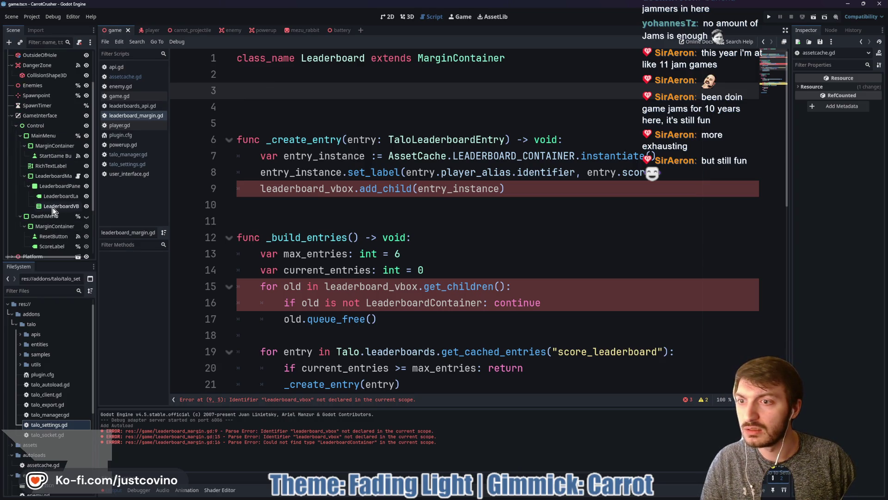
{"action": "right_click", "coordinate": [52, 208]}
{"action": "left_click", "coordinate": [95, 390]}
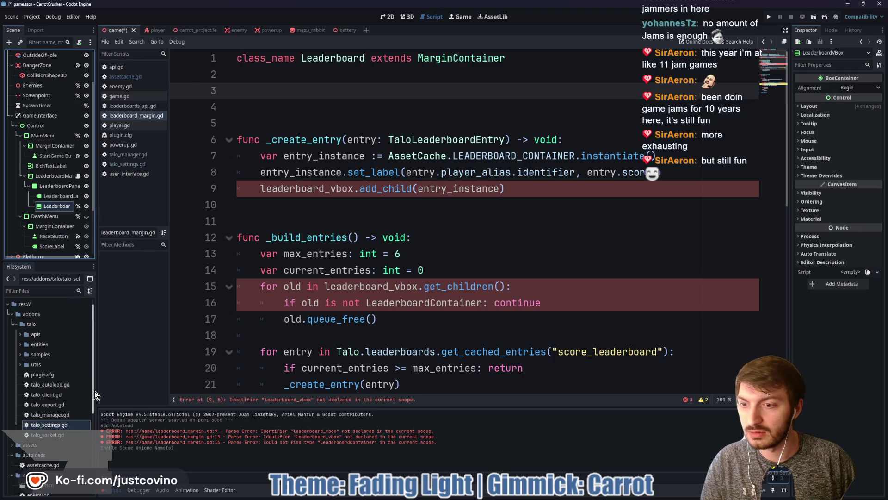
{"action": "left_click", "coordinate": [302, 91]}
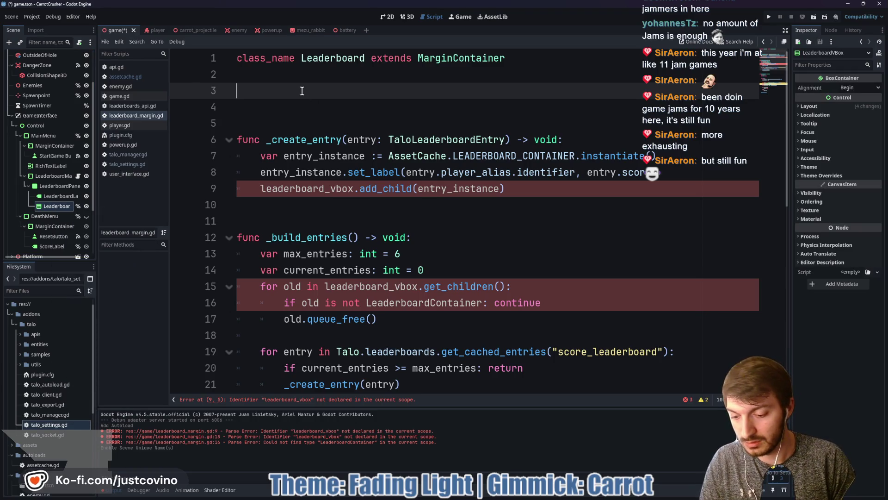
{"action": "type", "text": "@onready var leaderboa"}
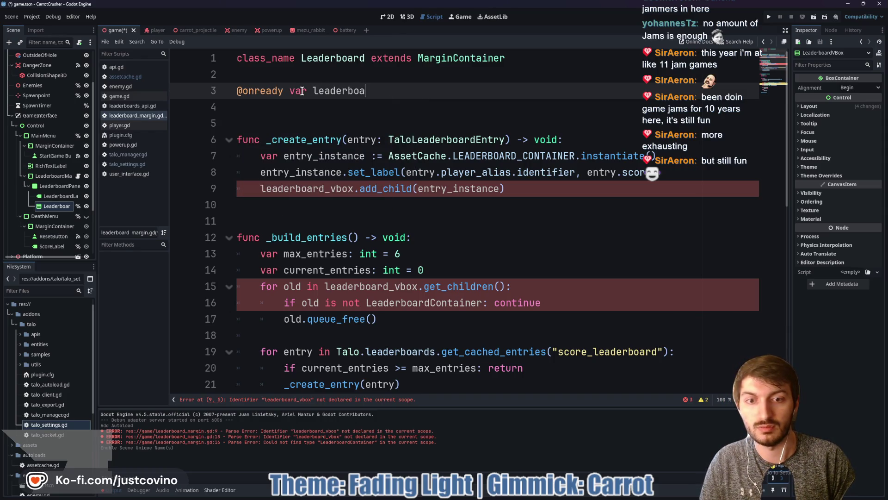
{"action": "type", "text": "vbox"}
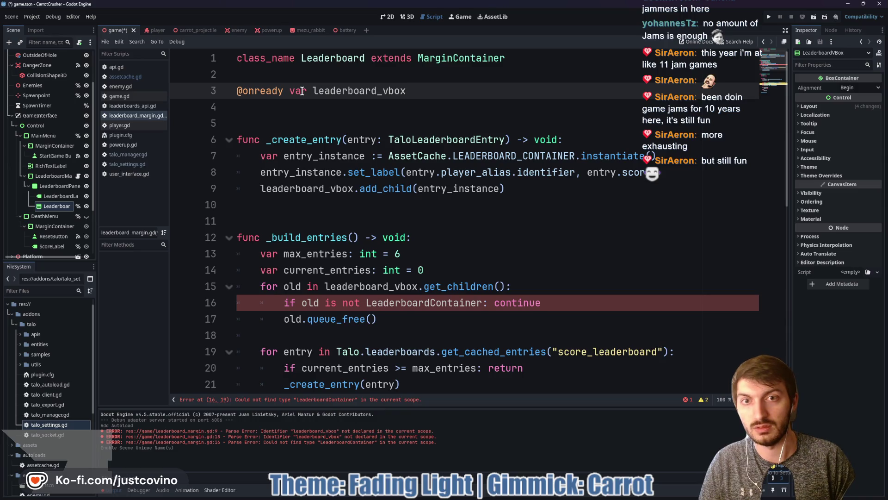
{"action": "type", "text": "VBox"}
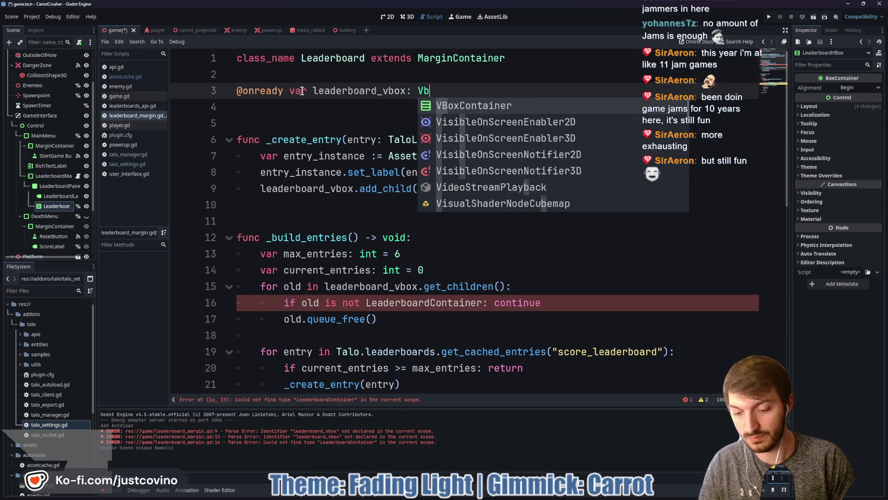
{"action": "key", "text": "Return"}
{"action": "type", "text": "= %Leaderboard"}
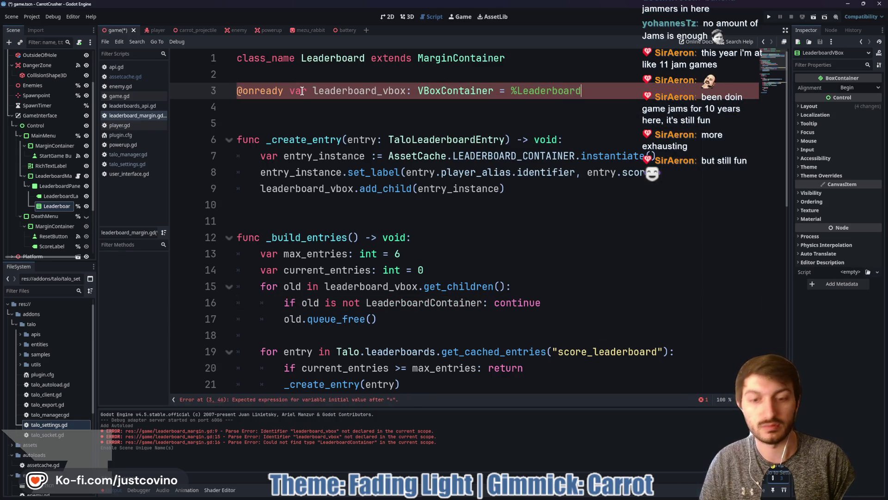
{"action": "type", "text": "VBox"}
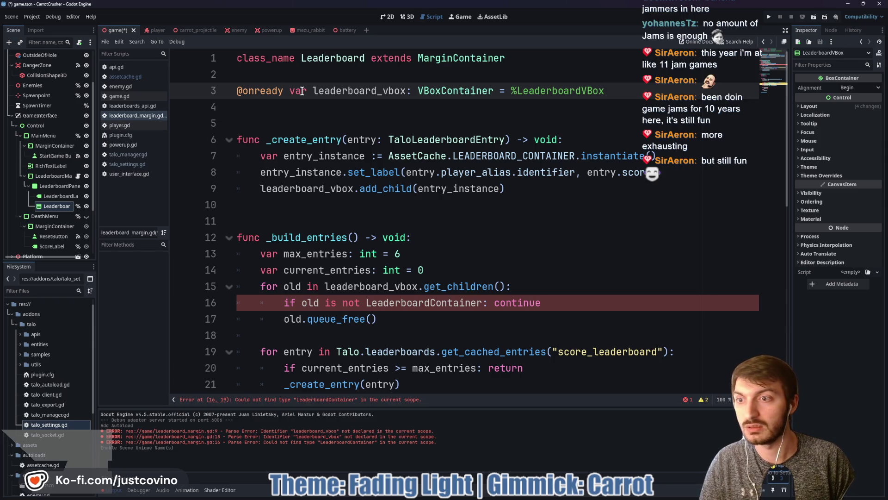
{"action": "key", "text": "Return"}
{"action": "key", "text": "BackSpace"}
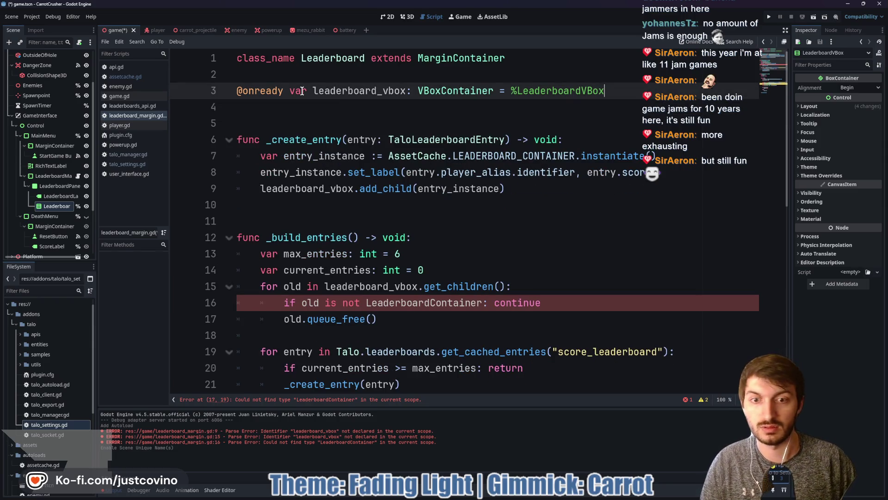
{"action": "left_click", "coordinate": [355, 117]}
{"action": "key", "text": "ctrl+s"}
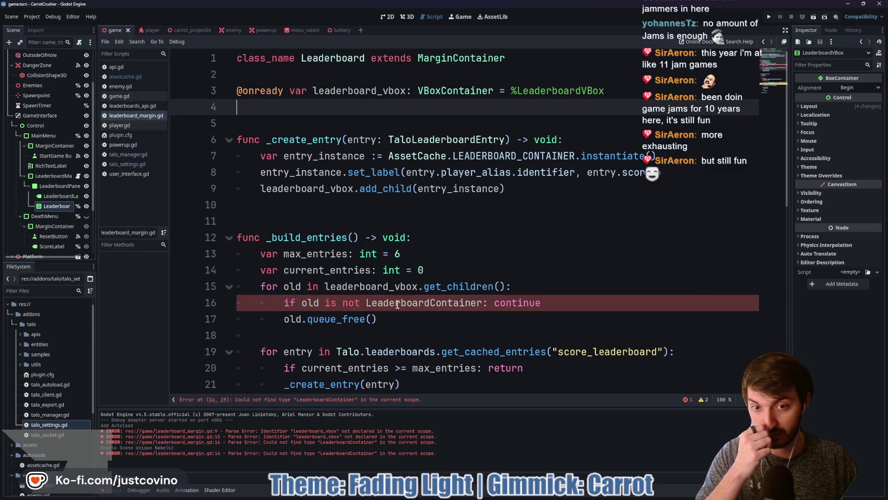
{"action": "scroll", "coordinate": [398, 303], "scroll_direction": "down", "scroll_amount": 6}
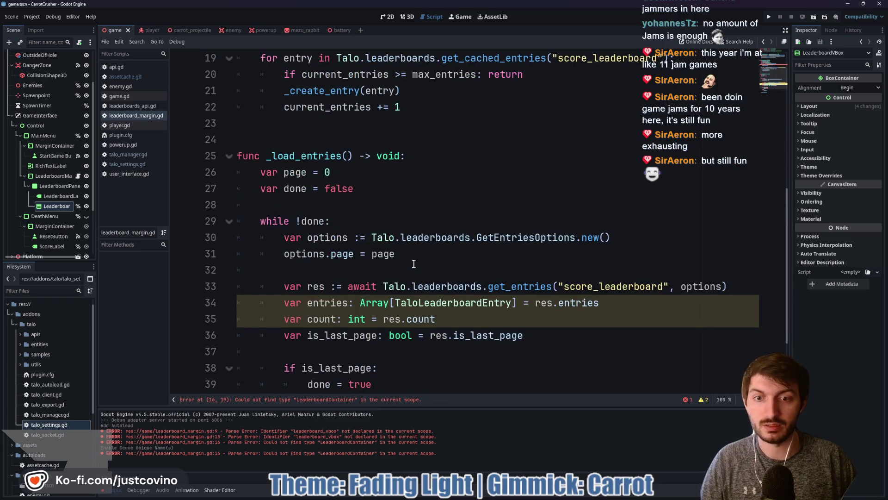
{"action": "scroll", "coordinate": [418, 273], "scroll_direction": "up", "scroll_amount": 5}
{"action": "scroll", "coordinate": [419, 274], "scroll_direction": "up", "scroll_amount": 1}
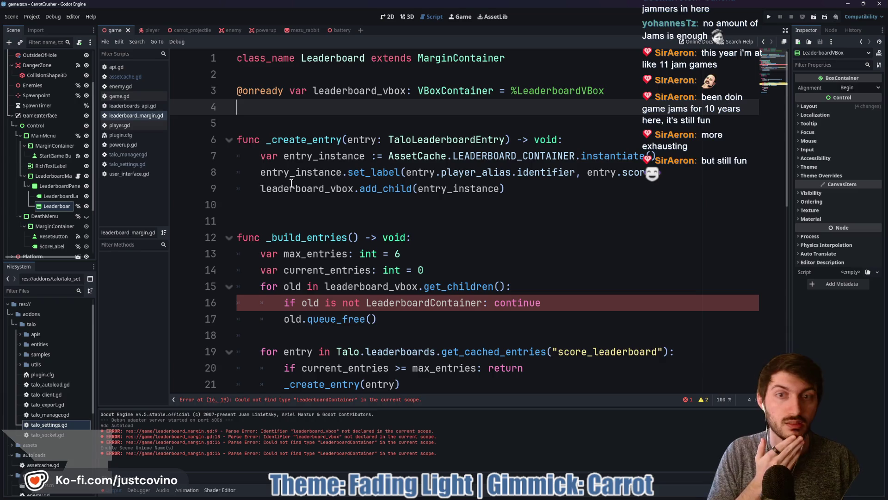
In the 2D view, add a Panel child under LeaderboardVBox.
{"action": "left_click", "coordinate": [387, 17]}
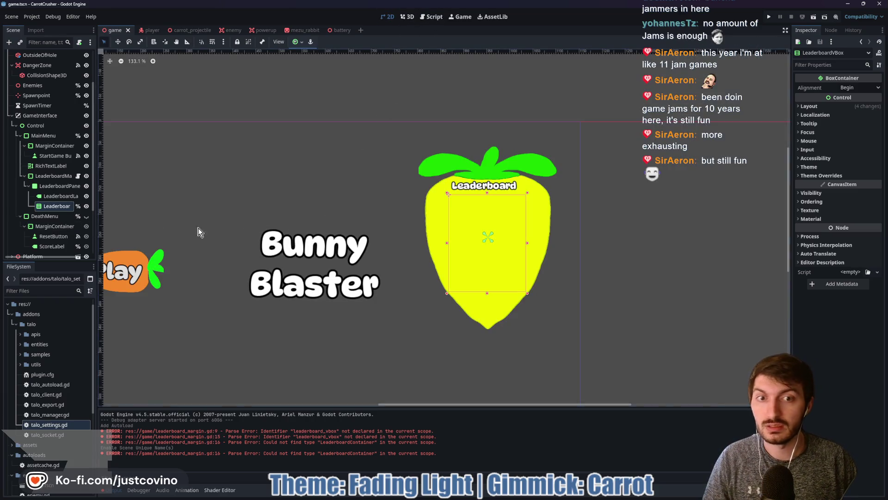
{"action": "key", "text": "ctrl+a"}
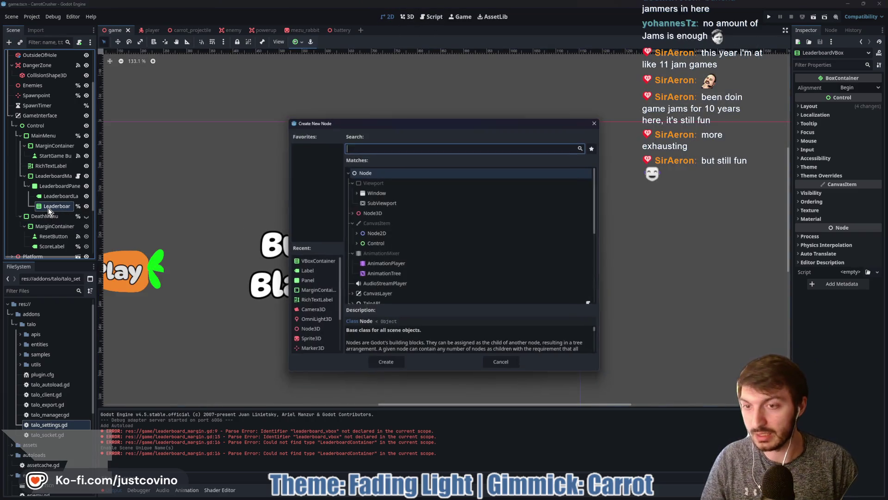
{"action": "type", "text": "panel"}
{"action": "key", "text": "Return"}
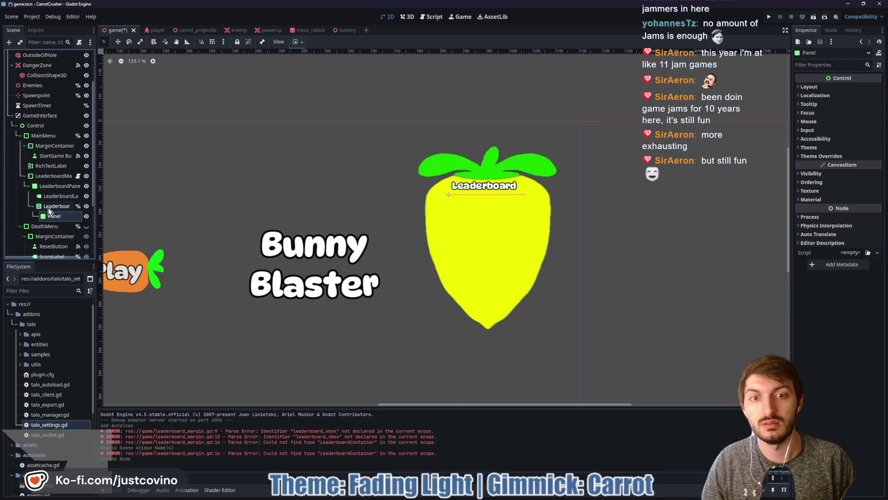
Set the Panel's custom minimum size to 167 × 25 and choose Save Branch as Scene.
{"action": "left_click", "coordinate": [809, 87]}
{"action": "left_click", "coordinate": [824, 179]}
{"action": "left_click", "coordinate": [861, 131]}
{"action": "type", "text": "167"}
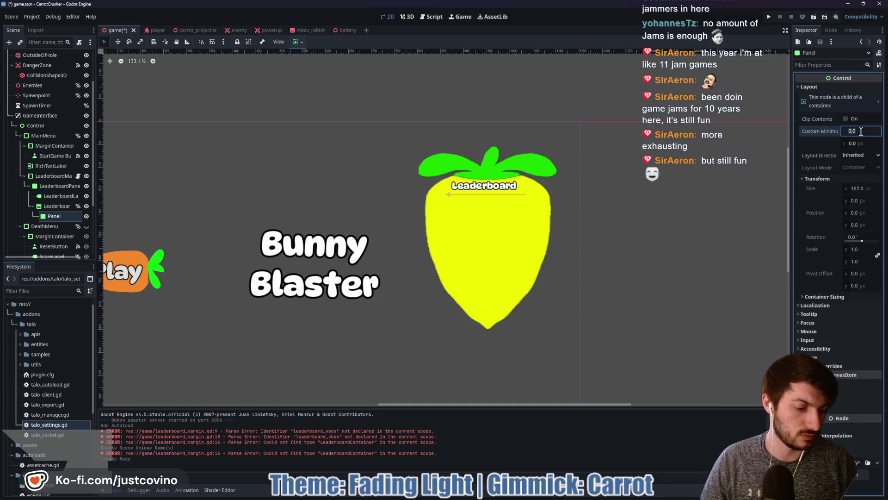
{"action": "left_click", "coordinate": [865, 143]}
{"action": "type", "text": "50"}
{"action": "key", "text": "Return"}
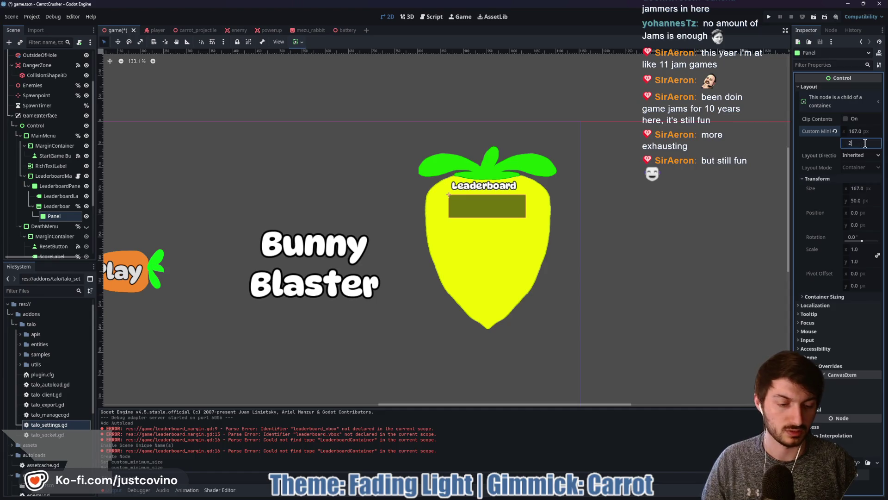
{"action": "type", "text": "25"}
{"action": "key", "text": "Return"}
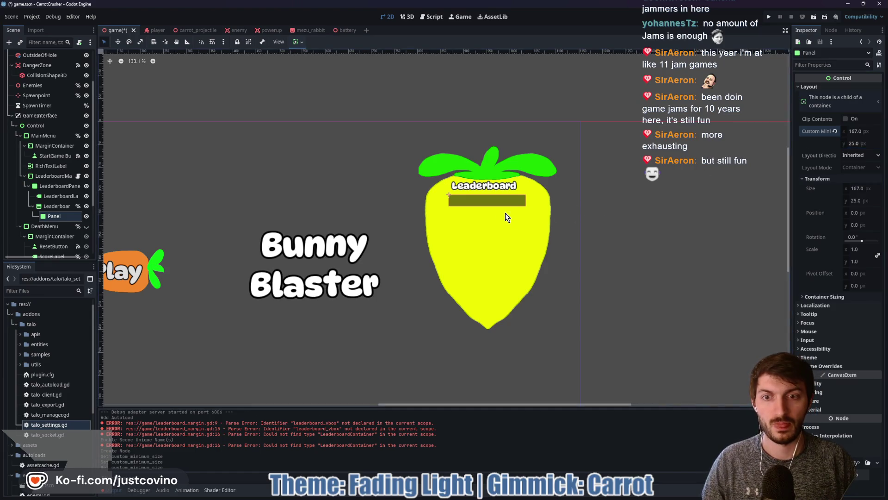
{"action": "scroll", "coordinate": [490, 229], "scroll_direction": "down", "scroll_amount": 4}
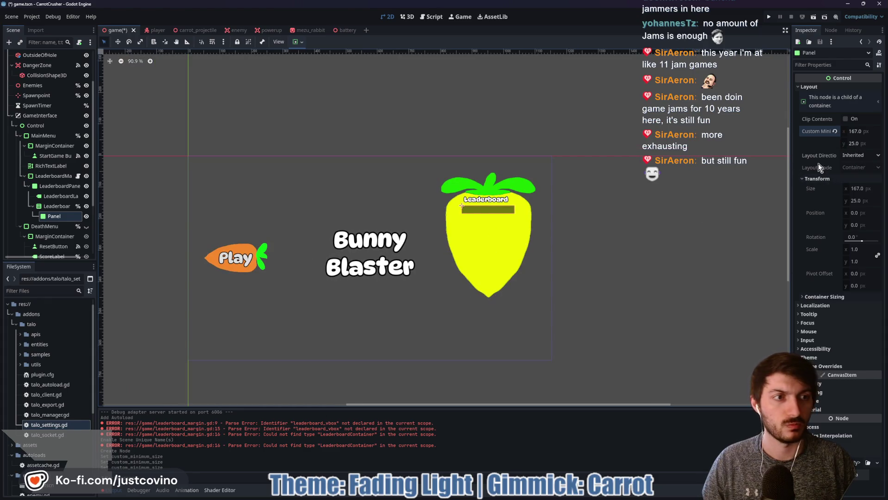
{"action": "right_click", "coordinate": [60, 216]}
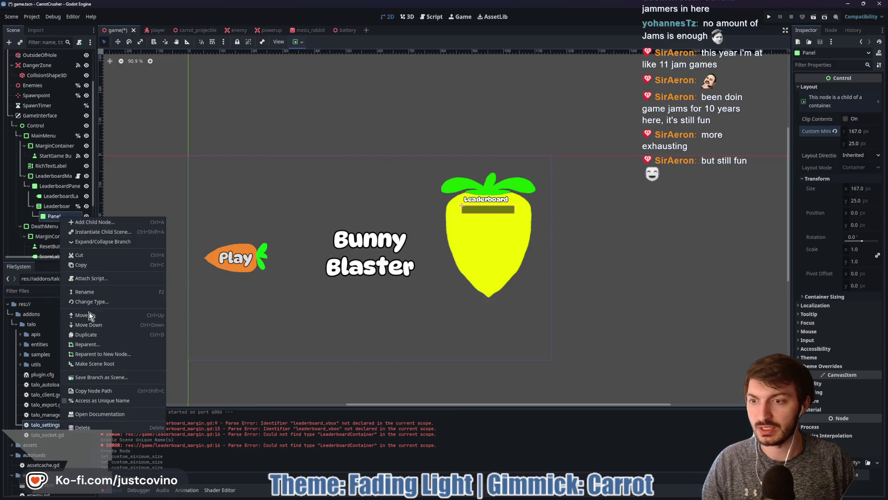
{"action": "left_click", "coordinate": [99, 376]}
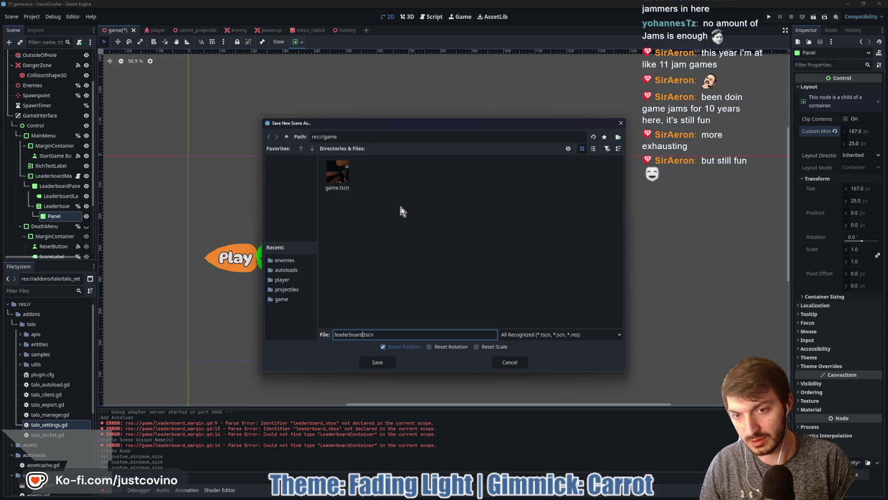
Save the branch as leaderboard_container.tscn, open it, and rename its root to LeaderboardContainer.
{"action": "type", "text": "ntainer"}
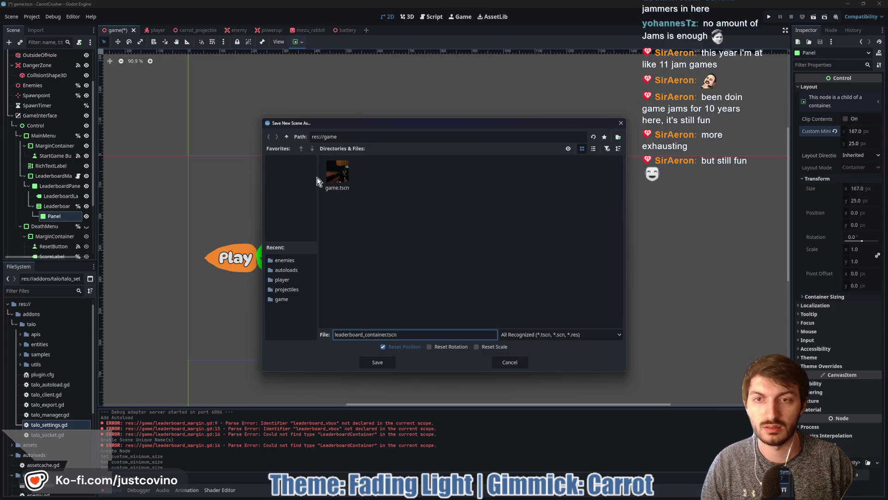
{"action": "left_click", "coordinate": [384, 362]}
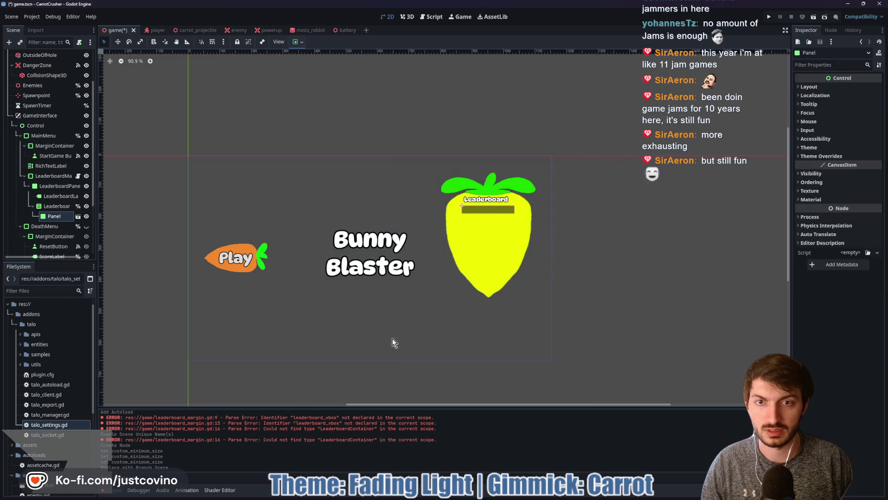
{"action": "left_click", "coordinate": [78, 216]}
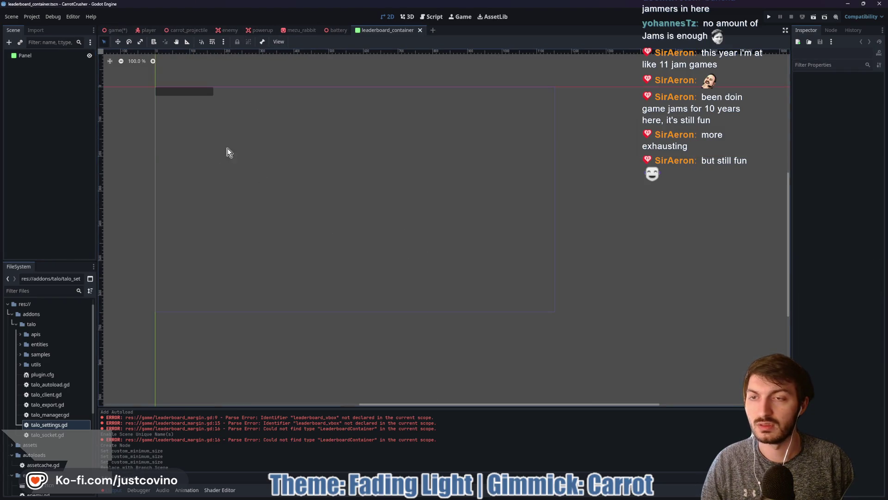
{"action": "left_click", "coordinate": [44, 53]}
{"action": "double_click", "coordinate": [44, 55]}
{"action": "type", "text": "LeaderboardContain"}
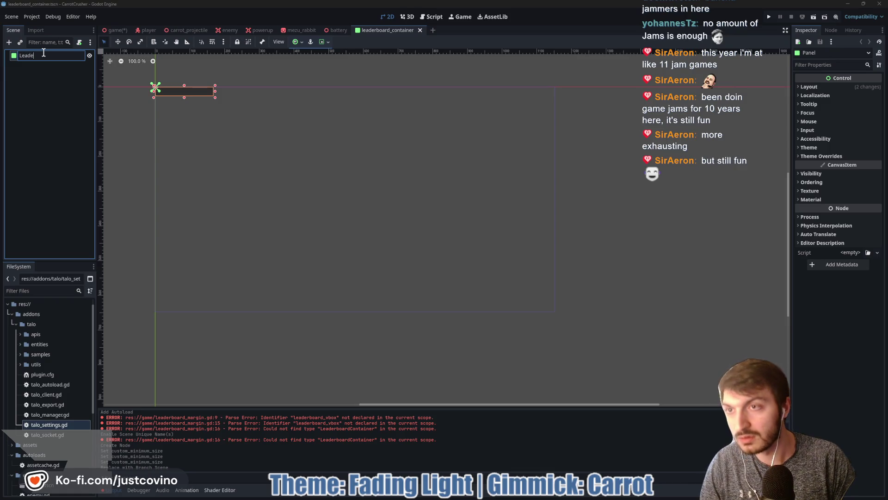
{"action": "type", "text": "er"}
{"action": "key", "text": "Return"}
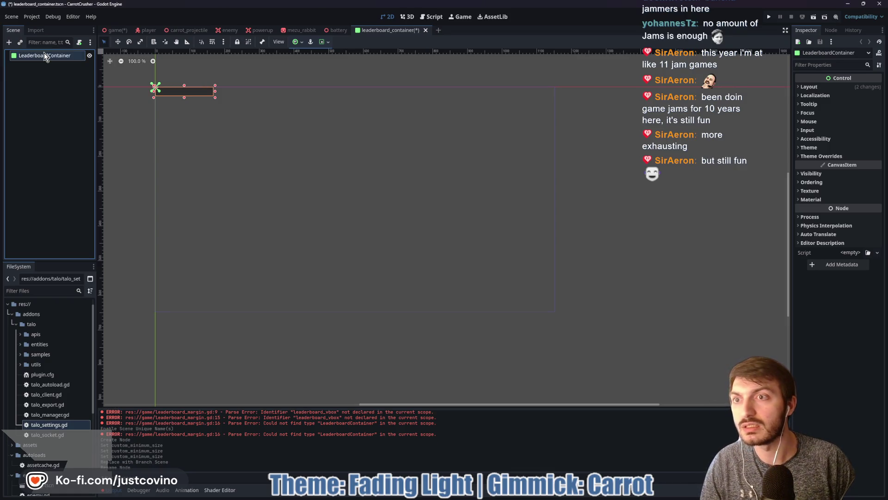
Attach leaderboard_container.gd declaring class_name LeaderboardContainer and save it.
{"action": "left_click", "coordinate": [79, 42]}
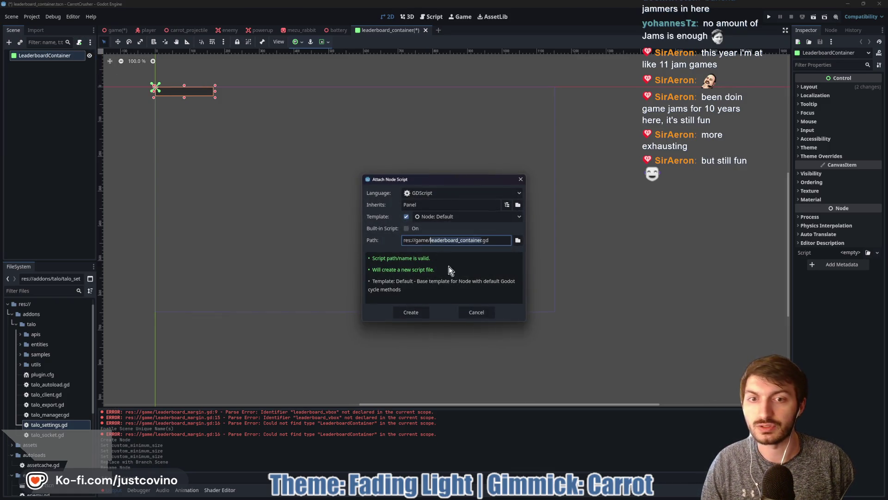
{"action": "left_click", "coordinate": [418, 312]}
{"action": "type", "text": "class_name"}
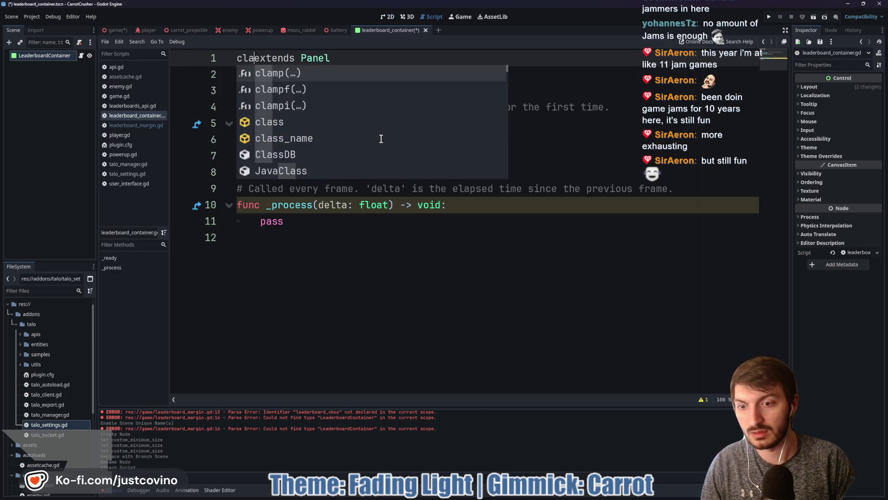
{"action": "type", "text": " Leaderboar"}
{"action": "type", "text": "dContainer"}
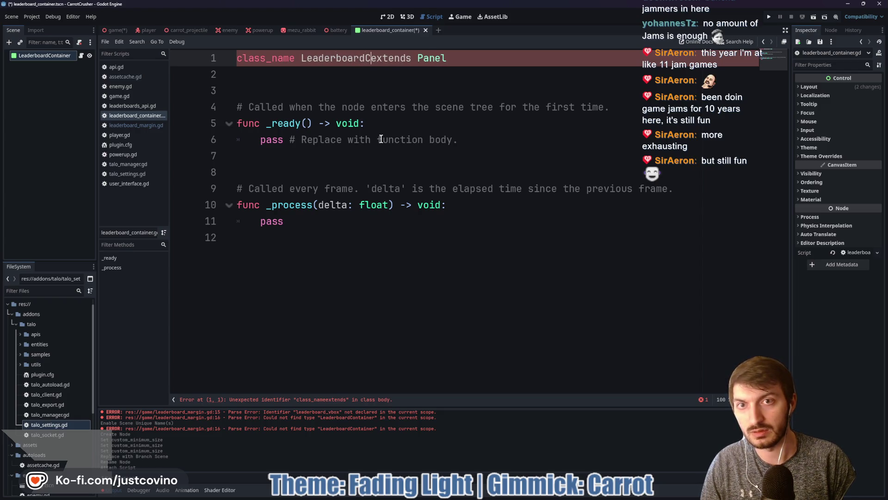
{"action": "left_click", "coordinate": [368, 176]}
{"action": "key", "text": "ctrl+s"}
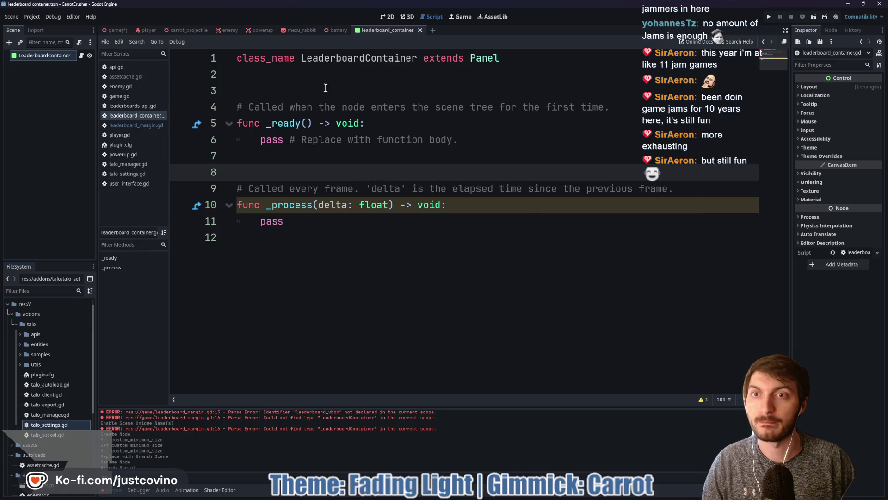
{"action": "left_click", "coordinate": [389, 18]}
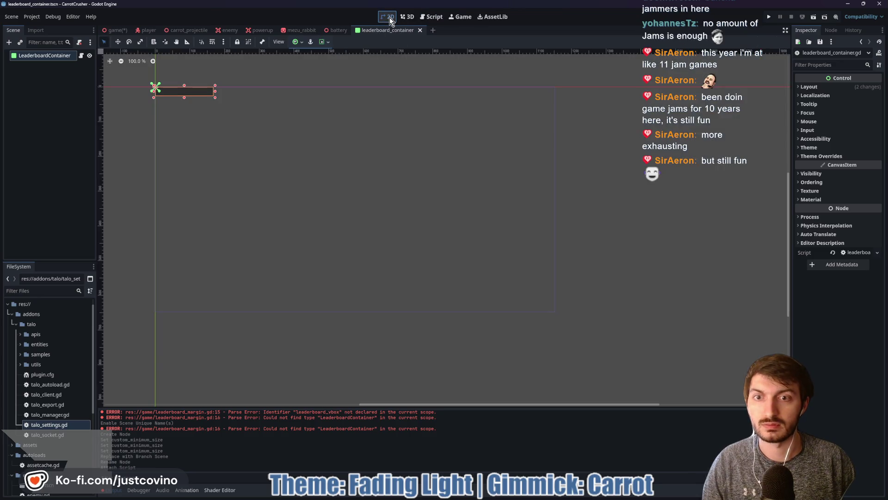
Delete the placeholder Panel under LeaderboardVBox in the game scene, save, and reopen leaderboard_margin.gd.
{"action": "scroll", "coordinate": [175, 121], "scroll_direction": "up", "scroll_amount": 6}
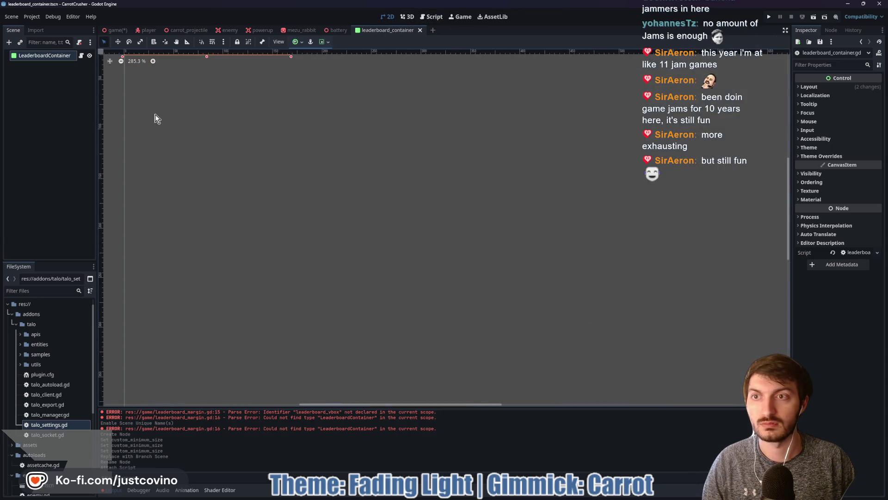
{"action": "scroll", "coordinate": [276, 224], "scroll_direction": "up", "scroll_amount": 3}
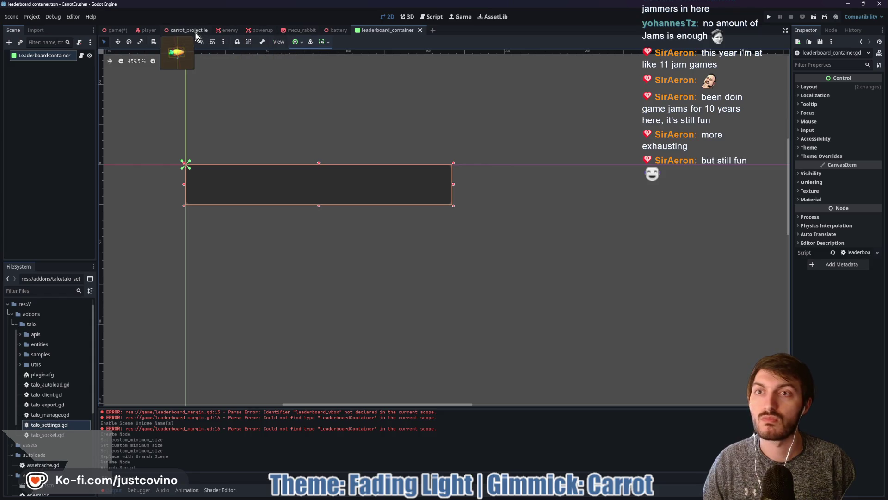
{"action": "left_click", "coordinate": [118, 30]}
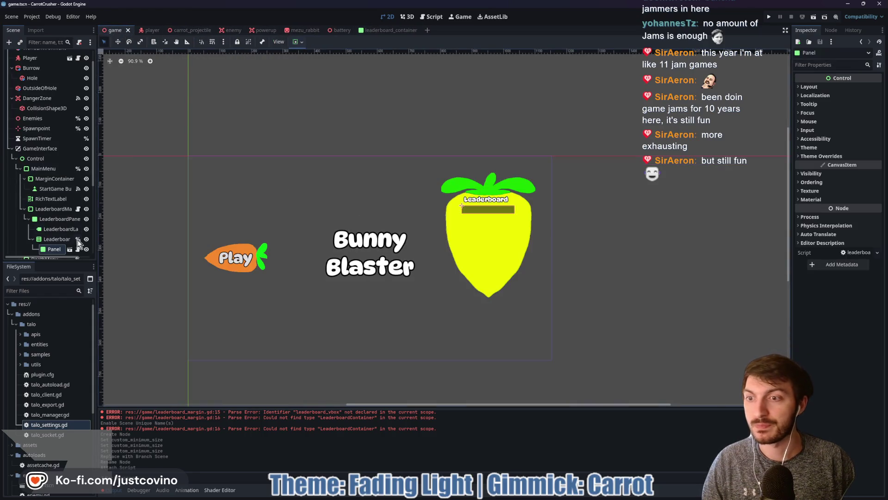
{"action": "left_click", "coordinate": [48, 239]}
{"action": "left_click", "coordinate": [52, 250]}
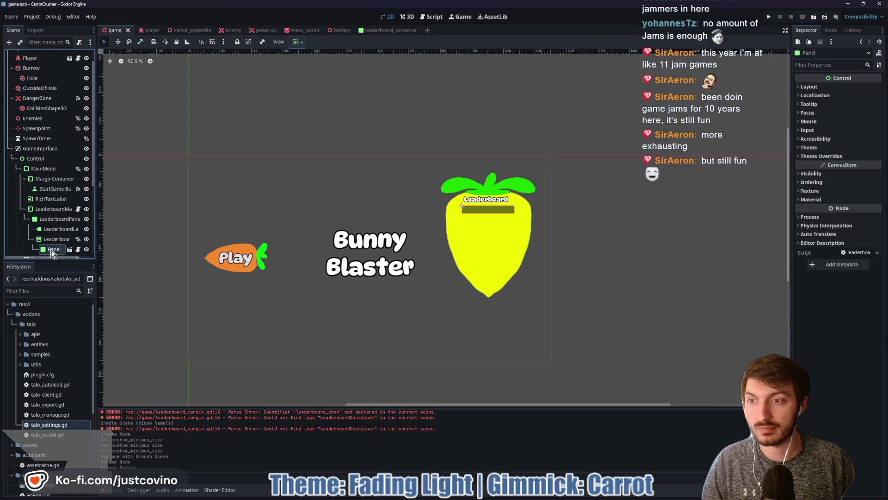
{"action": "key", "text": "Delete"}
{"action": "key", "text": "Return"}
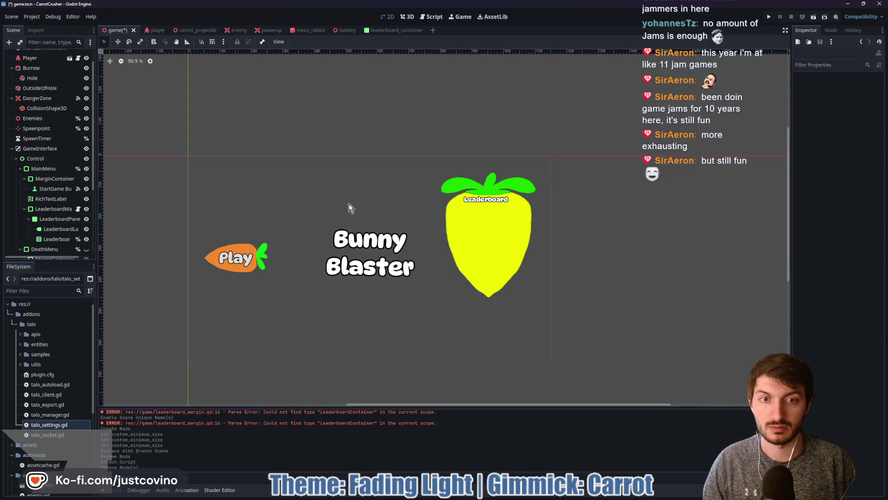
{"action": "key", "text": "ctrl+s"}
{"action": "left_click", "coordinate": [78, 209]}
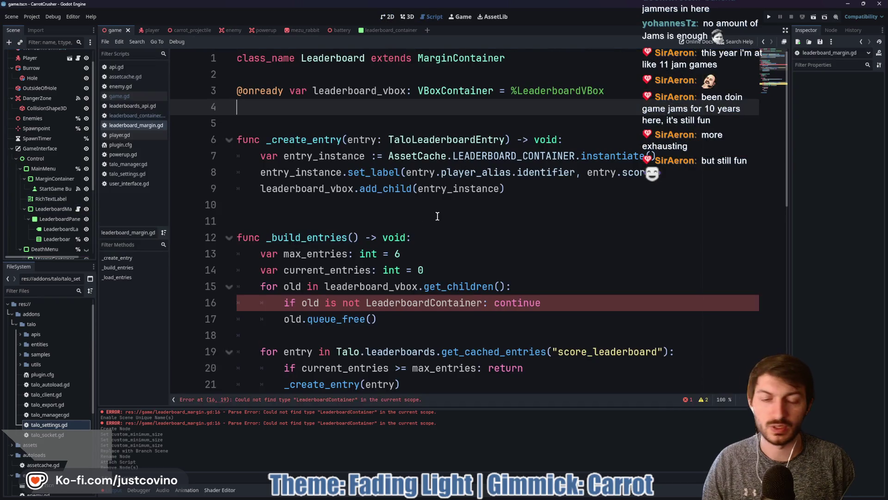
{"action": "scroll", "coordinate": [464, 237], "scroll_direction": "down", "scroll_amount": 3}
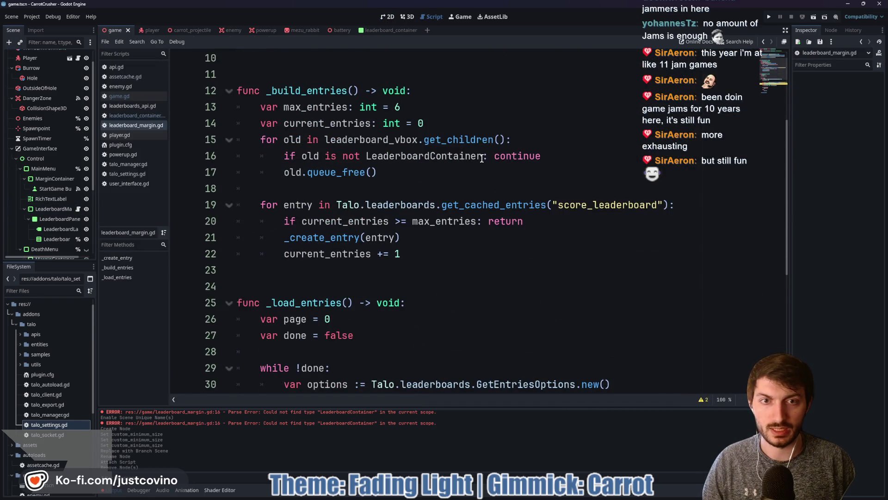
{"action": "left_click", "coordinate": [481, 158]}
{"action": "left_click", "coordinate": [457, 176]}
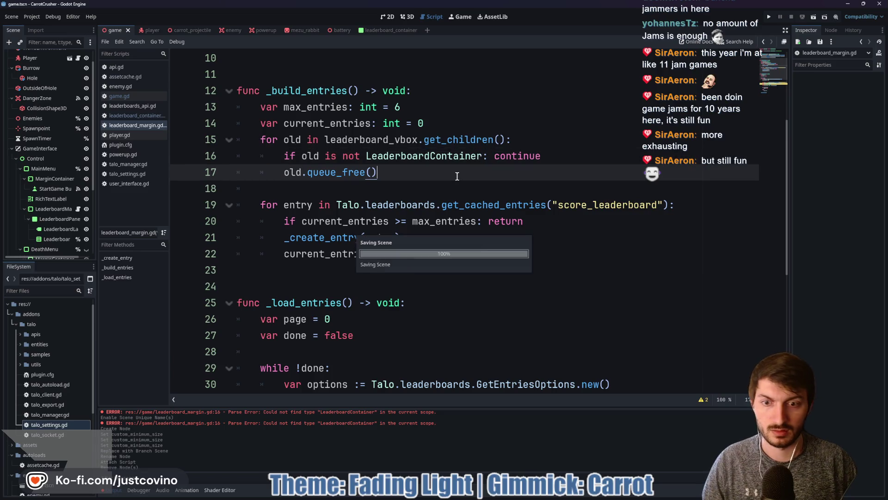
{"action": "scroll", "coordinate": [472, 222], "scroll_direction": "down", "scroll_amount": 5}
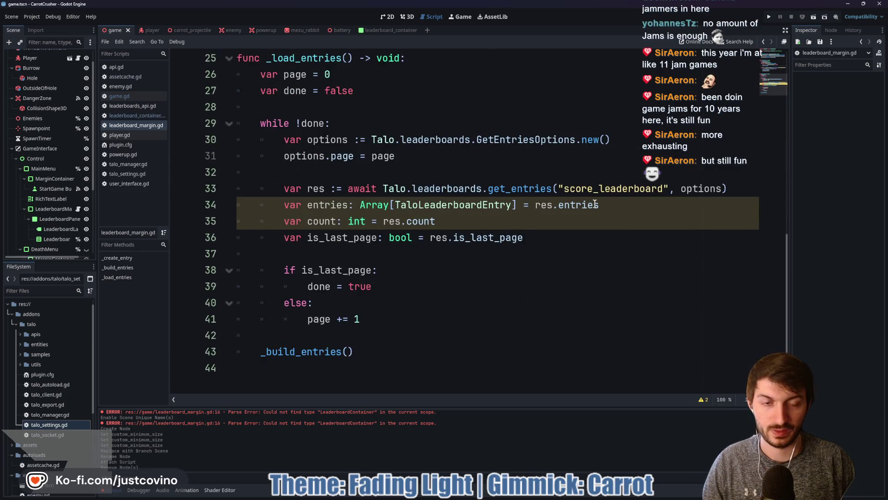
{"action": "left_click_drag", "start_coordinate": [465, 228], "coordinate": [462, 226]}
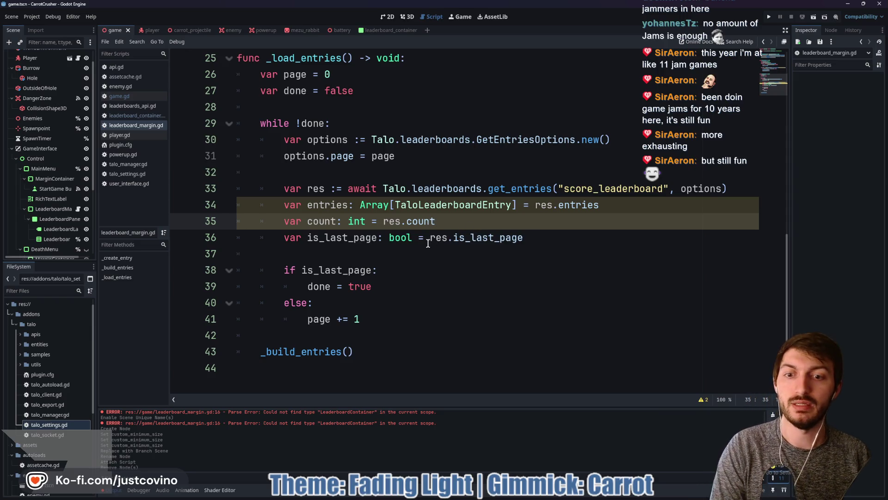
{"action": "scroll", "coordinate": [423, 241], "scroll_direction": "up", "scroll_amount": 6}
{"action": "scroll", "coordinate": [411, 236], "scroll_direction": "down", "scroll_amount": 1}
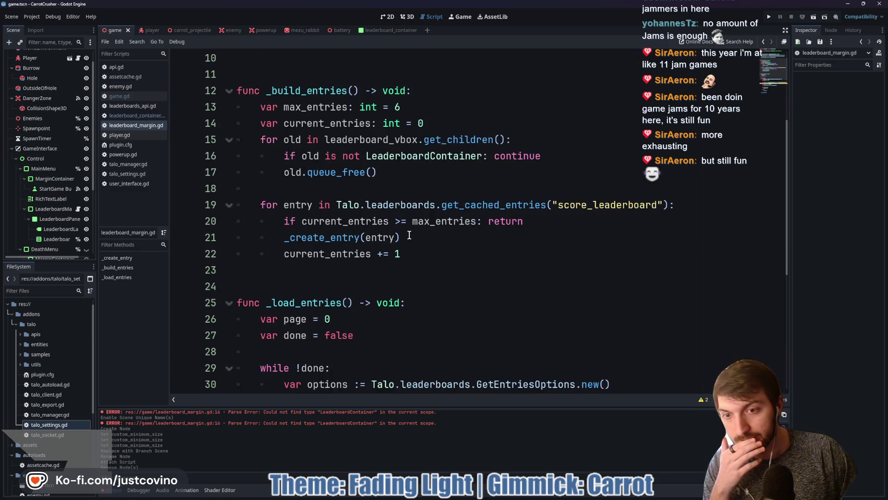
{"action": "scroll", "coordinate": [410, 236], "scroll_direction": "up", "scroll_amount": 3}
{"action": "scroll", "coordinate": [410, 237], "scroll_direction": "down", "scroll_amount": 8}
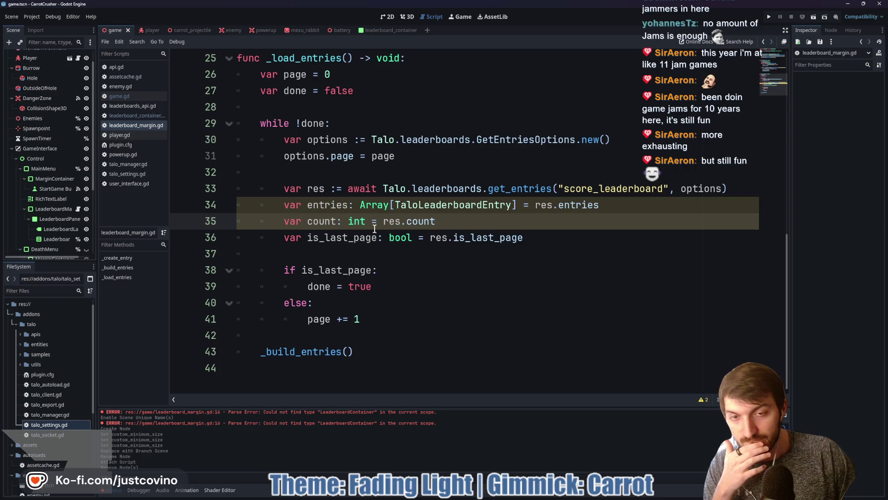
{"action": "mouse_move", "coordinate": [504, 498]}
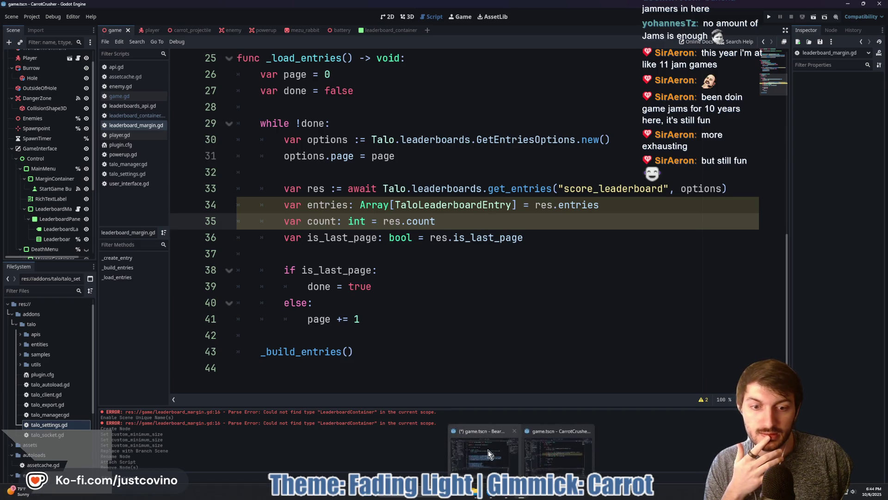
{"action": "left_click", "coordinate": [488, 451]}
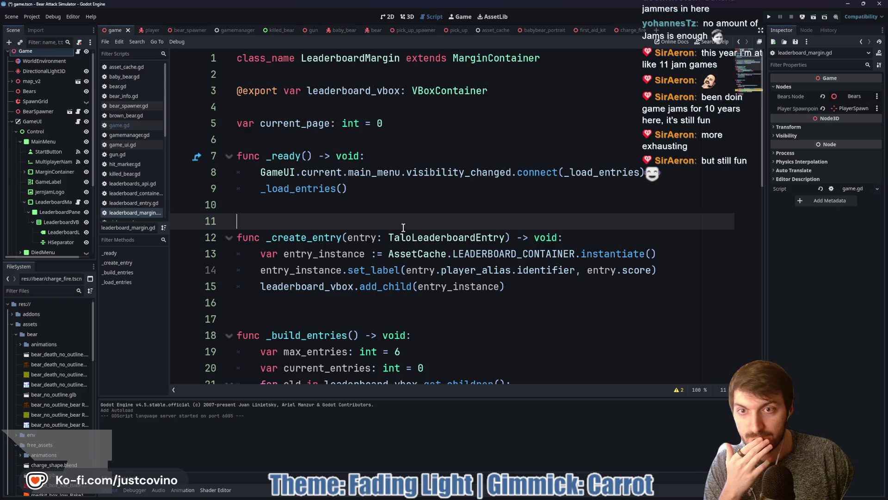
{"action": "mouse_move", "coordinate": [523, 498]}
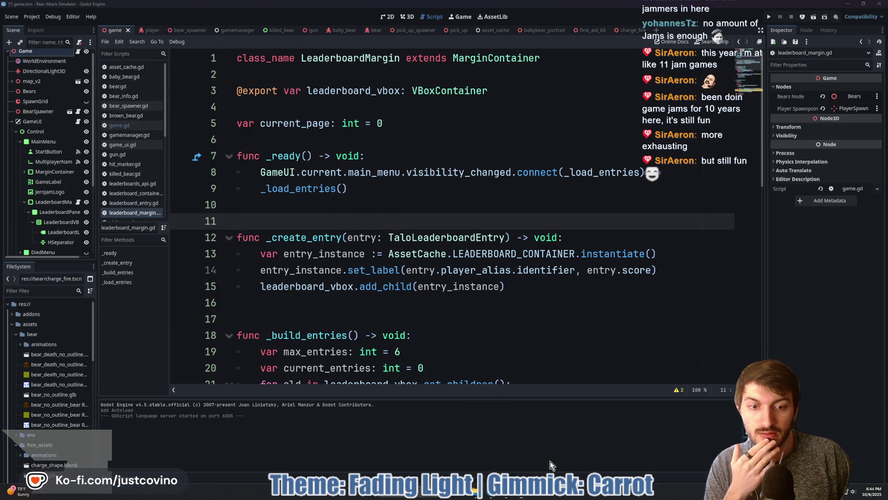
{"action": "key", "text": "alt+Tab"}
{"action": "scroll", "coordinate": [411, 185], "scroll_direction": "up", "scroll_amount": 6}
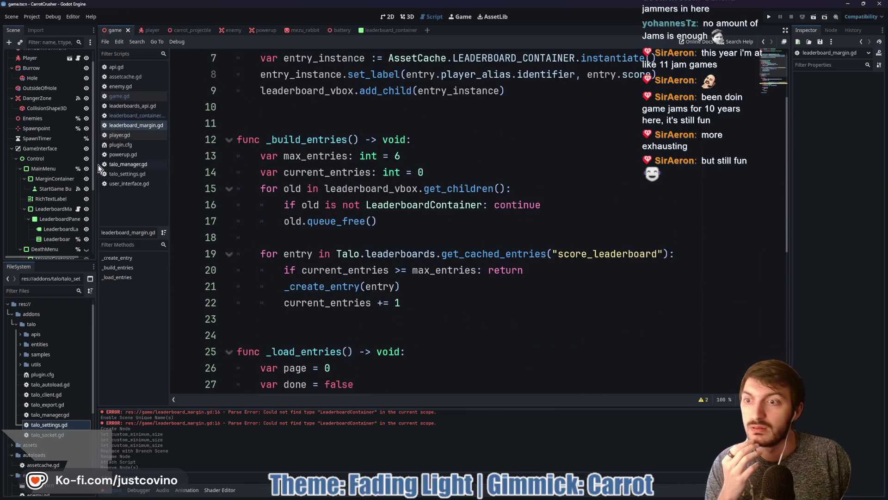
{"action": "scroll", "coordinate": [293, 121], "scroll_direction": "up", "scroll_amount": 3}
{"action": "left_click", "coordinate": [293, 114]}
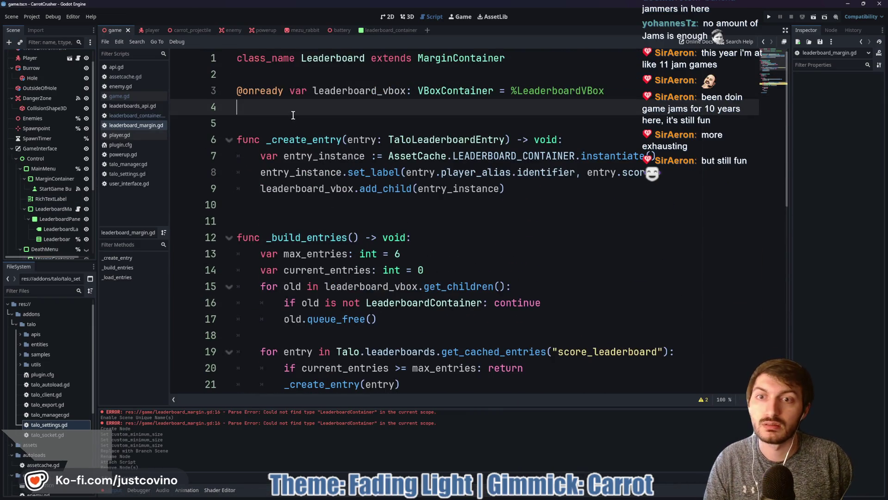
{"action": "key", "text": "Return"}
{"action": "key", "text": "Return"}
{"action": "key", "text": "Return"}
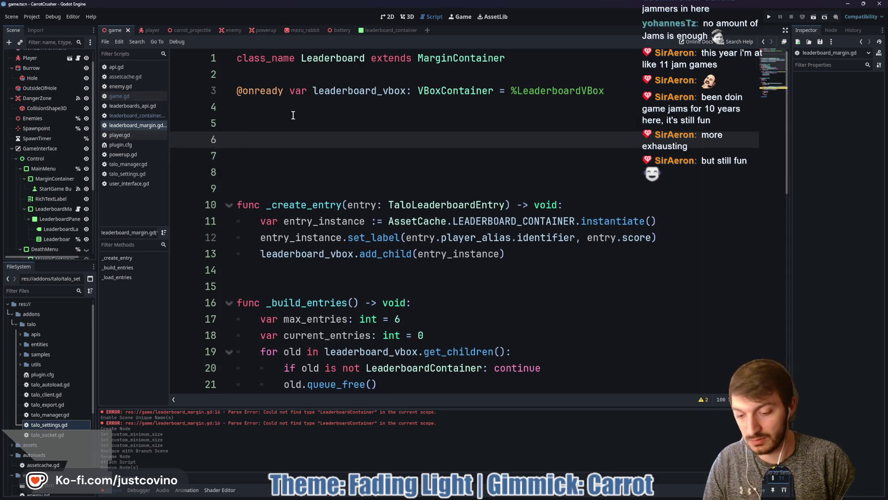
{"action": "type", "text": "_r"}
{"action": "key", "text": "Return"}
{"action": "key", "text": "Return"}
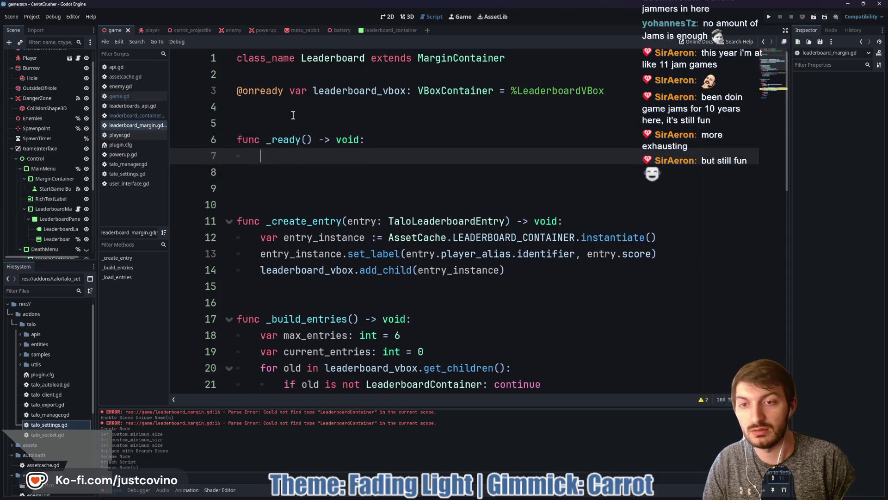
{"action": "type", "text": "_l"}
{"action": "key", "text": "Return"}
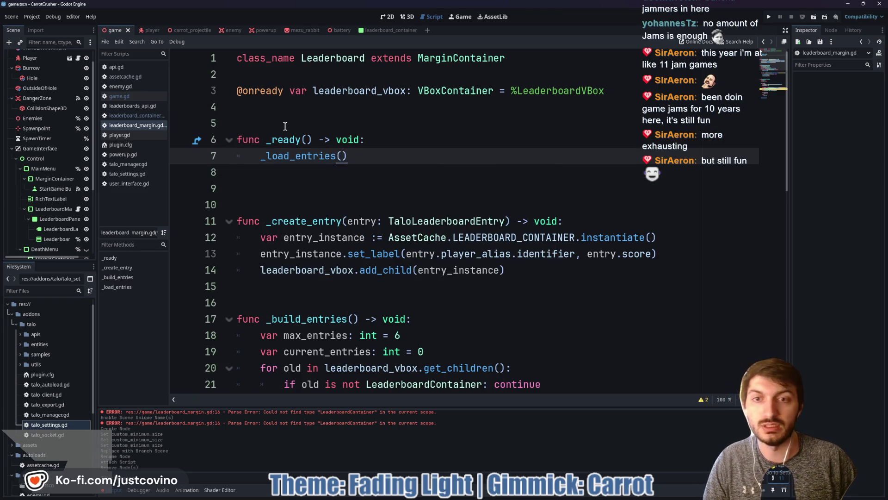
{"action": "key", "text": "Return"}
{"action": "key", "text": "ctrl+s"}
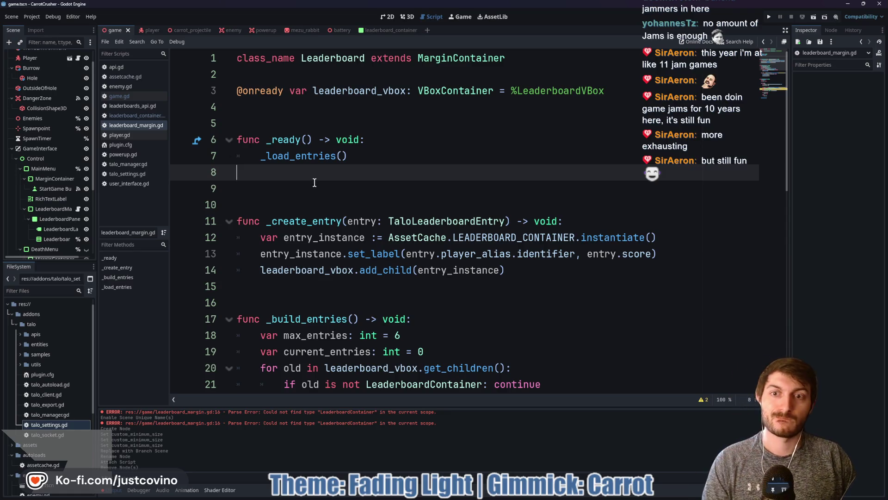
{"action": "key", "text": "ctrl+s"}
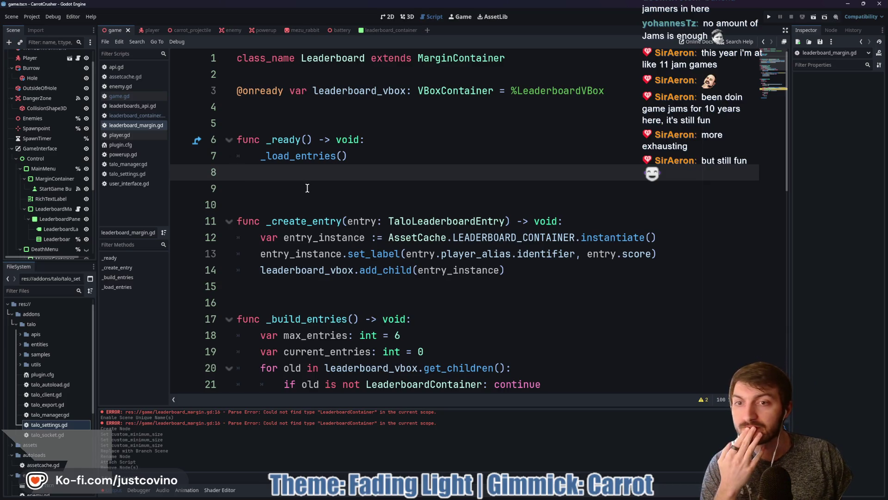
{"action": "scroll", "coordinate": [308, 188], "scroll_direction": "down", "scroll_amount": 10}
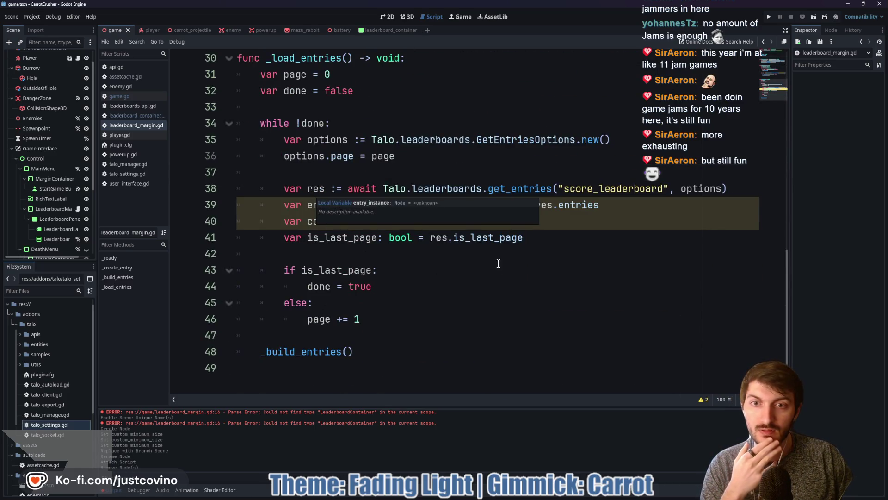
{"action": "scroll", "coordinate": [403, 212], "scroll_direction": "up", "scroll_amount": 5}
{"action": "scroll", "coordinate": [398, 212], "scroll_direction": "down", "scroll_amount": 5}
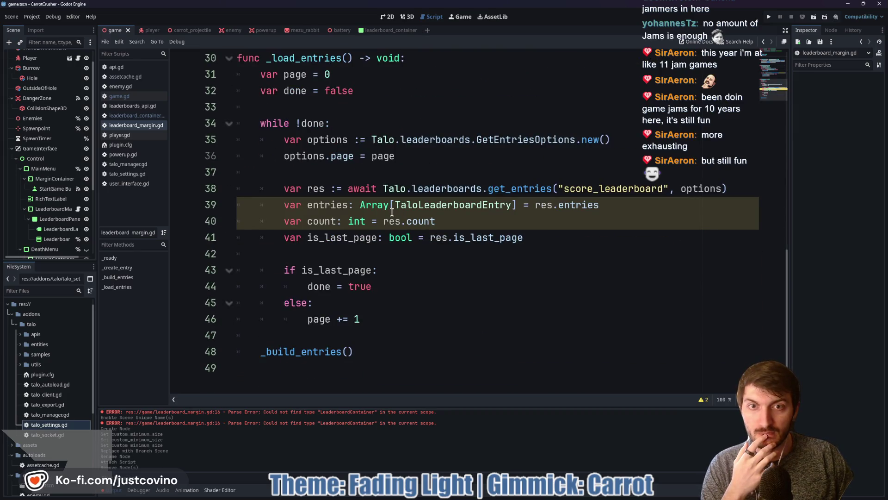
{"action": "mouse_move", "coordinate": [392, 212]}
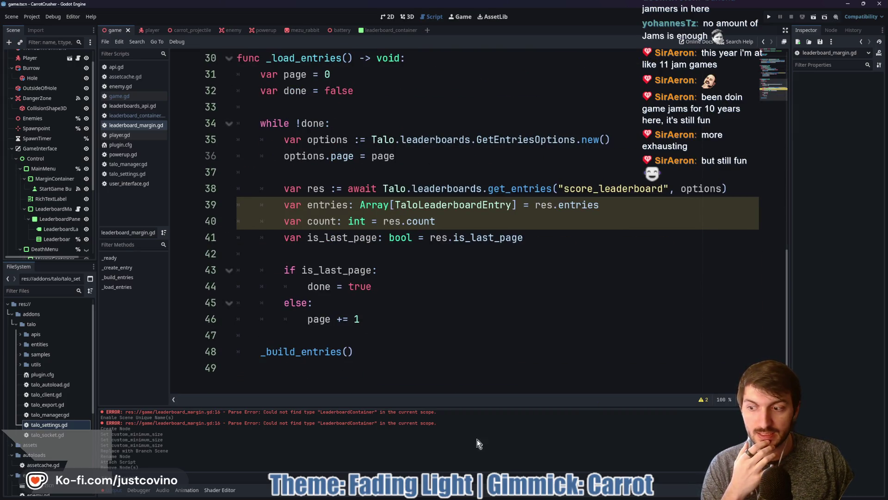
In the browser, go to Services > Leaderboards and view score_leaderboard's edit settings without changing them.
{"action": "mouse_move", "coordinate": [521, 497]}
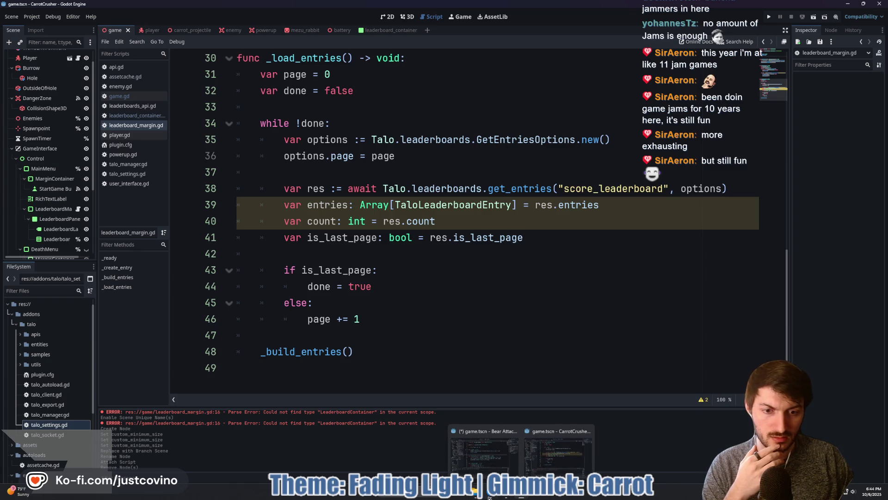
{"action": "left_click", "coordinate": [489, 497]}
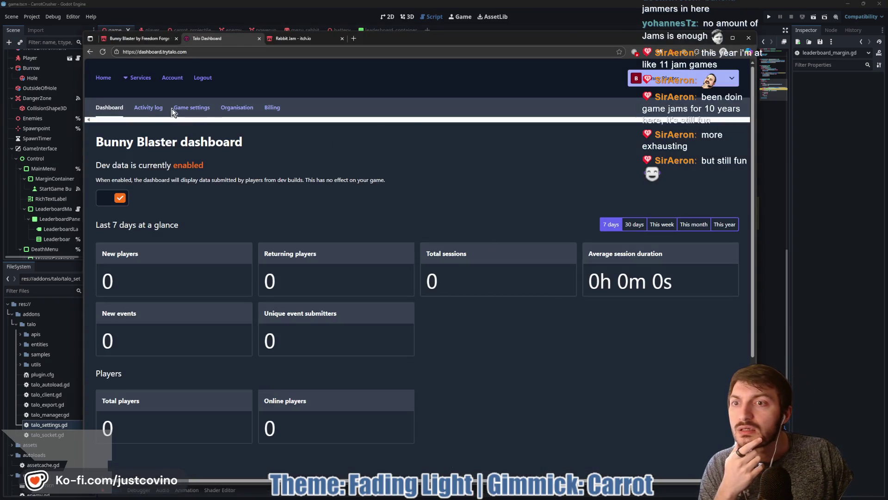
{"action": "left_click", "coordinate": [136, 79]}
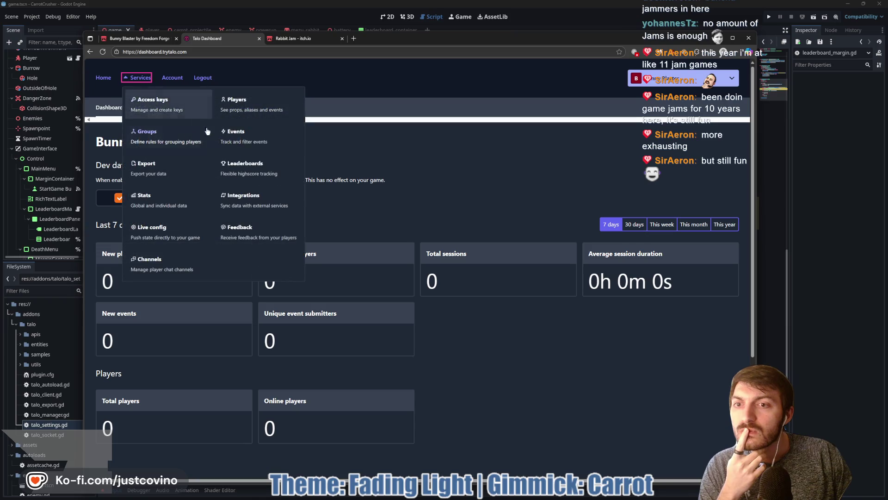
{"action": "left_click", "coordinate": [260, 166]}
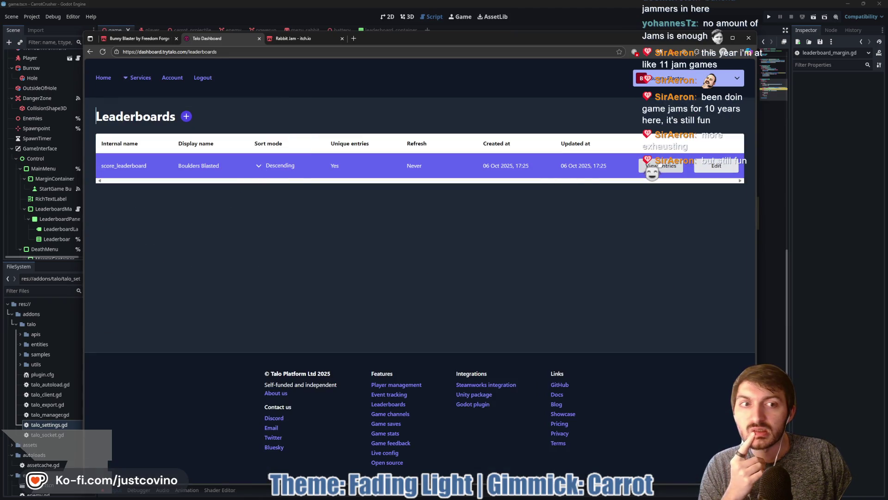
{"action": "left_click", "coordinate": [716, 166]}
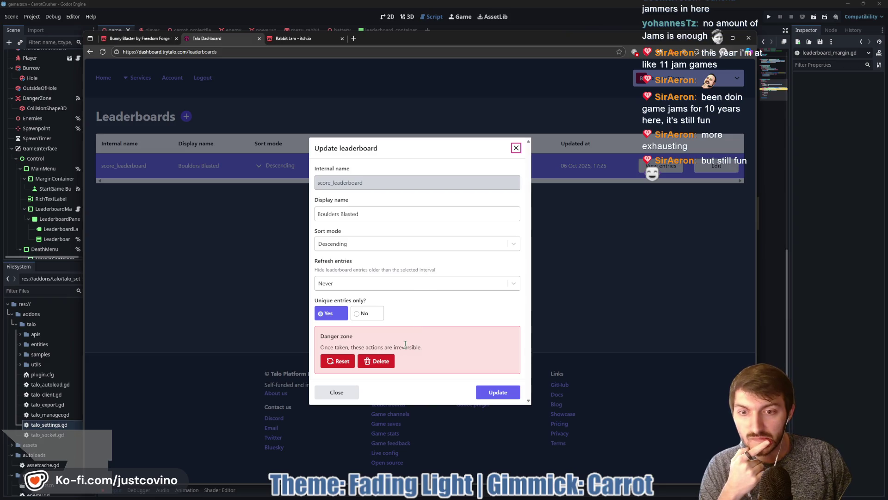
{"action": "left_click", "coordinate": [516, 148]}
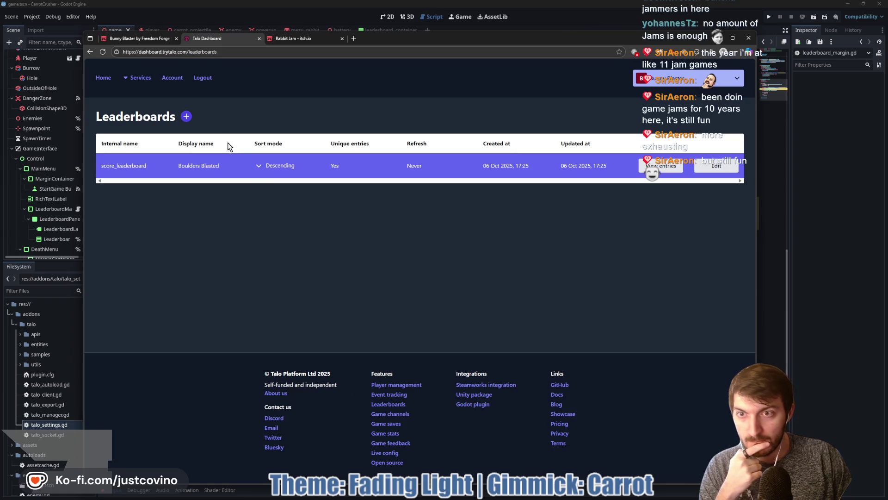
{"action": "left_click", "coordinate": [127, 79]}
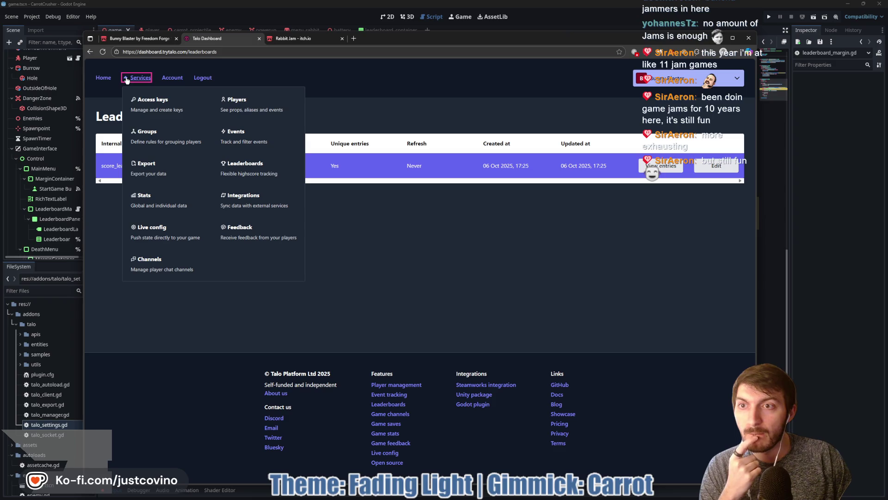
Create a new access key with read:leaderboards and write:leaderboards scopes.
{"action": "left_click", "coordinate": [169, 110]}
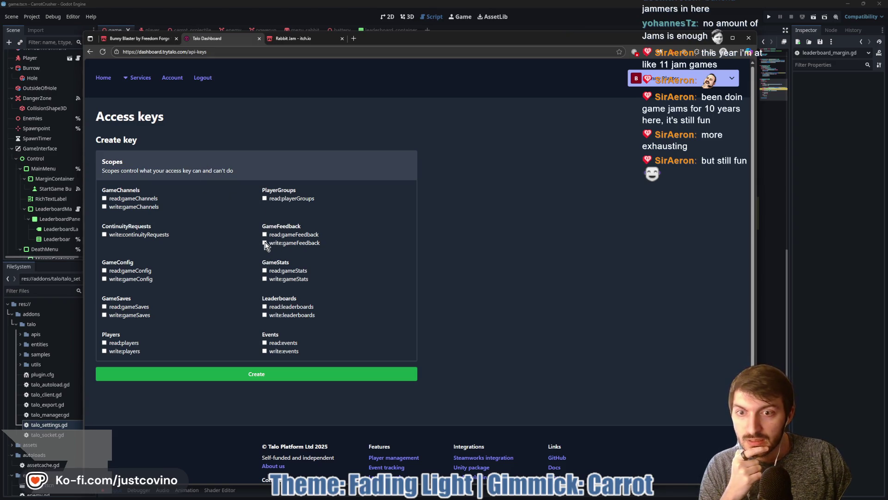
{"action": "left_click", "coordinate": [265, 306]}
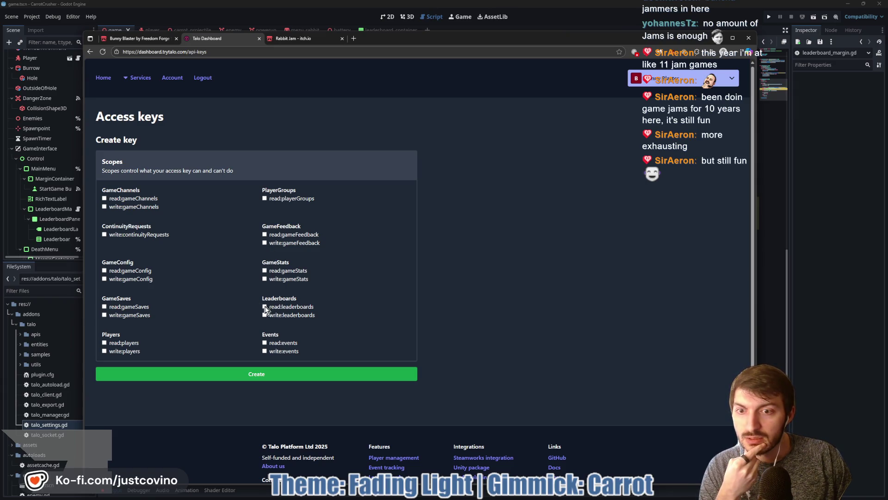
{"action": "left_click", "coordinate": [266, 315]}
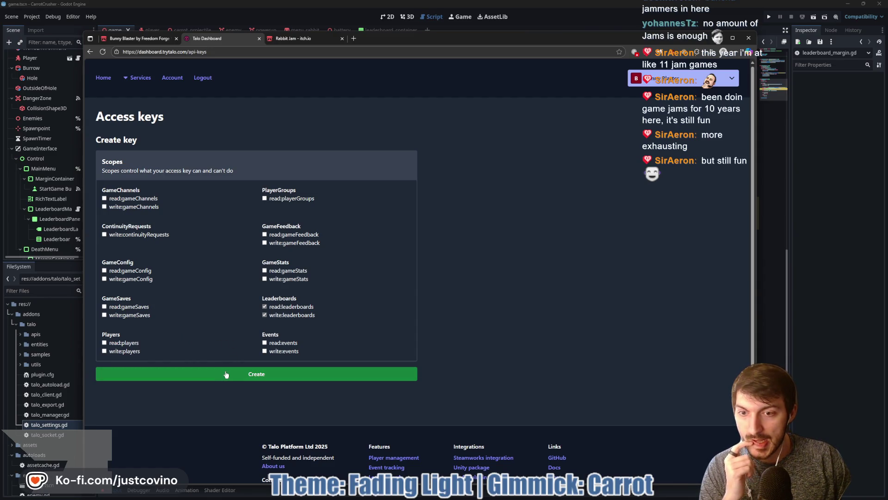
{"action": "left_click_drag", "start_coordinate": [443, 42], "coordinate": [450, 99]}
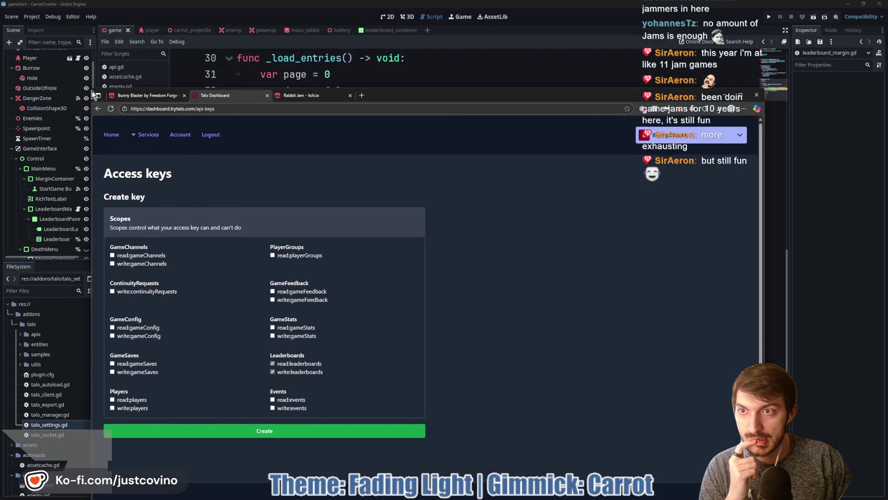
{"action": "left_click", "coordinate": [258, 430]}
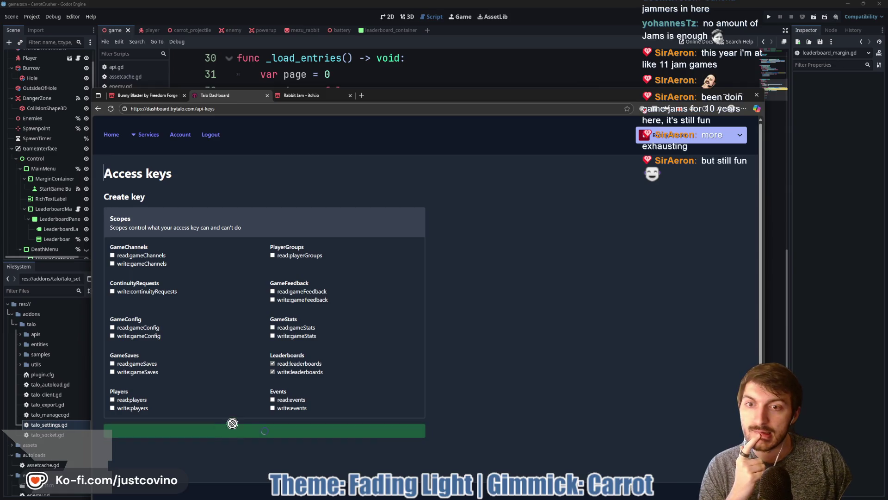
{"action": "left_click", "coordinate": [218, 310]}
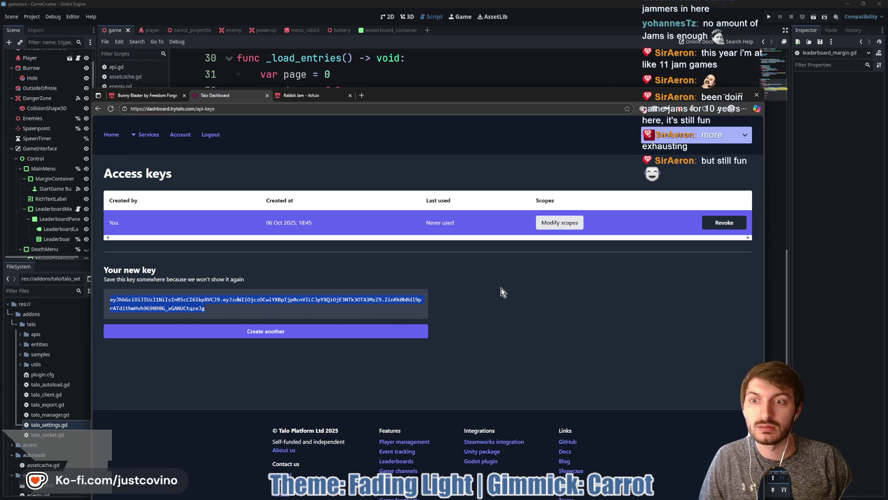
Go to the Leaderboards page, then return to the Godot editor.
{"action": "left_click", "coordinate": [135, 136]}
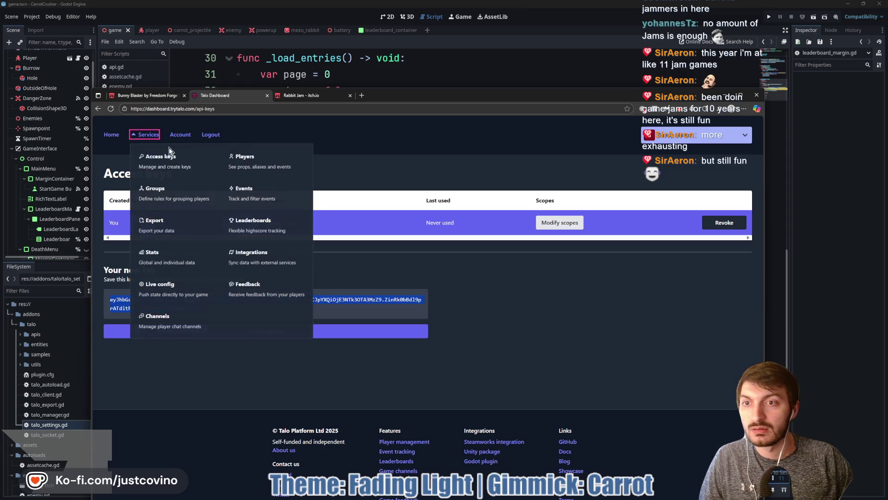
{"action": "left_click", "coordinate": [253, 219]}
{"action": "key", "text": "alt+Tab"}
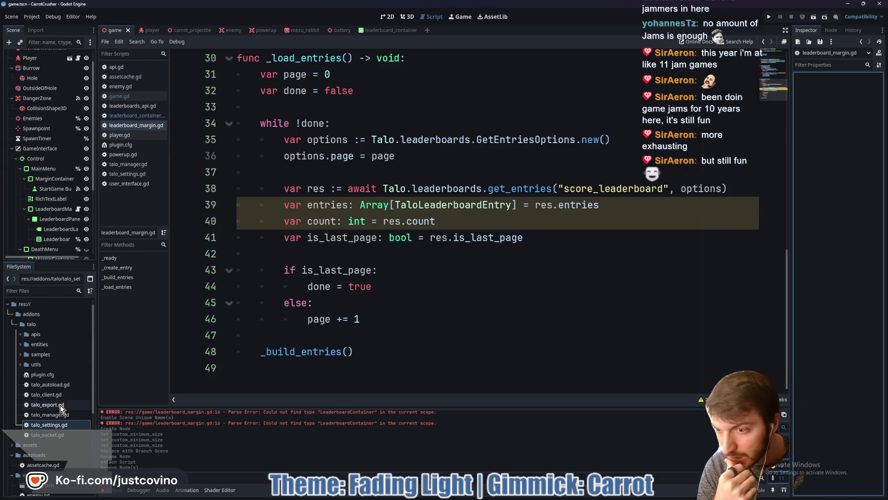
Expand the Talo apis folder and read api.gd and leaderboards_api.gd.
{"action": "left_click", "coordinate": [20, 334]}
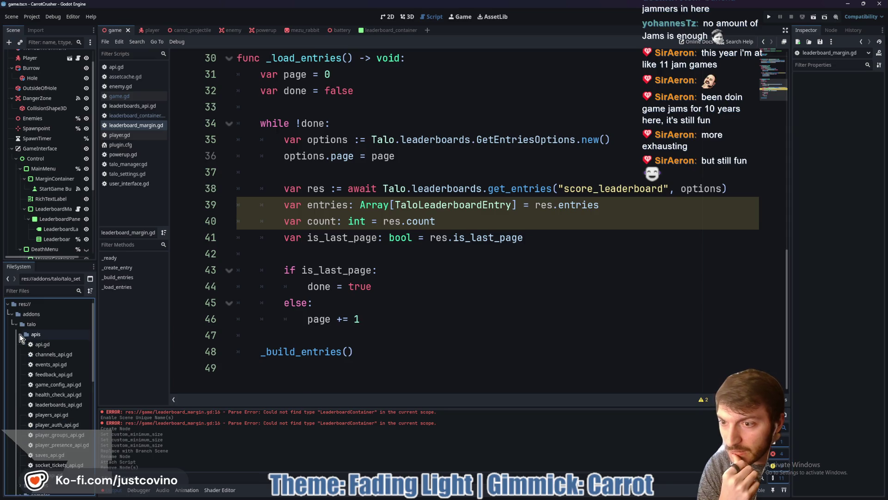
{"action": "double_click", "coordinate": [42, 346]}
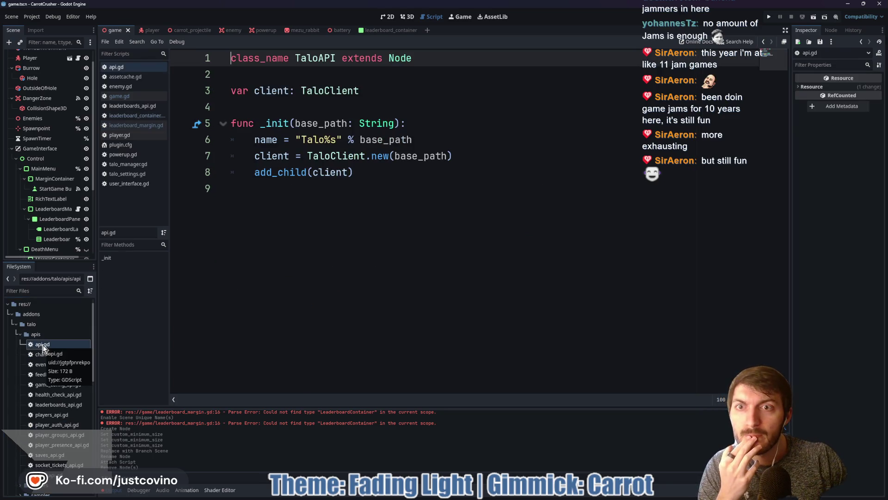
{"action": "left_click", "coordinate": [42, 355]}
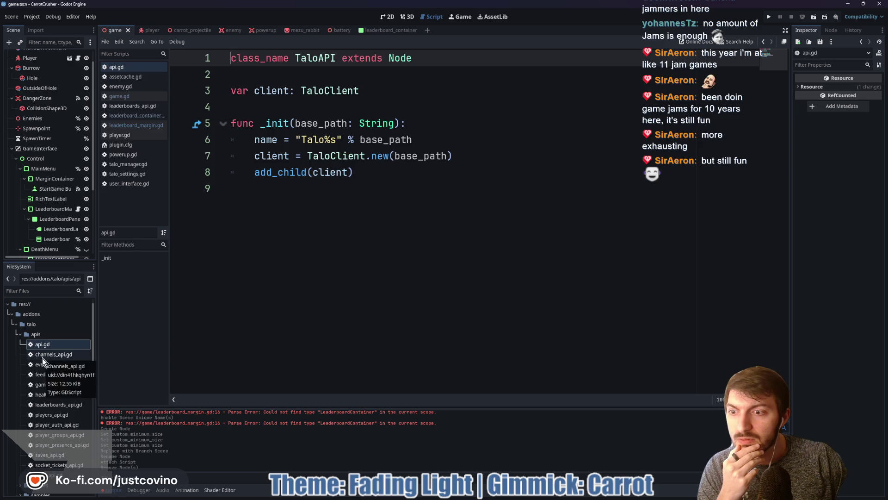
{"action": "double_click", "coordinate": [62, 404]}
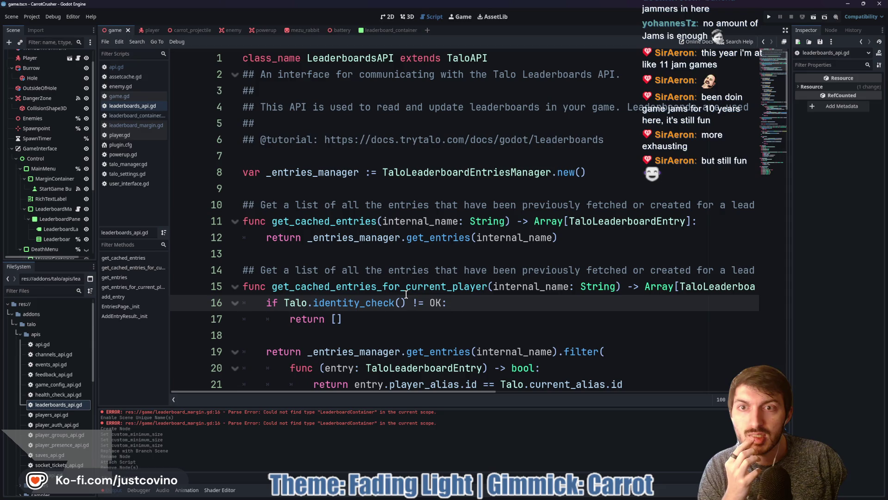
{"action": "scroll", "coordinate": [401, 293], "scroll_direction": "down", "scroll_amount": 5}
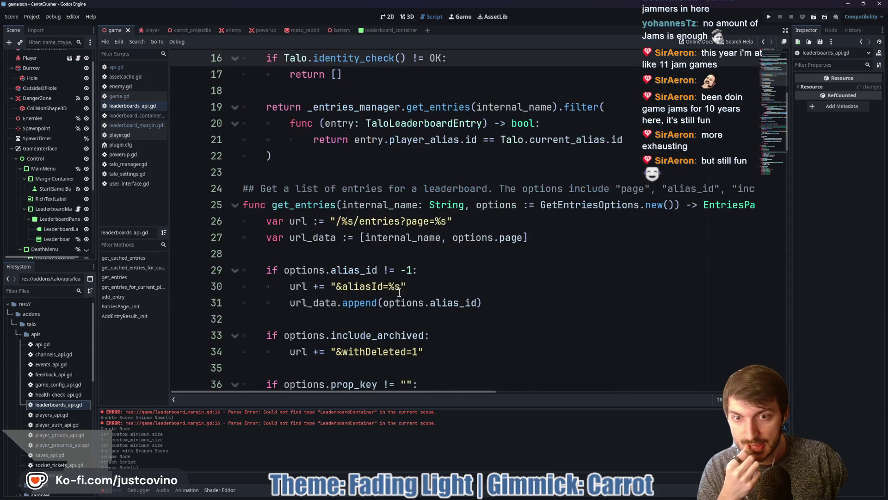
{"action": "scroll", "coordinate": [63, 429], "scroll_direction": "down", "scroll_amount": 5}
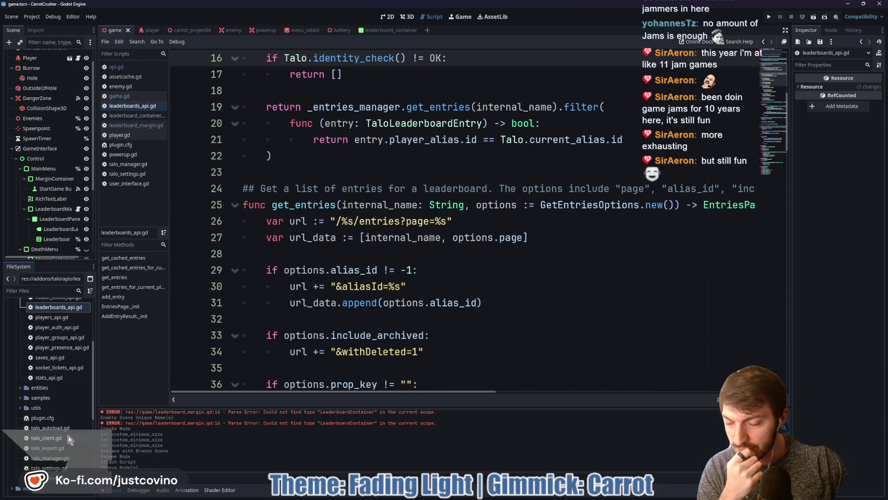
Open plugin.cfg and talo_manager.gd, ending on talo_settings.gd.
{"action": "double_click", "coordinate": [57, 421]}
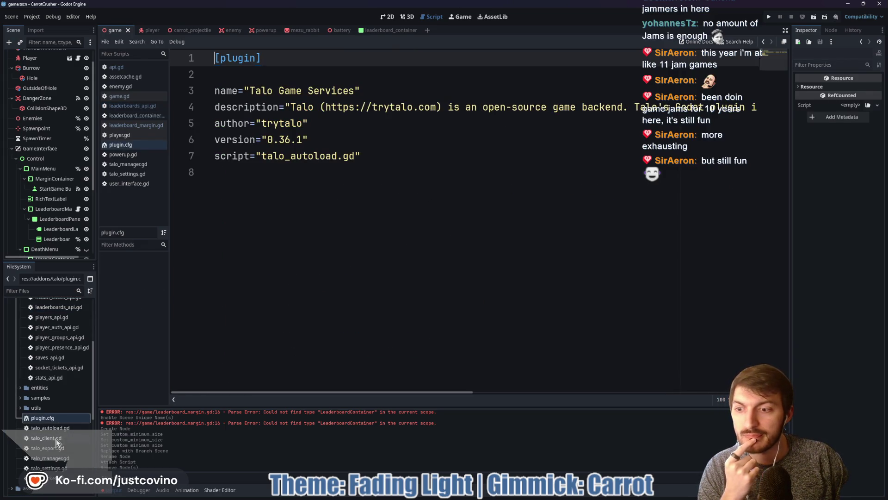
{"action": "double_click", "coordinate": [62, 458]}
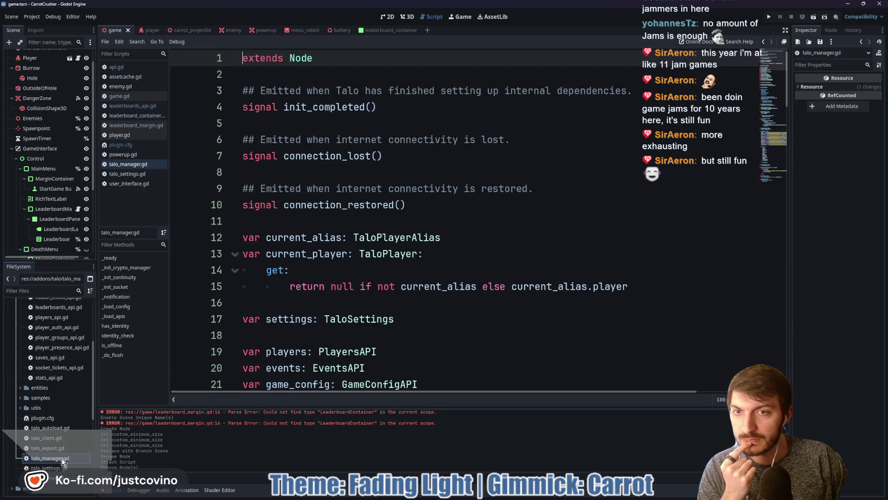
{"action": "scroll", "coordinate": [355, 319], "scroll_direction": "down", "scroll_amount": 4}
{"action": "scroll", "coordinate": [369, 299], "scroll_direction": "up", "scroll_amount": 4}
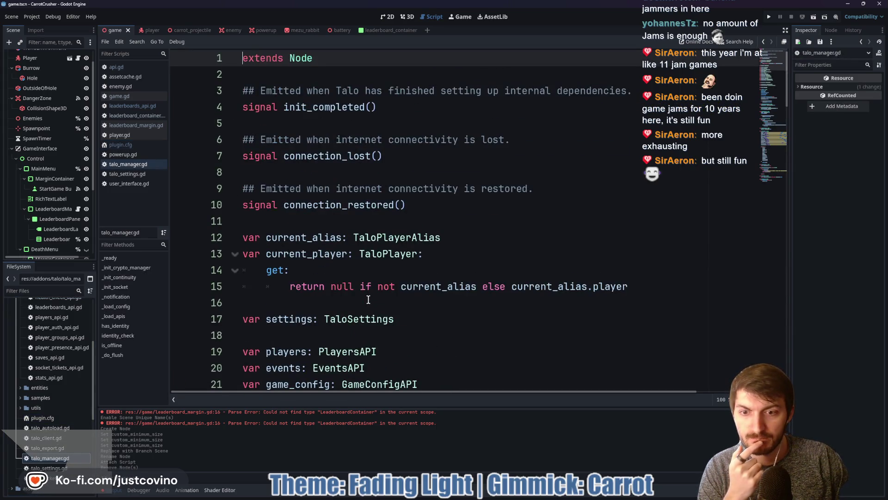
{"action": "double_click", "coordinate": [51, 468]}
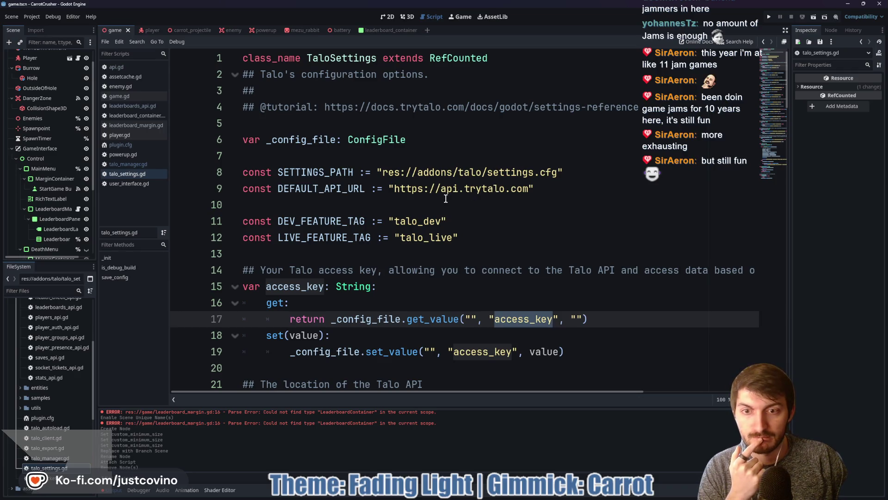
Highlight DEFAULT_API_URL in talo_settings.gd, then view talo_socket.gd and talo_export.gd.
{"action": "double_click", "coordinate": [329, 190]}
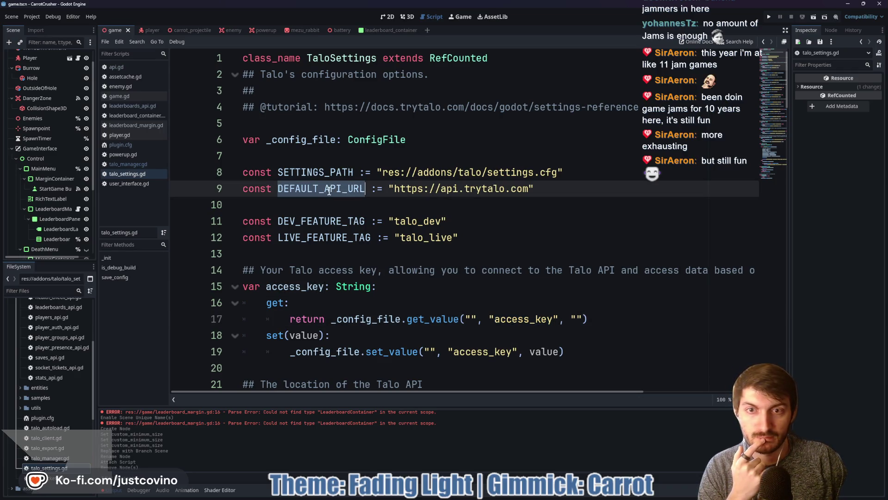
{"action": "scroll", "coordinate": [415, 235], "scroll_direction": "down", "scroll_amount": 5}
{"action": "scroll", "coordinate": [417, 233], "scroll_direction": "up", "scroll_amount": 5}
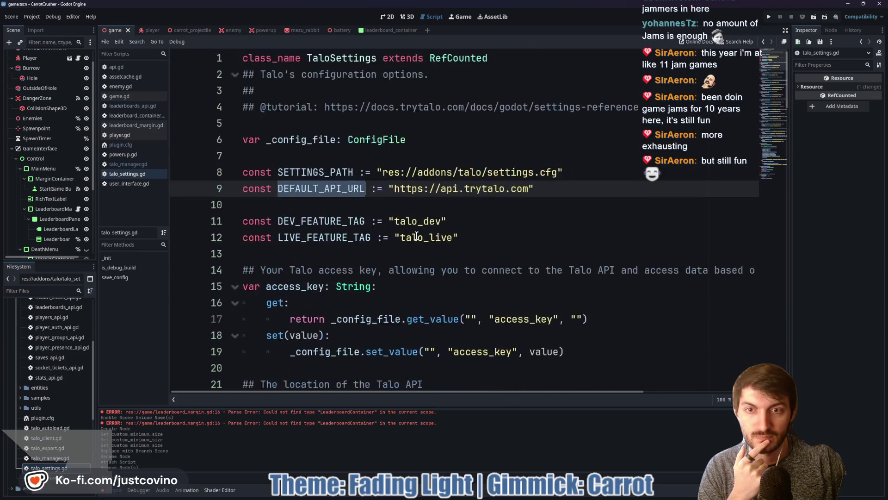
{"action": "double_click", "coordinate": [50, 478]}
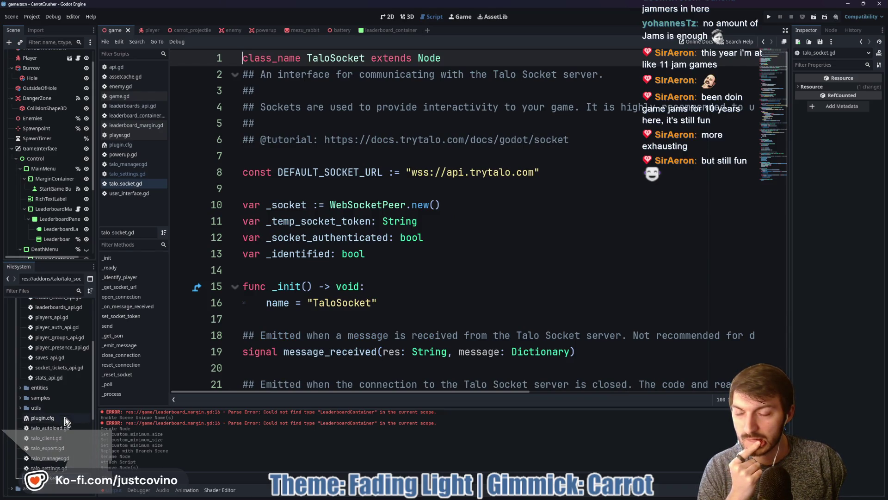
{"action": "double_click", "coordinate": [66, 448]}
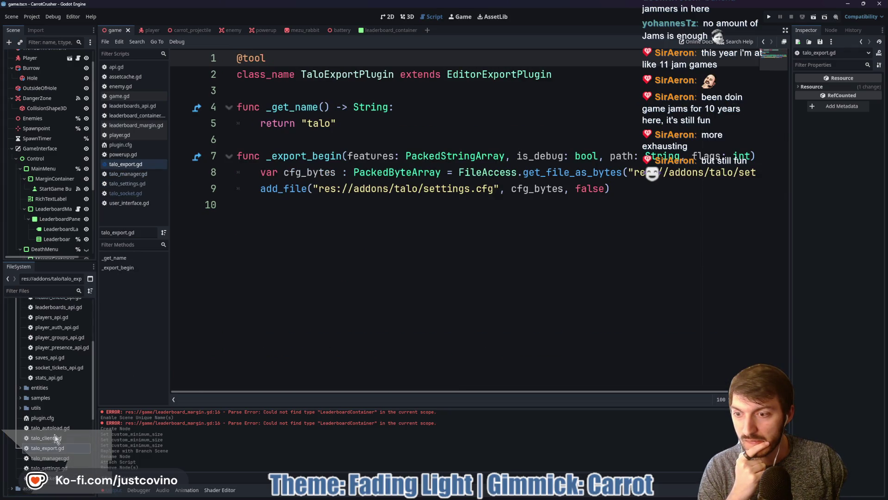
Bring the Bear Attack Simulator editor window to the front from the taskbar.
{"action": "mouse_move", "coordinate": [435, 499]}
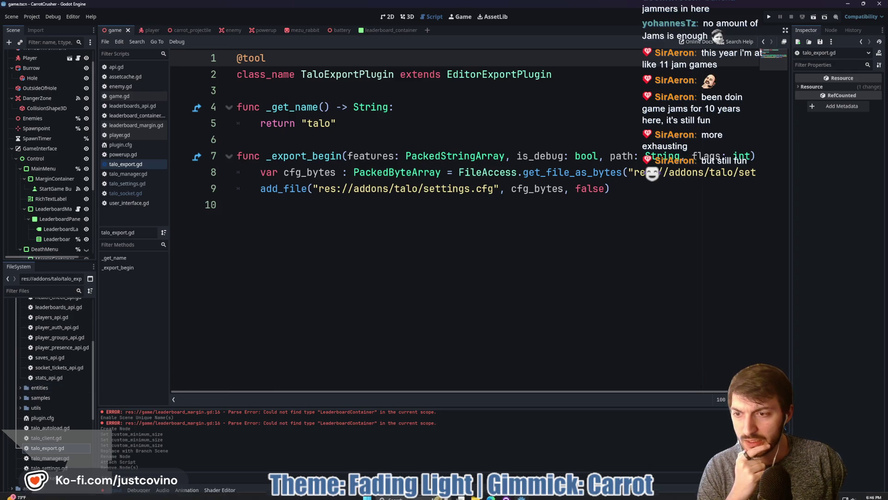
{"action": "mouse_move", "coordinate": [524, 497]}
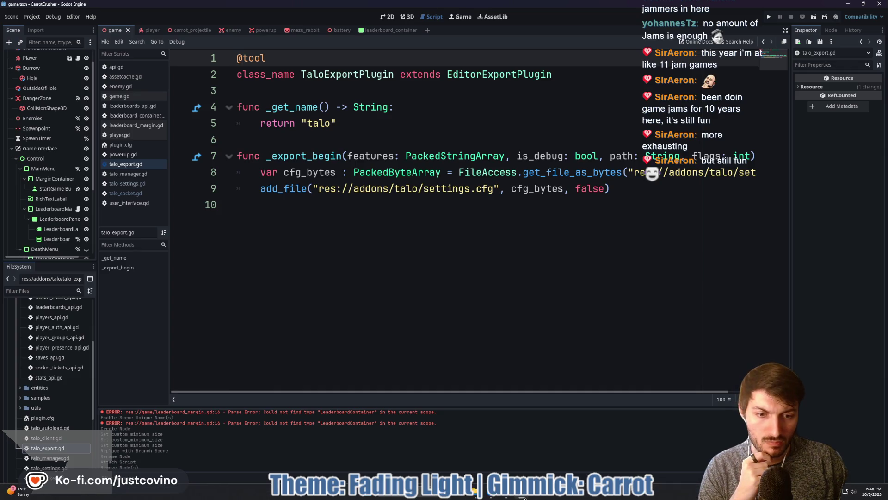
{"action": "left_click", "coordinate": [525, 498]}
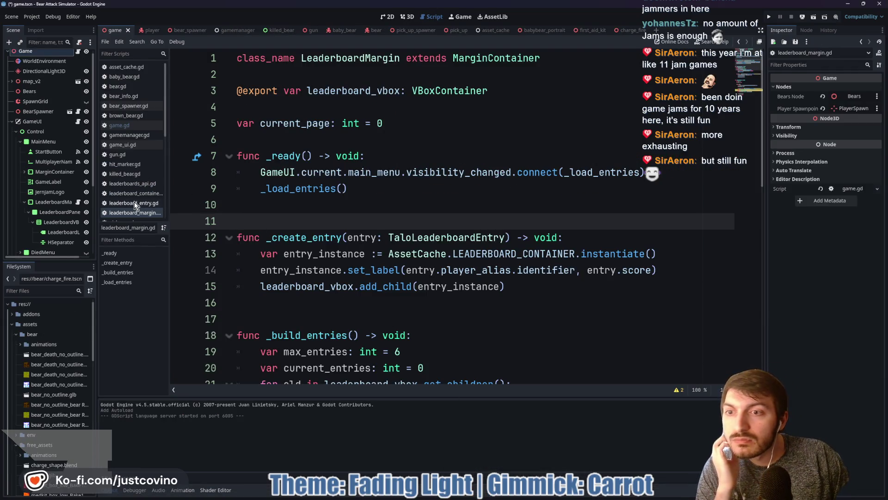
Read the older project's talo_settings.gd and talo_manager.gd scripts.
{"action": "scroll", "coordinate": [134, 181], "scroll_direction": "down", "scroll_amount": 10}
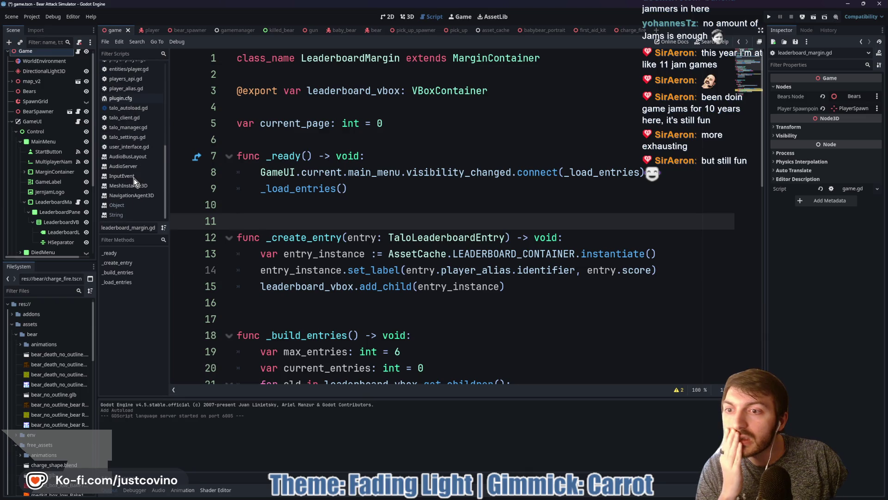
{"action": "left_click", "coordinate": [133, 138]}
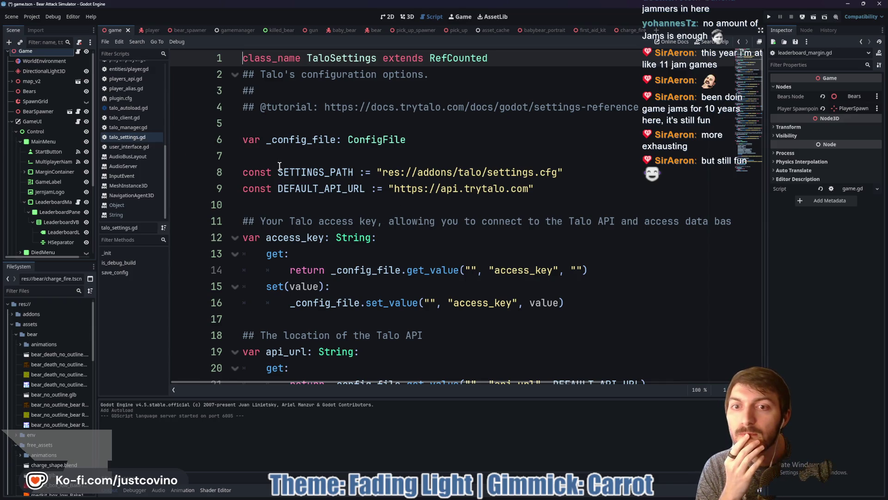
{"action": "scroll", "coordinate": [250, 163], "scroll_direction": "down", "scroll_amount": 6}
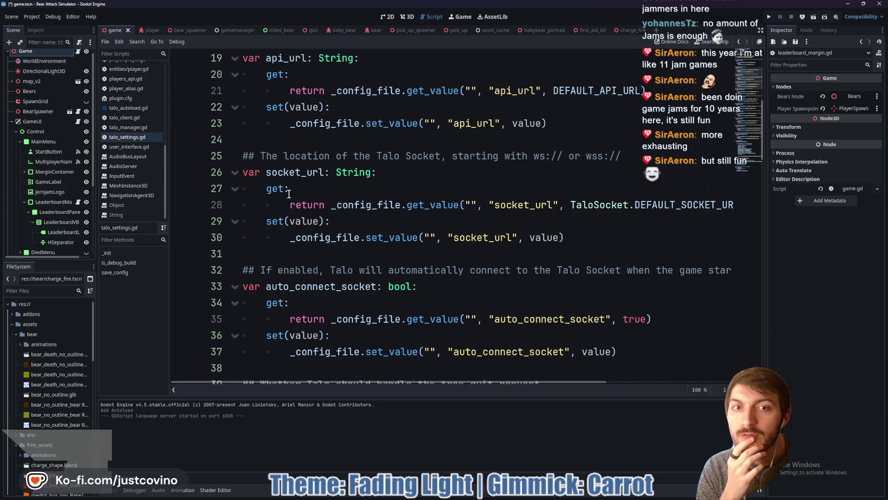
{"action": "scroll", "coordinate": [292, 198], "scroll_direction": "up", "scroll_amount": 3}
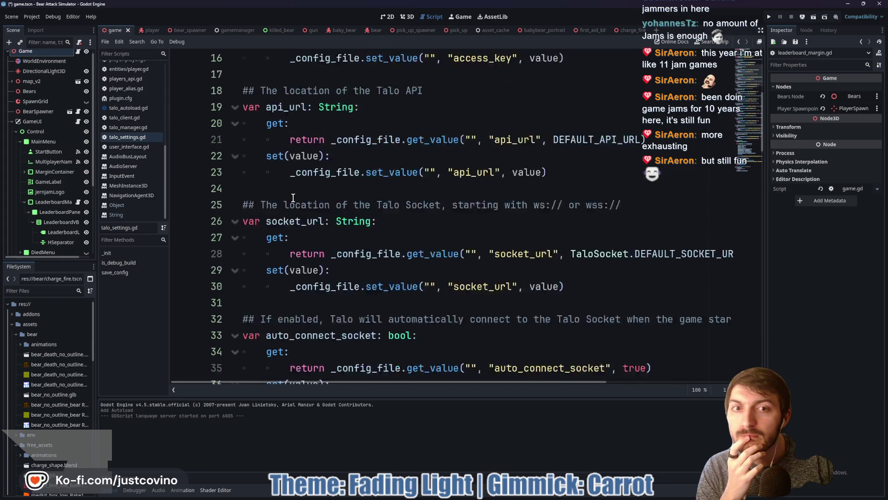
{"action": "left_click", "coordinate": [129, 128]}
{"action": "scroll", "coordinate": [348, 222], "scroll_direction": "up", "scroll_amount": 15}
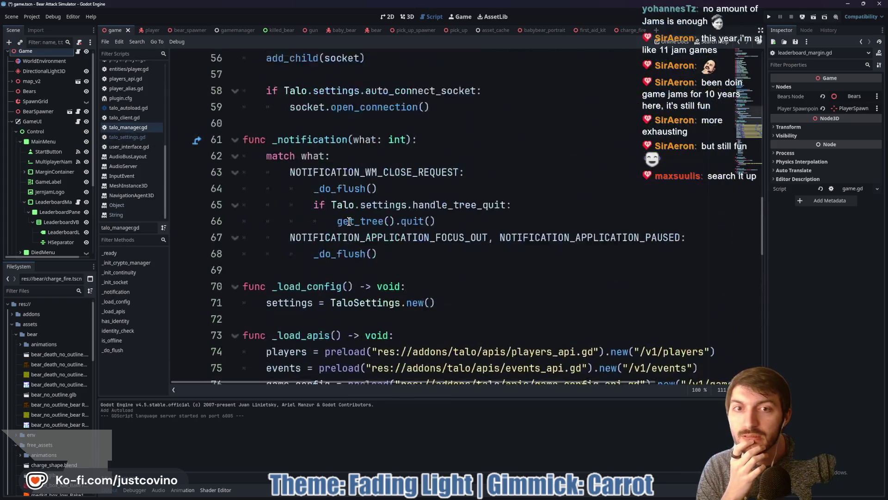
{"action": "scroll", "coordinate": [349, 221], "scroll_direction": "up", "scroll_amount": 3}
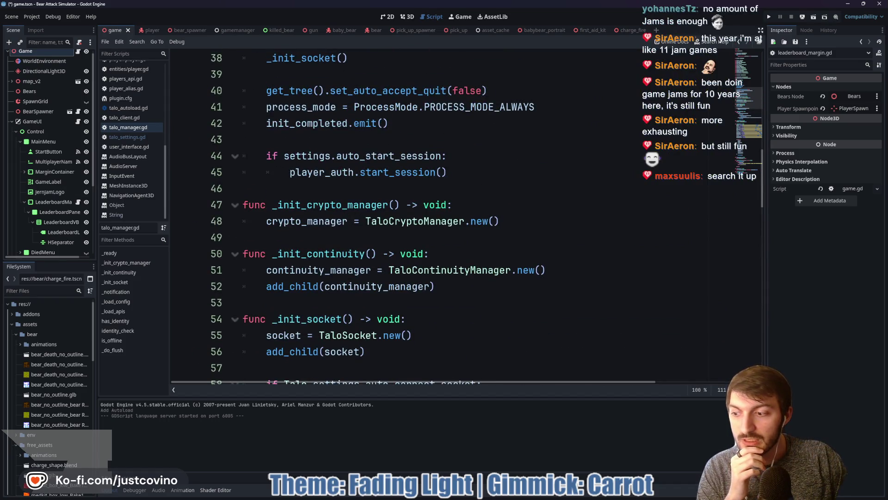
{"action": "scroll", "coordinate": [183, 245], "scroll_direction": "up", "scroll_amount": 12}
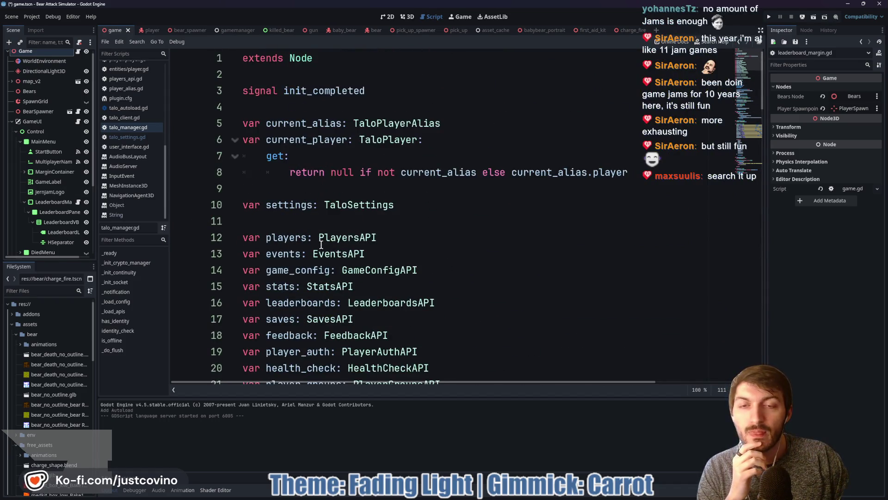
Read its talo_client.gd, then switch to talo_autoload.gd.
{"action": "left_click", "coordinate": [124, 118]}
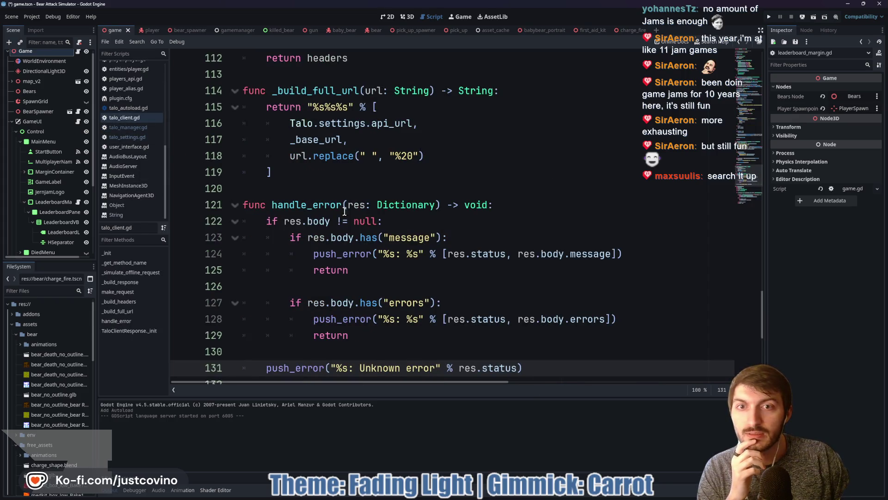
{"action": "scroll", "coordinate": [349, 217], "scroll_direction": "up", "scroll_amount": 4}
{"action": "scroll", "coordinate": [349, 218], "scroll_direction": "up", "scroll_amount": 13}
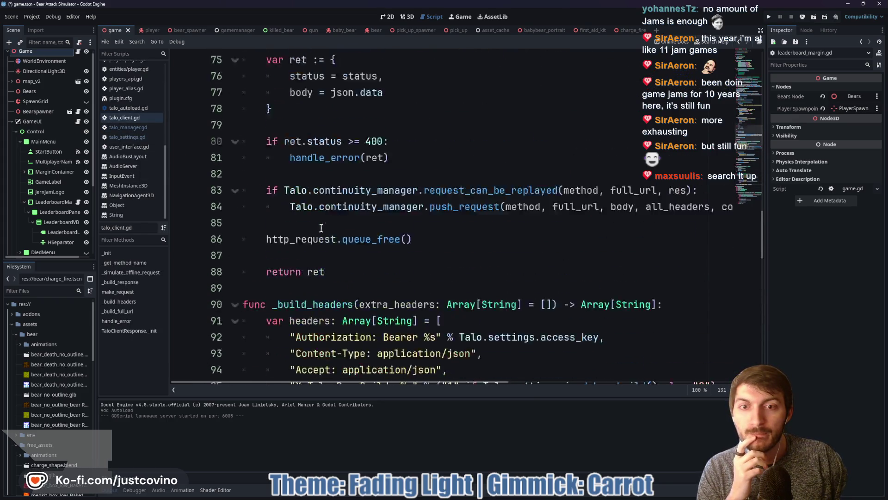
{"action": "scroll", "coordinate": [322, 228], "scroll_direction": "up", "scroll_amount": 20}
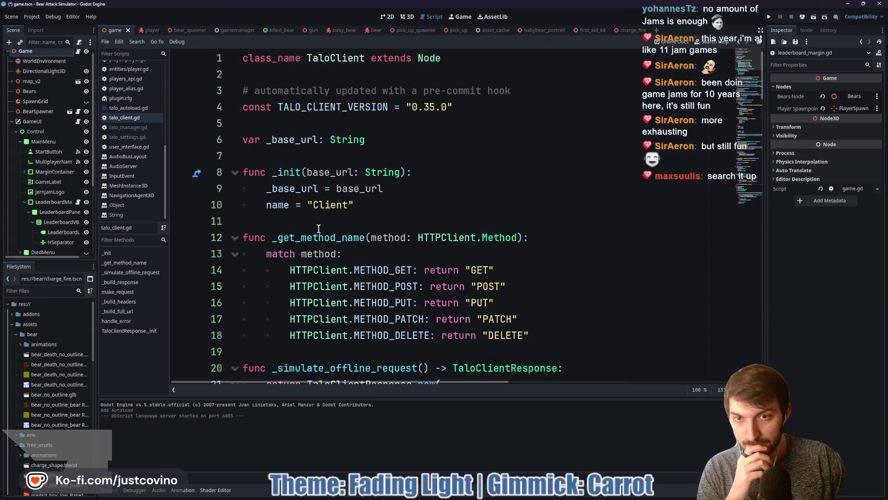
{"action": "scroll", "coordinate": [317, 229], "scroll_direction": "down", "scroll_amount": 6}
{"action": "scroll", "coordinate": [135, 156], "scroll_direction": "up", "scroll_amount": 2}
{"action": "left_click", "coordinate": [137, 152]}
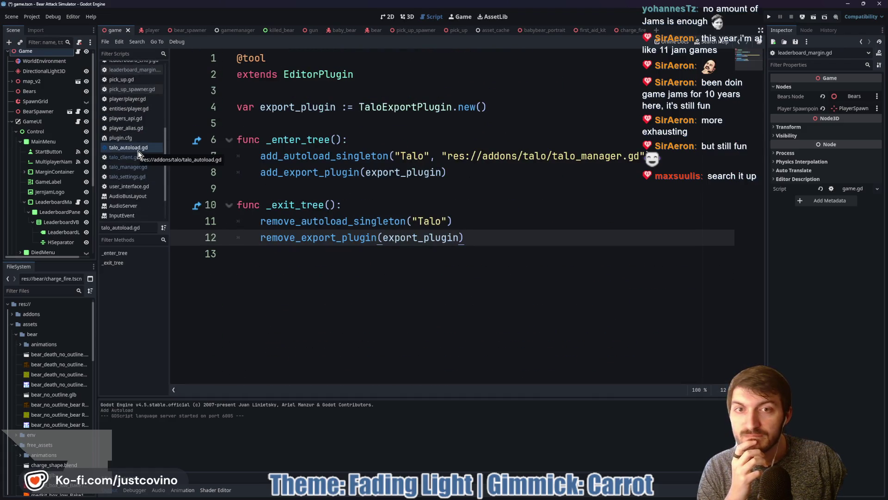
Step through plugin.cfg, player_alias.gd and players_api.gd to read entities/player.gd.
{"action": "left_click", "coordinate": [127, 140]}
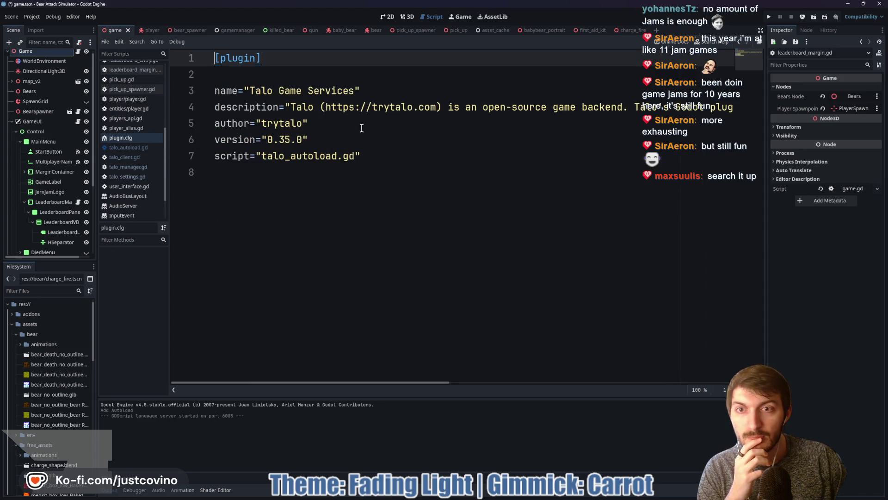
{"action": "left_click", "coordinate": [137, 131]}
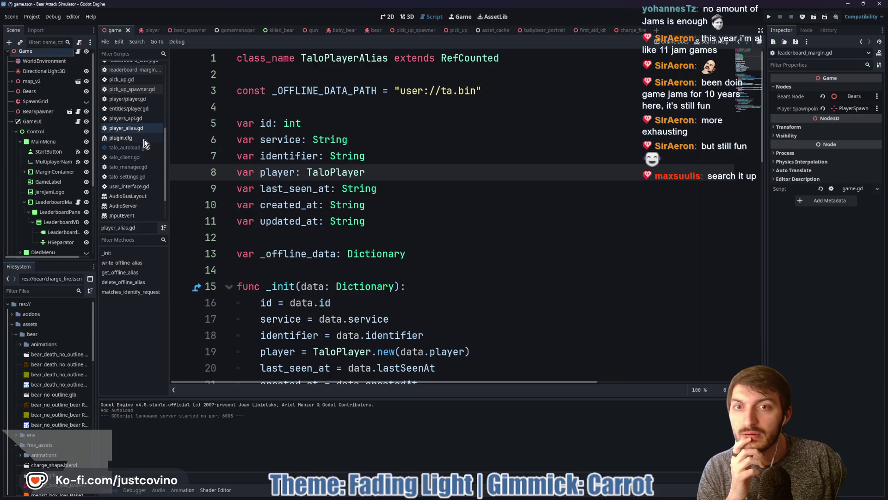
{"action": "left_click", "coordinate": [125, 119]}
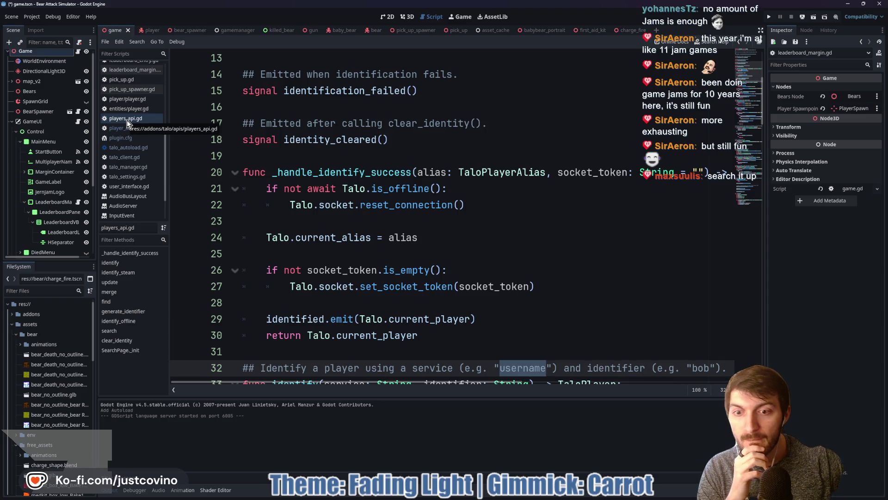
{"action": "left_click", "coordinate": [124, 110]}
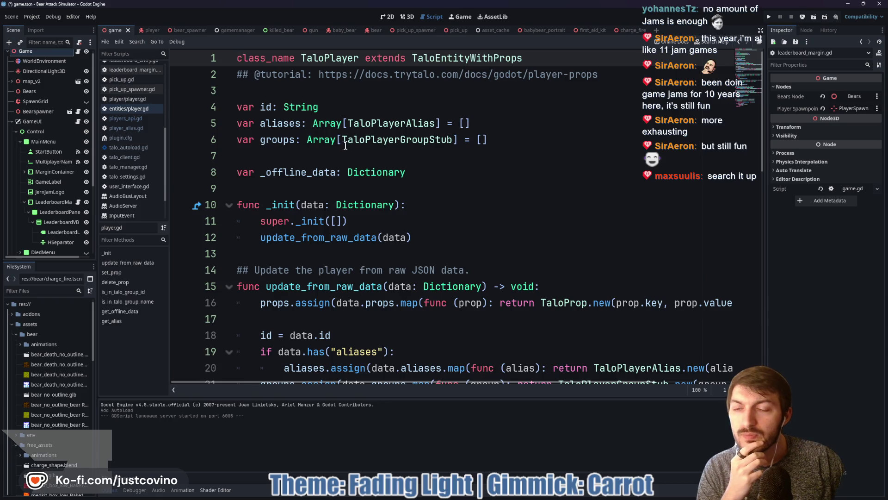
{"action": "scroll", "coordinate": [141, 190], "scroll_direction": "down", "scroll_amount": 3}
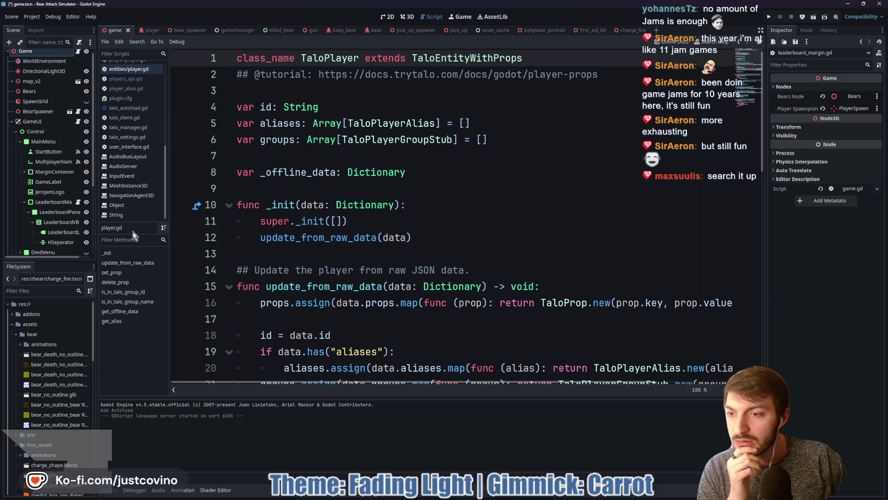
{"action": "scroll", "coordinate": [137, 182], "scroll_direction": "up", "scroll_amount": 8}
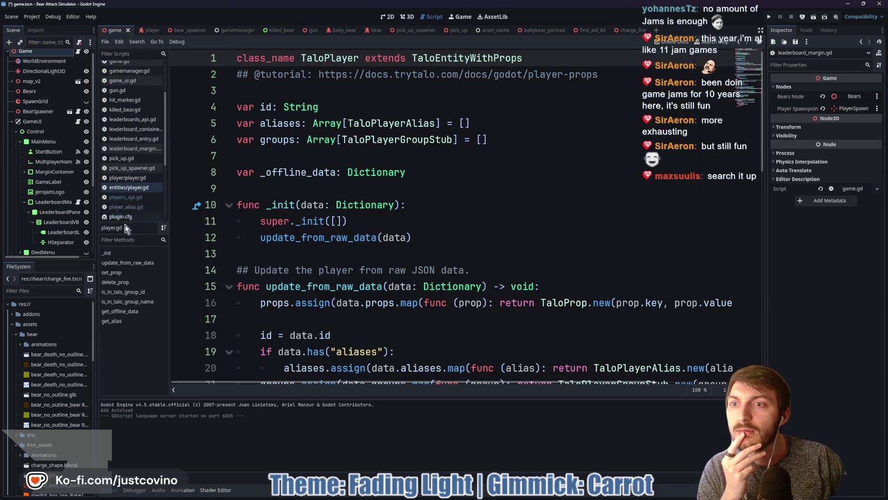
{"action": "left_click", "coordinate": [12, 313]}
Expand addons/talo in Bear Attack Simulator and read through its talo_settings.gd.
{"action": "left_click", "coordinate": [17, 324]}
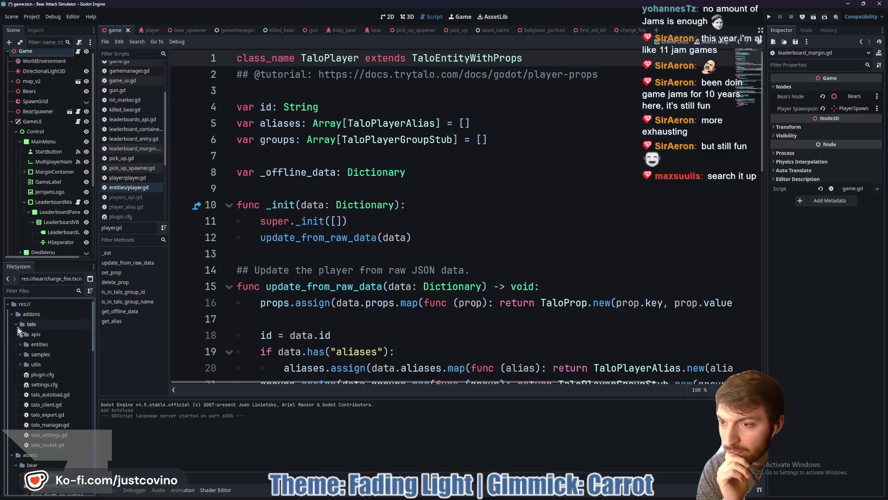
{"action": "double_click", "coordinate": [51, 437]}
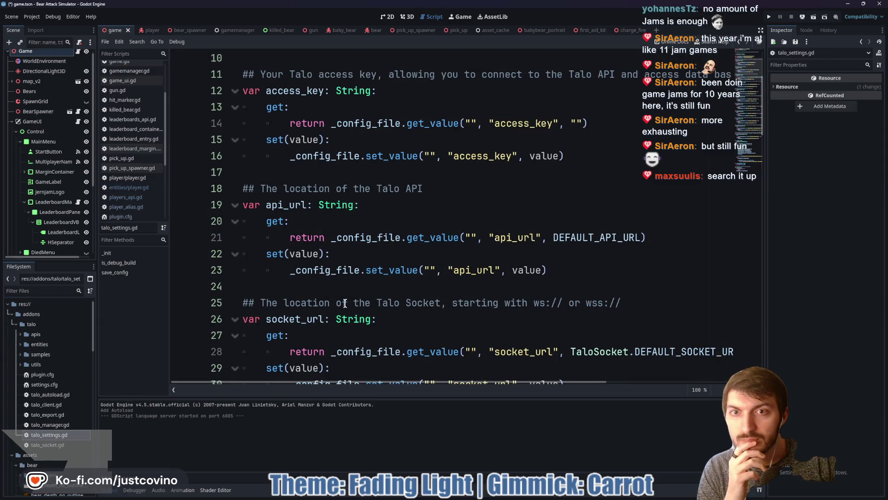
{"action": "scroll", "coordinate": [393, 250], "scroll_direction": "up", "scroll_amount": 3}
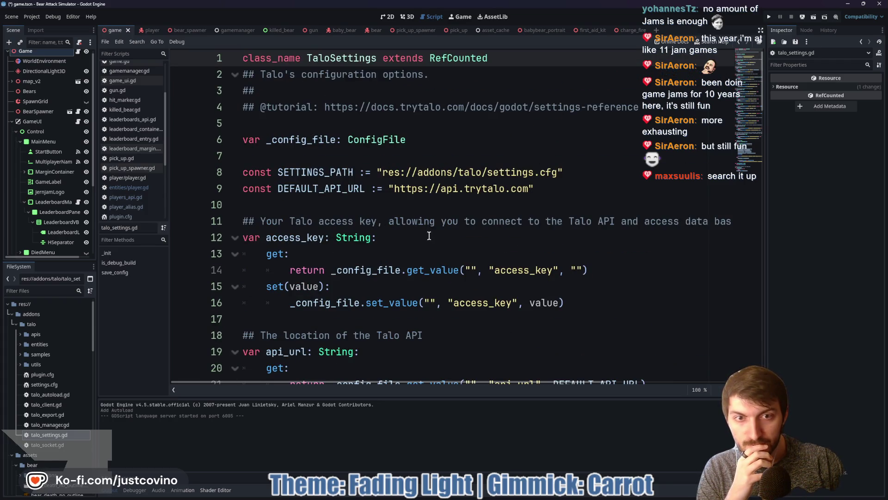
{"action": "mouse_move", "coordinate": [451, 379]}
{"action": "left_mouse_down"}
{"action": "mouse_move", "coordinate": [523, 379]}
{"action": "mouse_move", "coordinate": [412, 383]}
{"action": "left_mouse_up"}
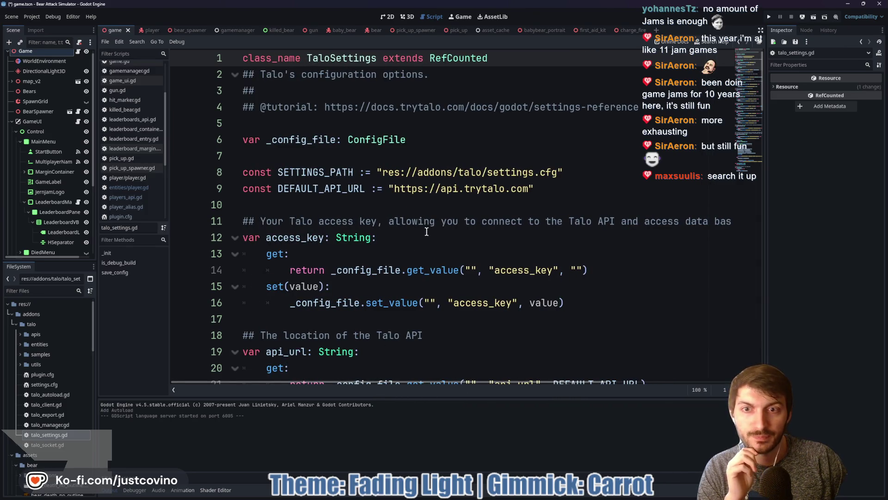
{"action": "scroll", "coordinate": [427, 231], "scroll_direction": "down", "scroll_amount": 1}
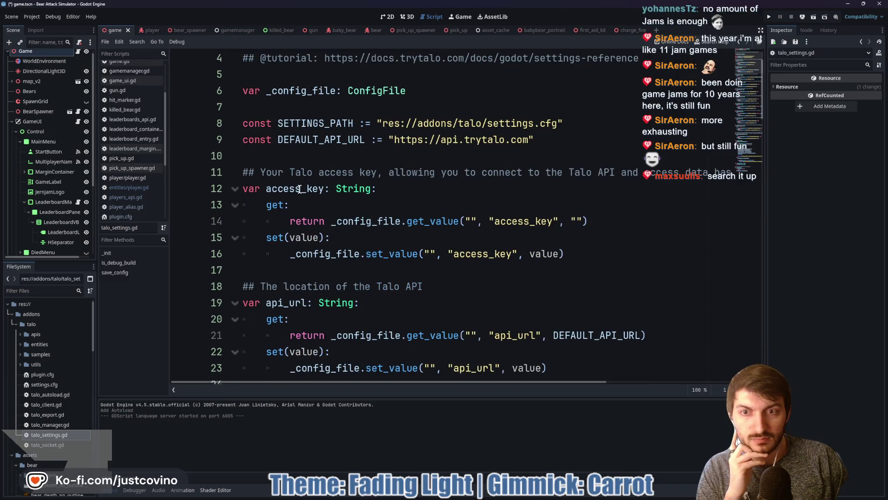
{"action": "scroll", "coordinate": [407, 226], "scroll_direction": "down", "scroll_amount": 5}
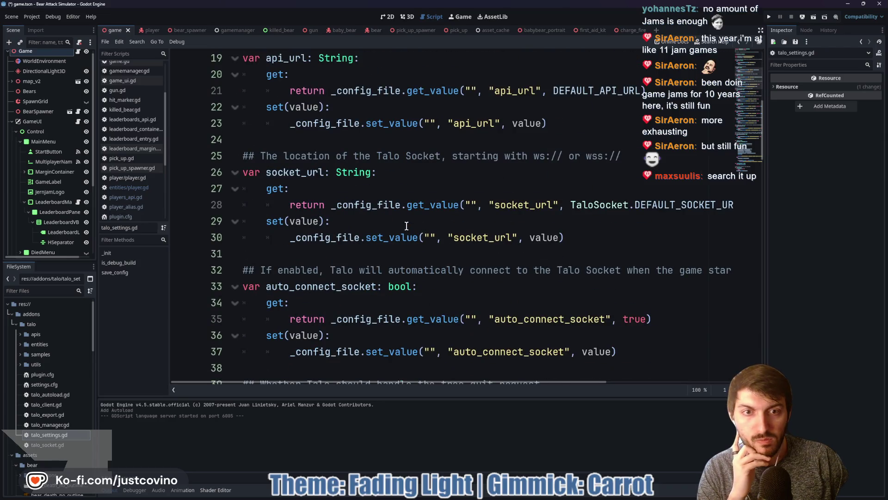
{"action": "scroll", "coordinate": [406, 226], "scroll_direction": "down", "scroll_amount": 4}
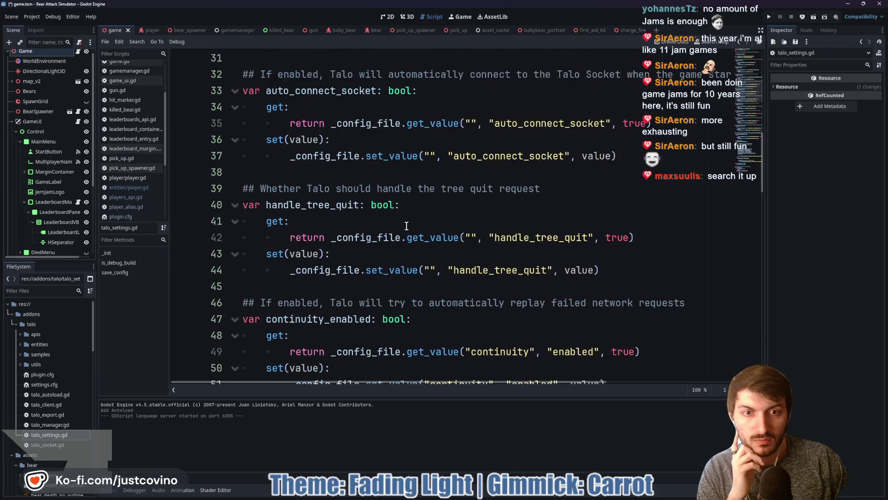
{"action": "scroll", "coordinate": [407, 226], "scroll_direction": "down", "scroll_amount": 6}
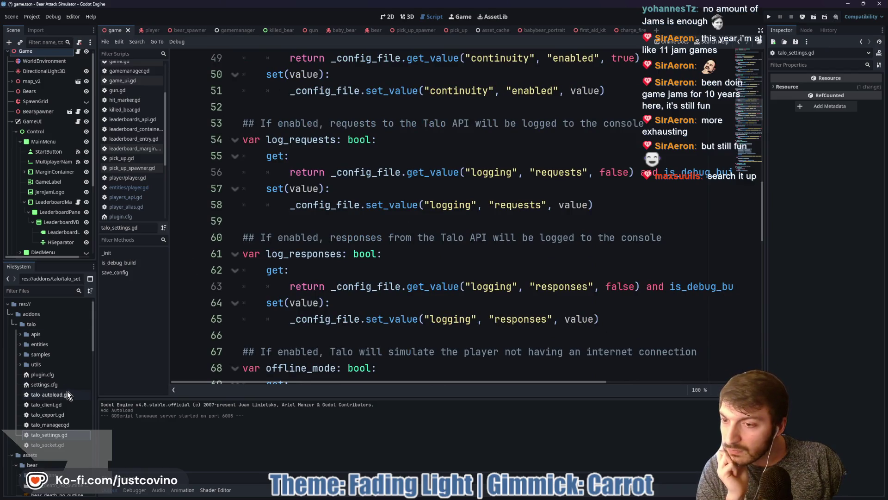
View its plugin.cfg and settings.cfg, then return to the CarrotCrusher window.
{"action": "double_click", "coordinate": [55, 375]}
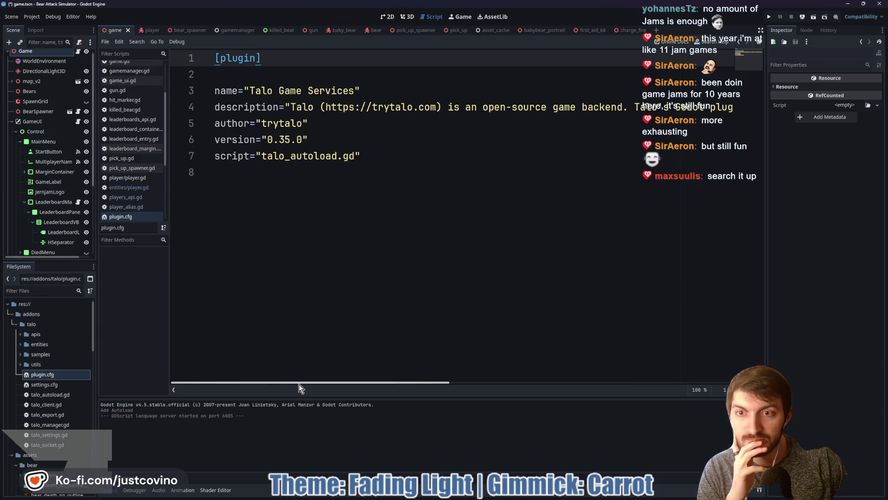
{"action": "mouse_move", "coordinate": [299, 384]}
{"action": "left_mouse_down"}
{"action": "mouse_move", "coordinate": [606, 371]}
{"action": "mouse_move", "coordinate": [139, 377]}
{"action": "left_mouse_up"}
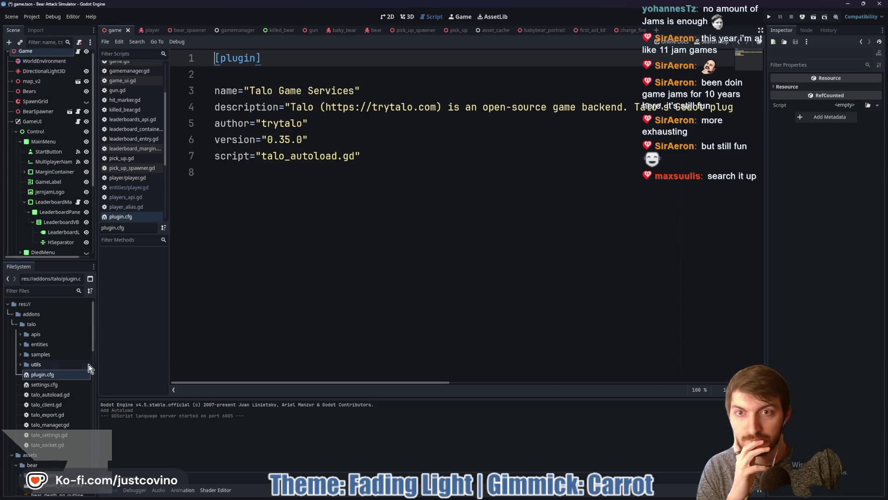
{"action": "double_click", "coordinate": [54, 387]}
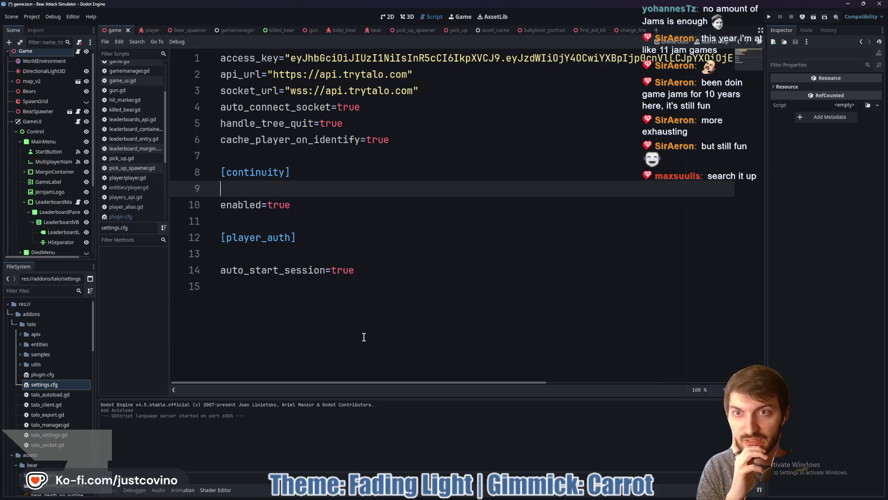
{"action": "mouse_move", "coordinate": [483, 496]}
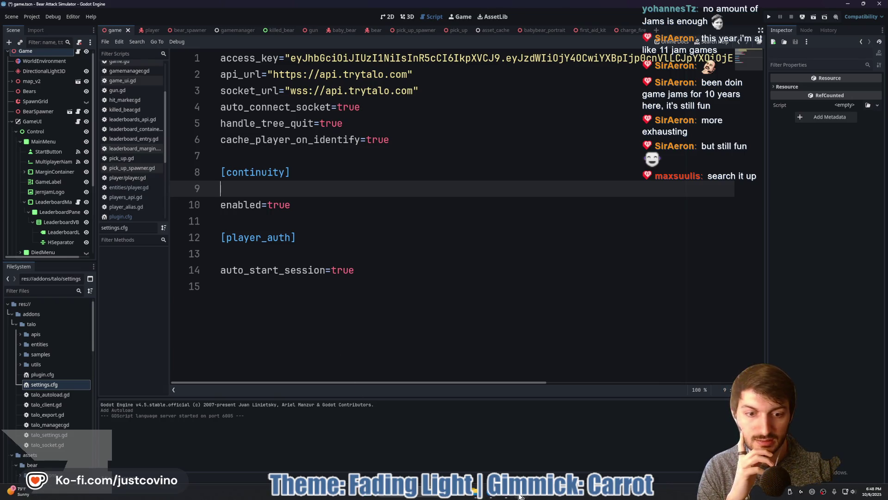
{"action": "mouse_move", "coordinate": [526, 496]}
{"action": "left_click", "coordinate": [559, 449]}
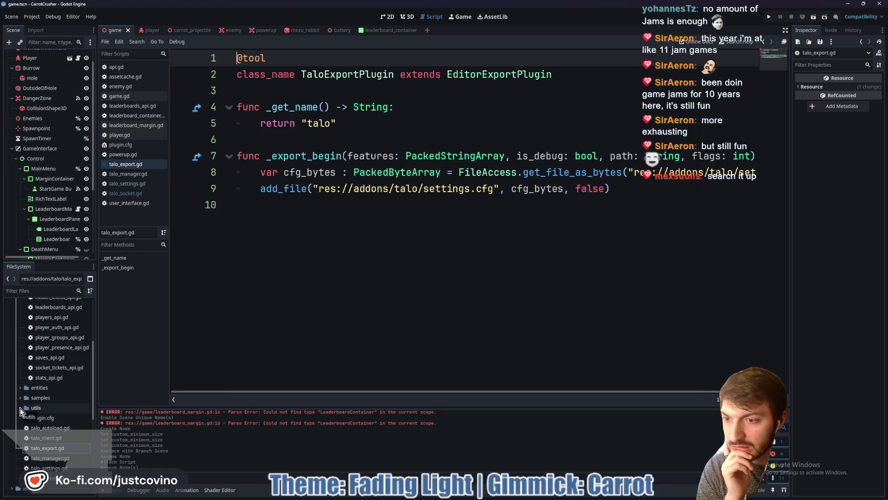
Test-run the CarrotCrusher game with F5 and stop it.
{"action": "left_click", "coordinate": [339, 228]}
{"action": "key", "text": "F5"}
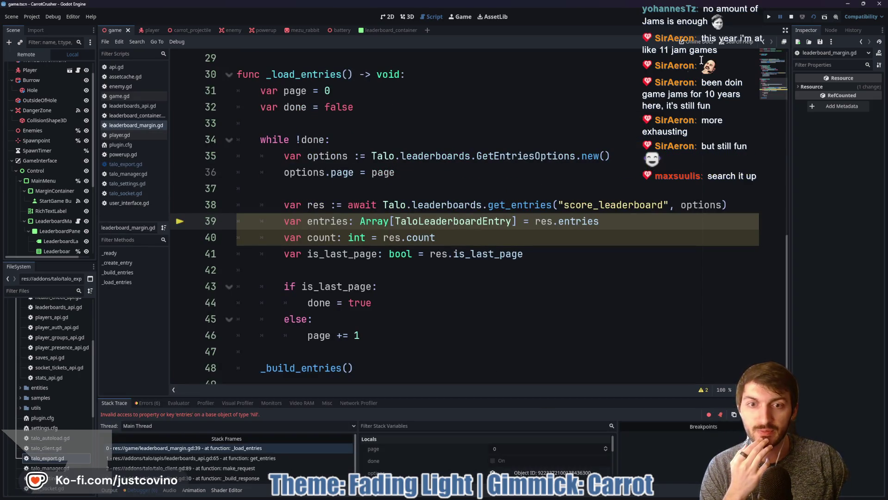
{"action": "left_click", "coordinate": [793, 17]}
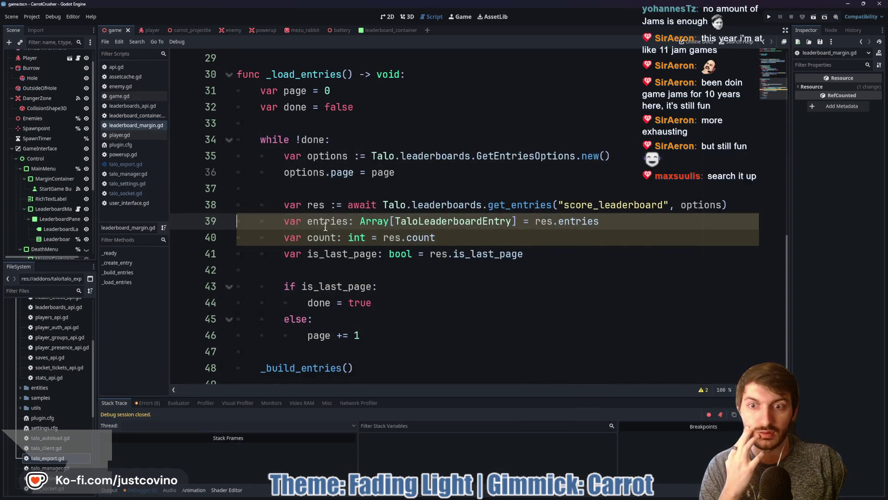
Replace the api_url value in settings.cfg with the pasted access key, save, and rerun.
{"action": "double_click", "coordinate": [52, 426]}
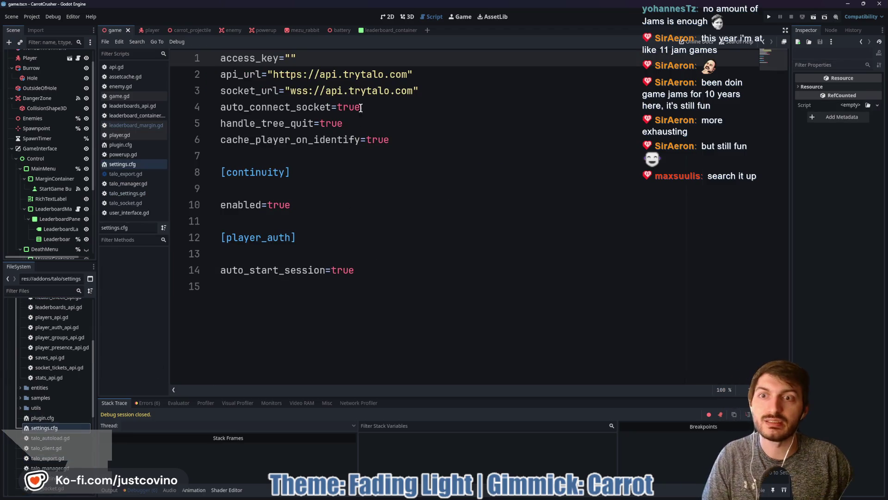
{"action": "left_click_drag", "start_coordinate": [410, 74], "coordinate": [273, 74]}
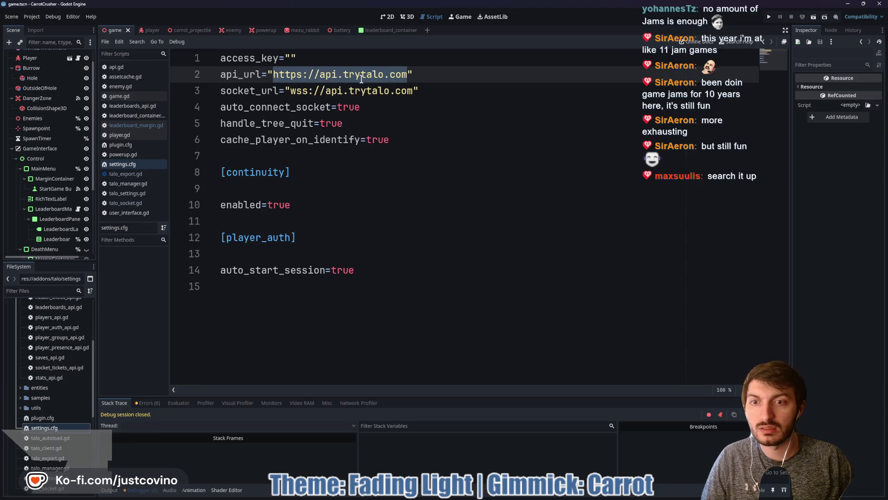
{"action": "key", "text": "ctrl+v"}
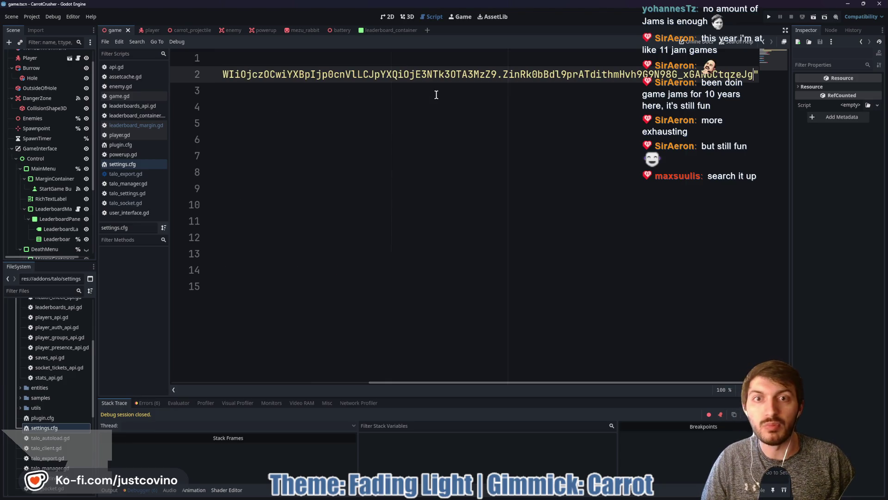
{"action": "key", "text": "ctrl+s"}
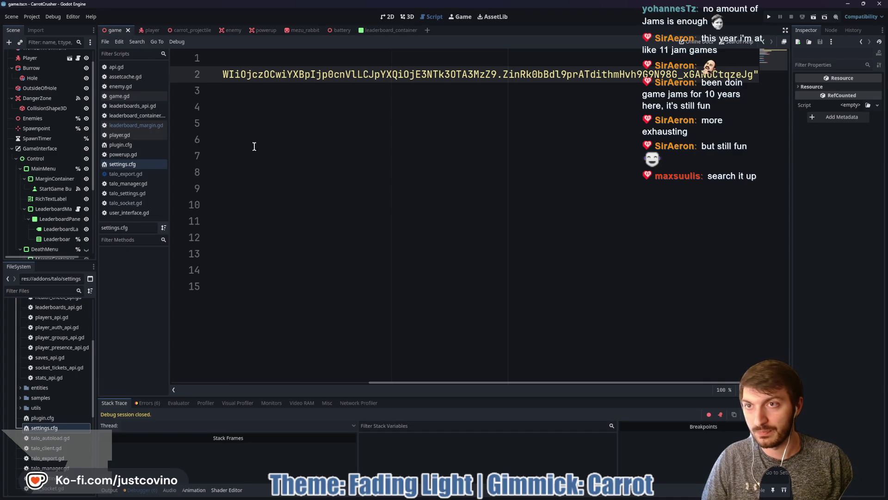
{"action": "key", "text": "F5"}
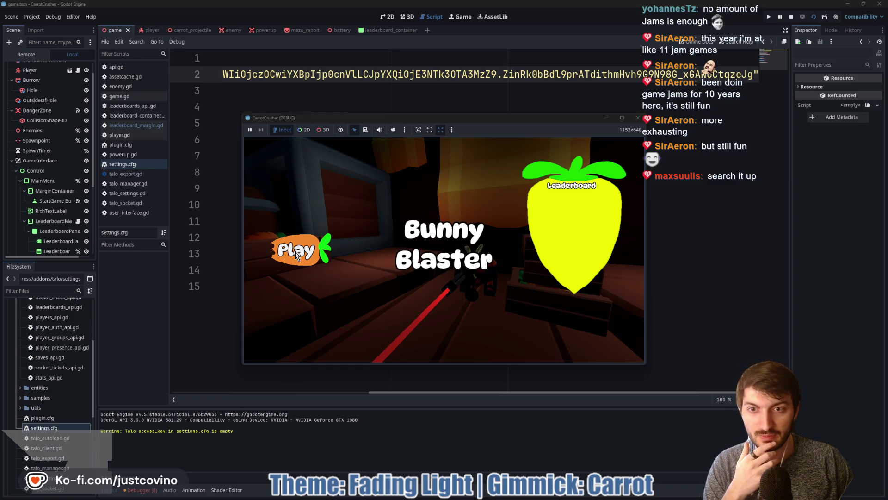
Press Play on the Bunny Blaster menu, then stop the run after the line-39 leaderboard error.
{"action": "left_click", "coordinate": [296, 250]}
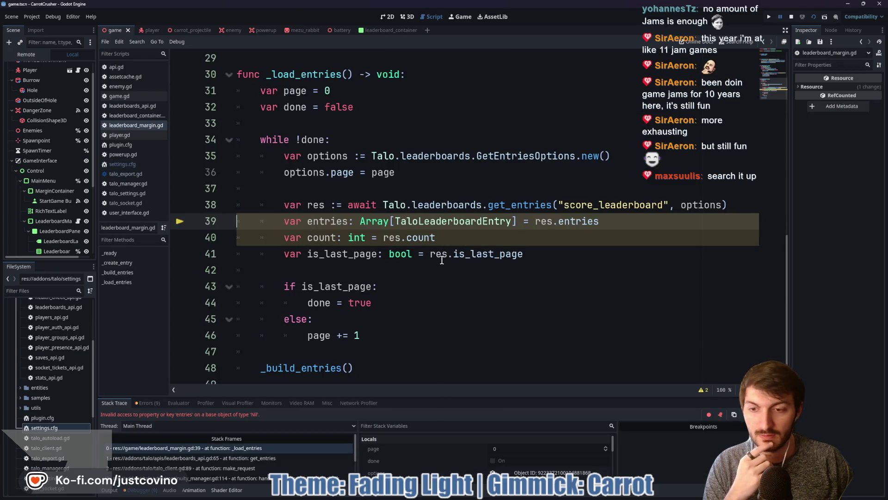
{"action": "mouse_move", "coordinate": [442, 260]}
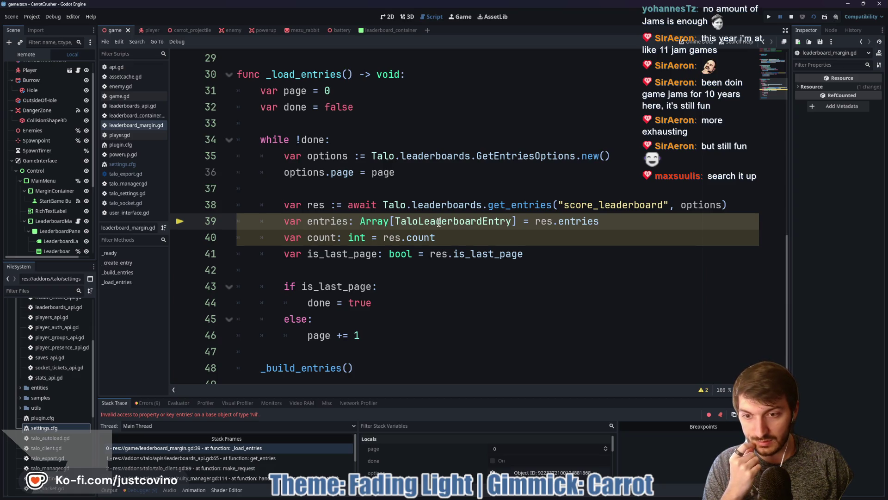
{"action": "left_click", "coordinate": [790, 18]}
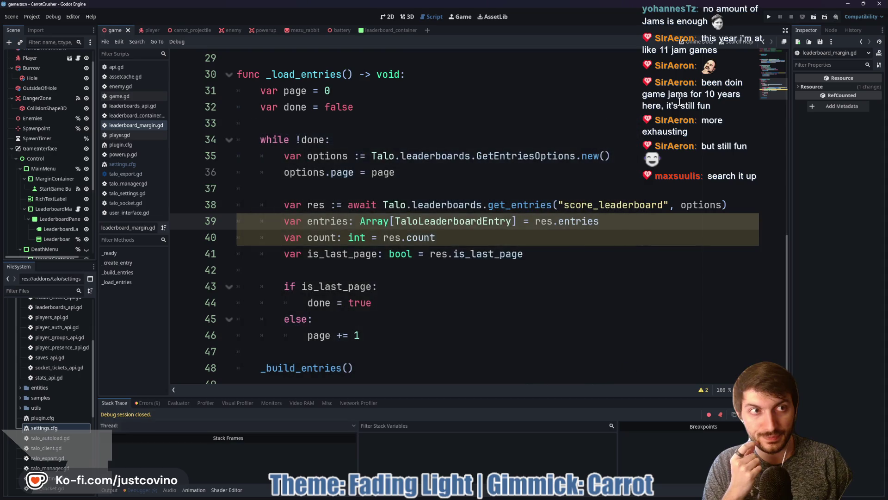
{"action": "left_click", "coordinate": [388, 17]}
{"action": "left_click", "coordinate": [298, 237]}
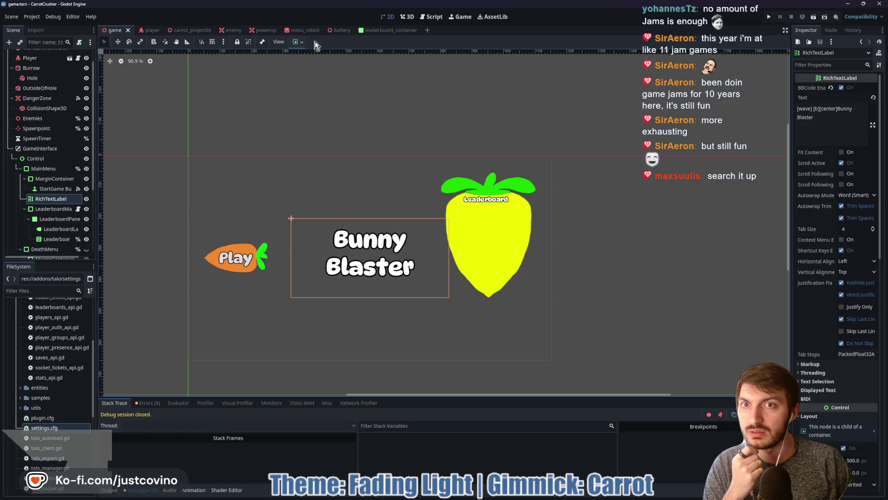
{"action": "left_click", "coordinate": [298, 42]}
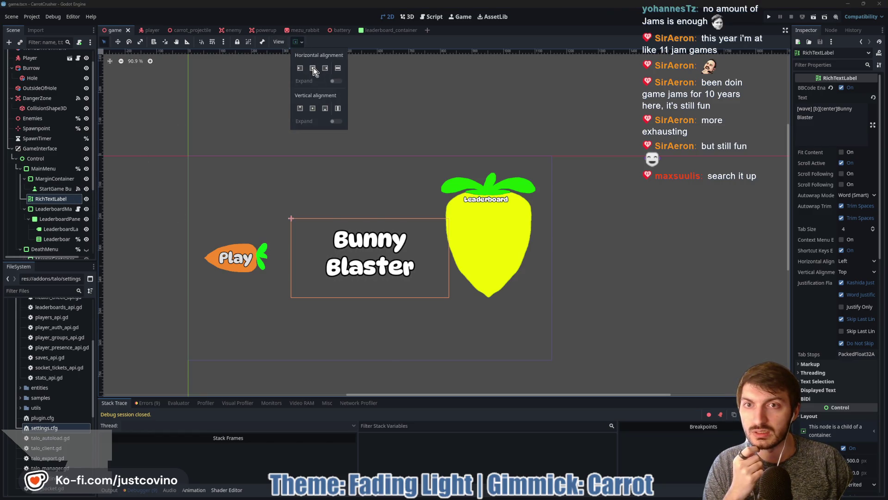
{"action": "left_click", "coordinate": [301, 108]}
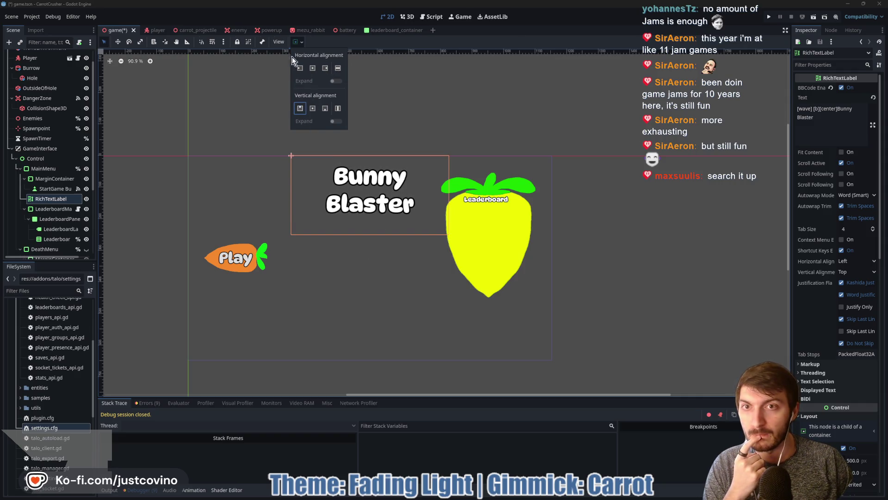
{"action": "key", "text": "Escape"}
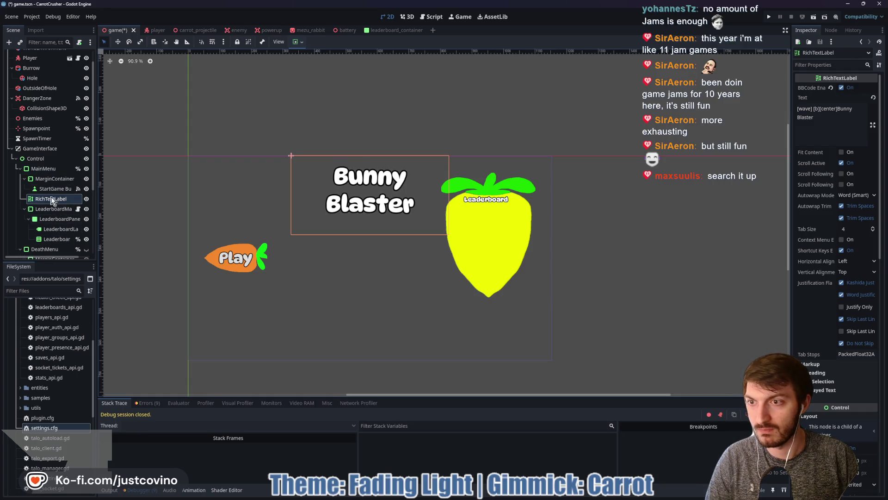
{"action": "left_click", "coordinate": [50, 189]}
{"action": "left_click", "coordinate": [47, 179]}
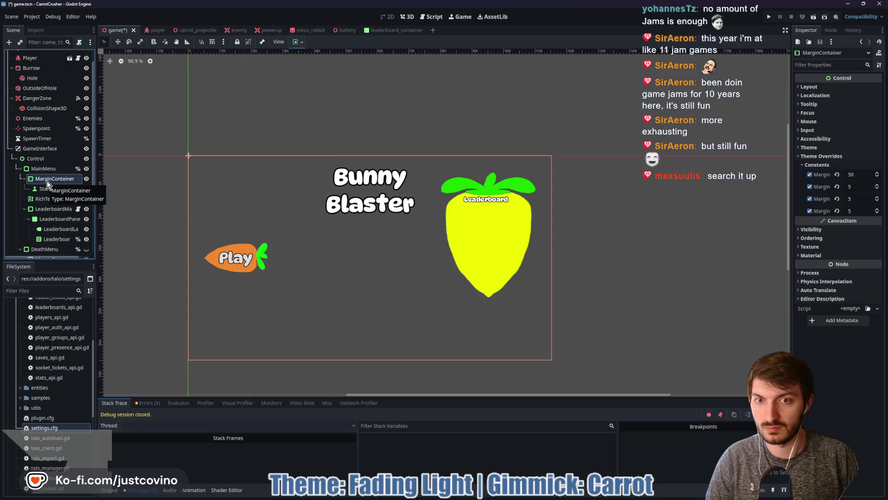
Add a VBoxContainer under MarginContainer and a LineEdit inside it.
{"action": "left_click", "coordinate": [47, 180]}
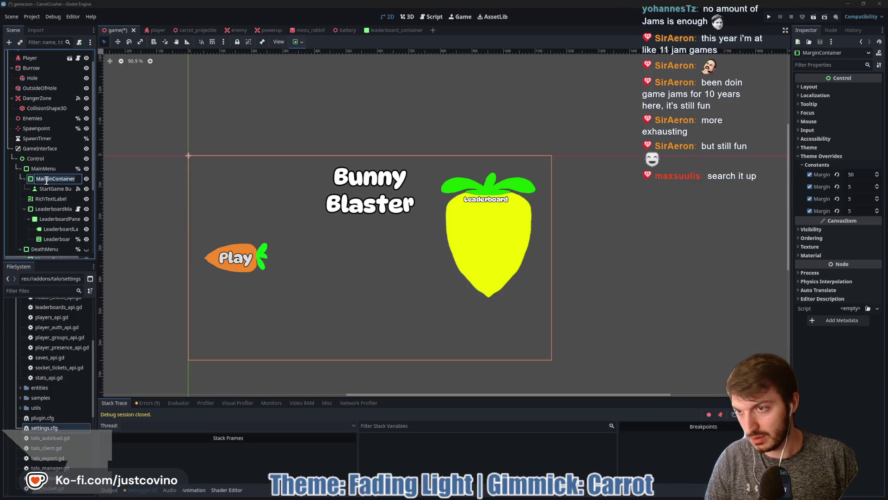
{"action": "left_click", "coordinate": [30, 181]}
{"action": "key", "text": "ctrl+a"}
{"action": "type", "text": "vbox"}
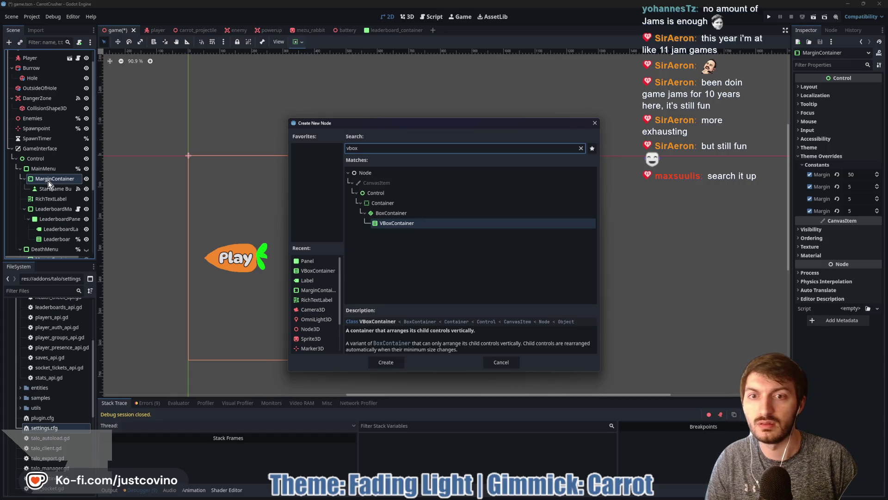
{"action": "key", "text": "Return"}
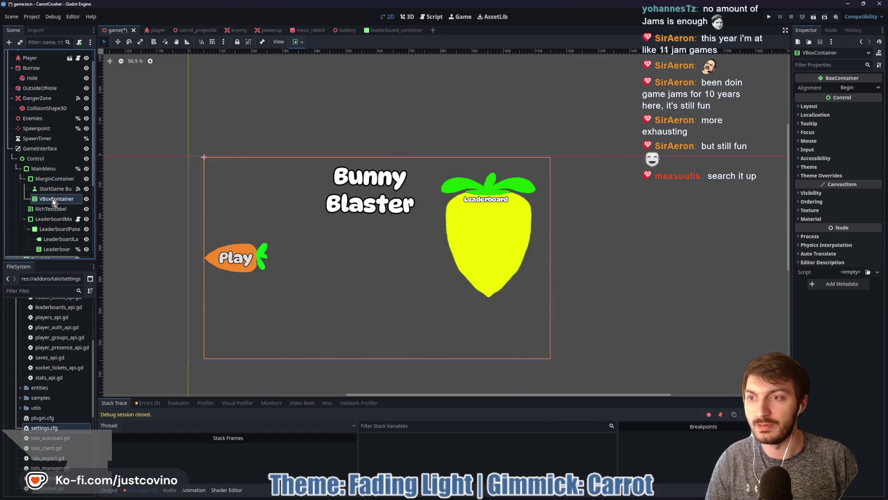
{"action": "key", "text": "ctrl+a"}
{"action": "type", "text": "l"}
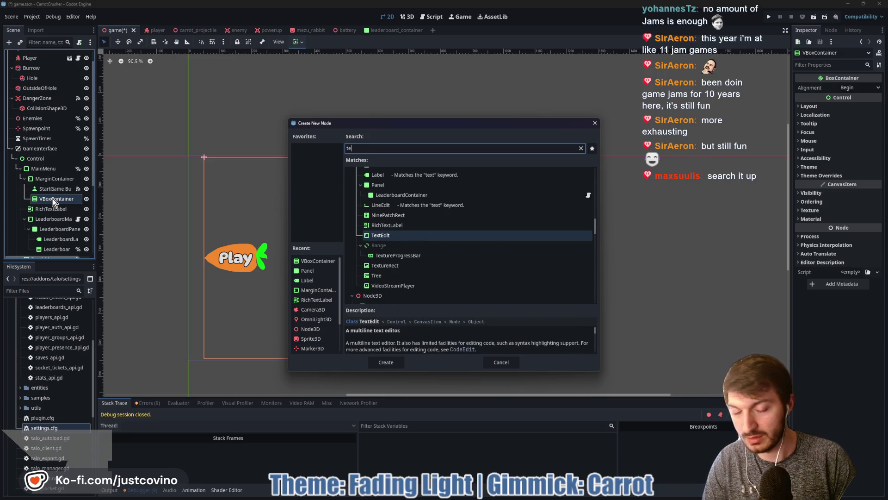
{"action": "type", "text": "ine"}
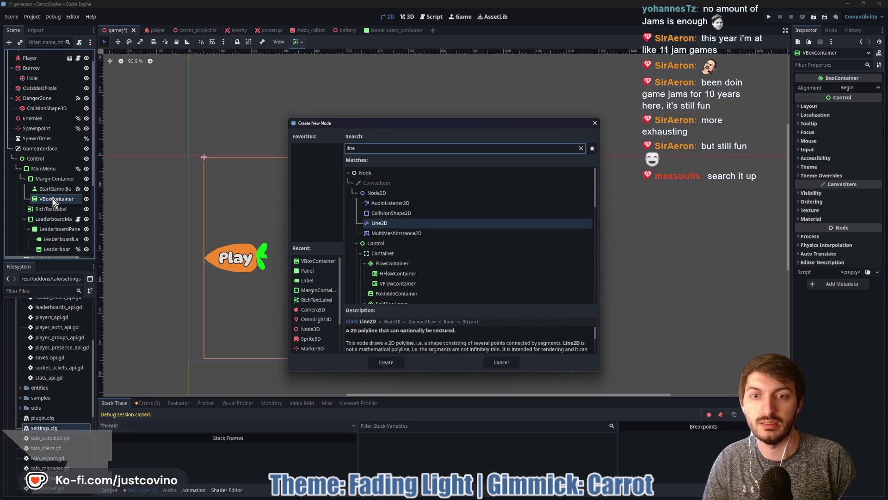
{"action": "type", "text": "e"}
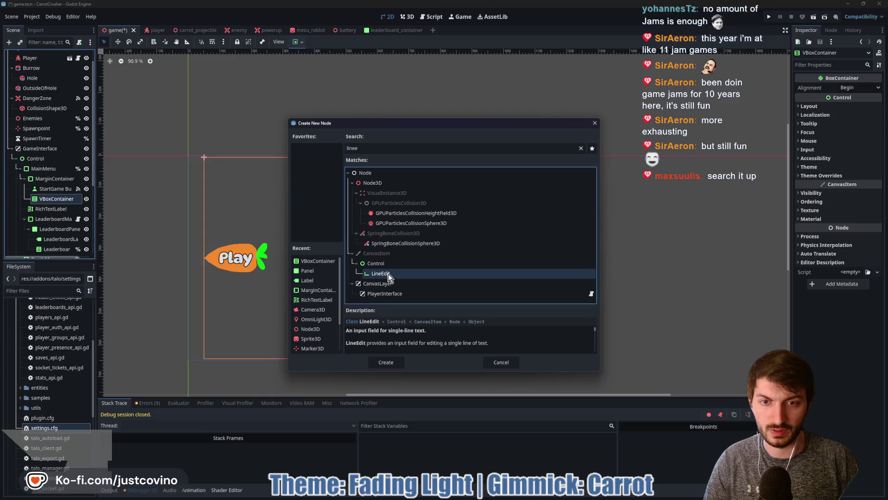
{"action": "left_click", "coordinate": [393, 361]}
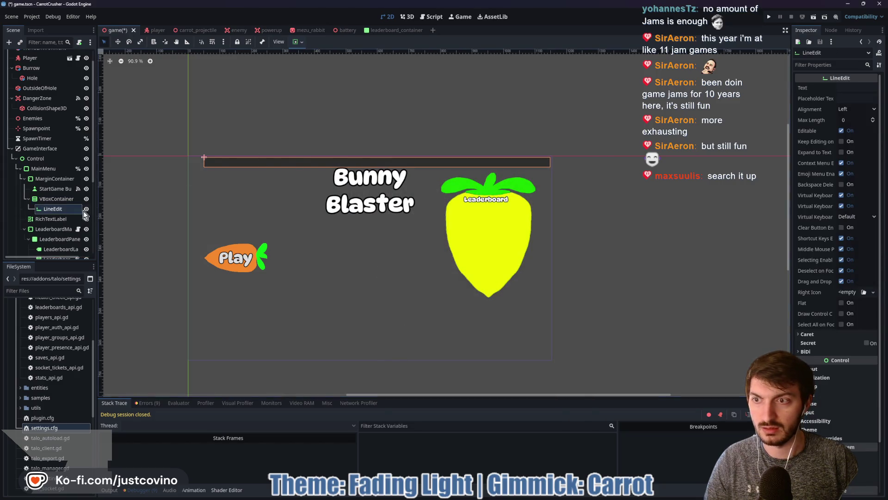
Move StartGame into the VBoxContainer above the LineEdit and centre the box both ways.
{"action": "left_click_drag", "start_coordinate": [49, 189], "coordinate": [55, 214]}
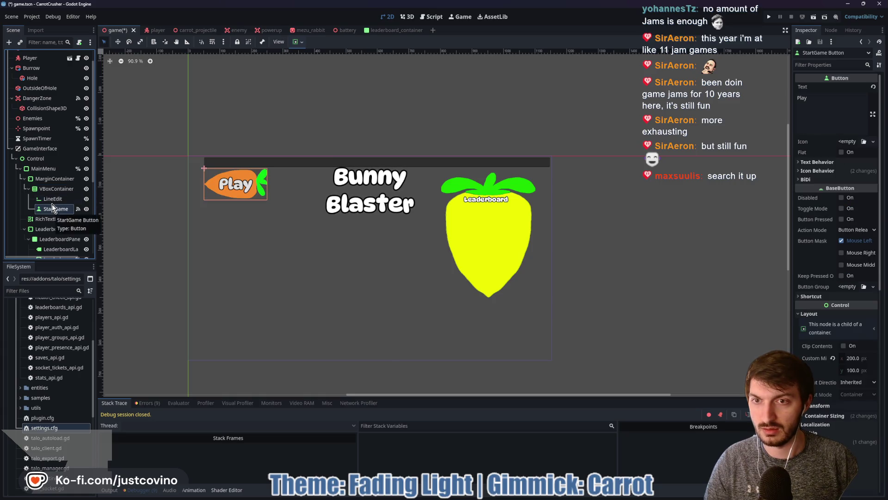
{"action": "left_click", "coordinate": [54, 187]}
{"action": "left_click", "coordinate": [297, 42]}
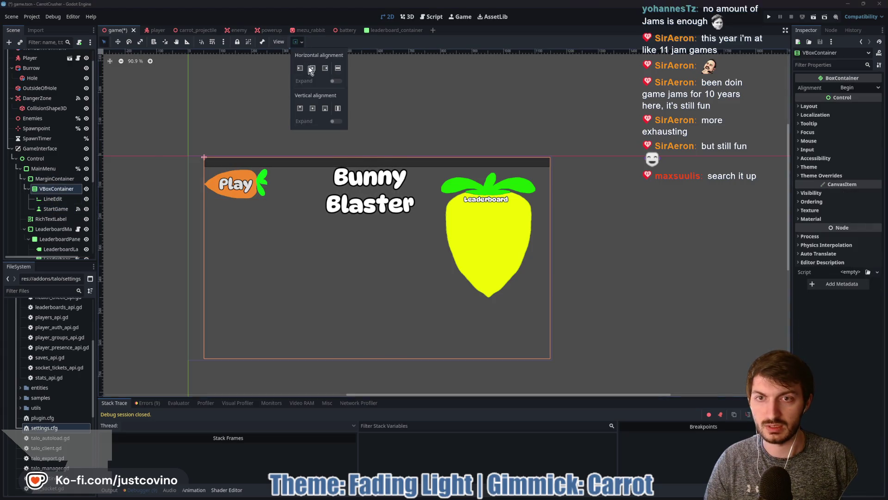
{"action": "left_click", "coordinate": [313, 109]}
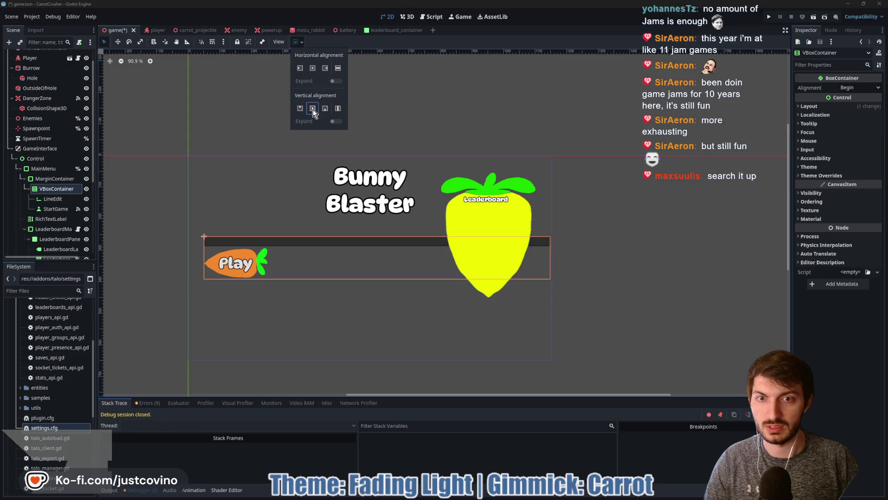
{"action": "left_click", "coordinate": [313, 68]}
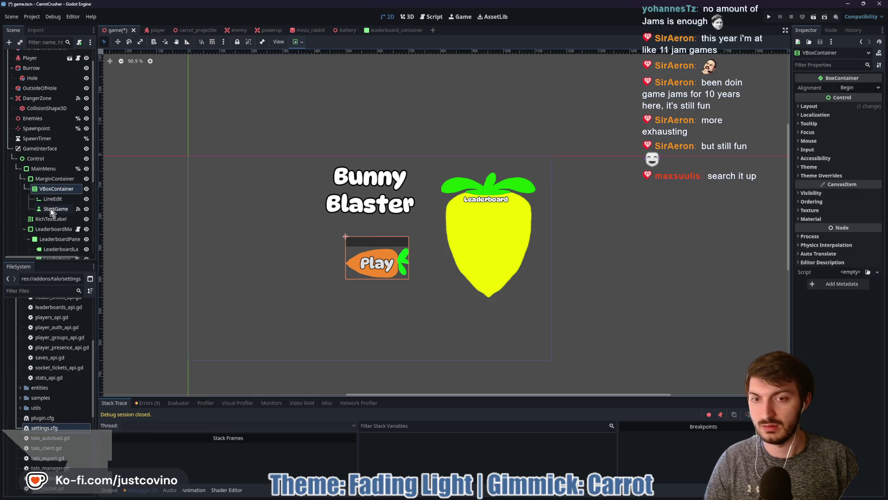
{"action": "left_click_drag", "start_coordinate": [47, 209], "coordinate": [40, 198]}
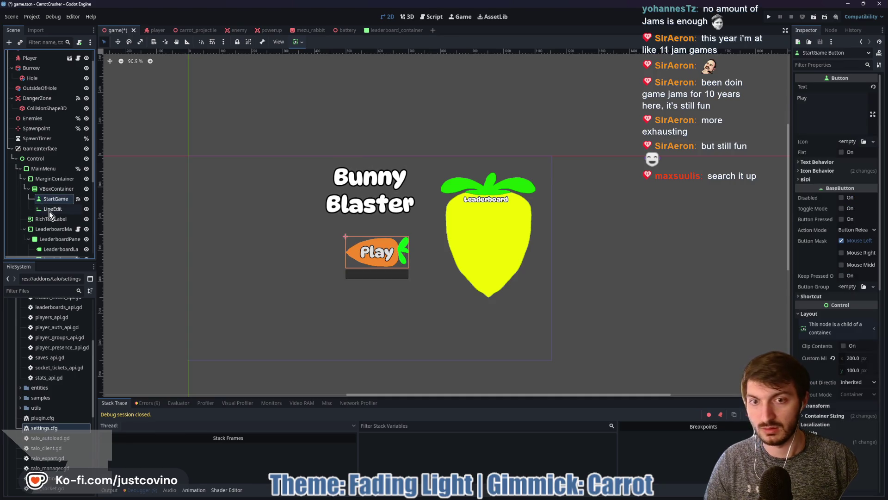
{"action": "left_click", "coordinate": [50, 212]}
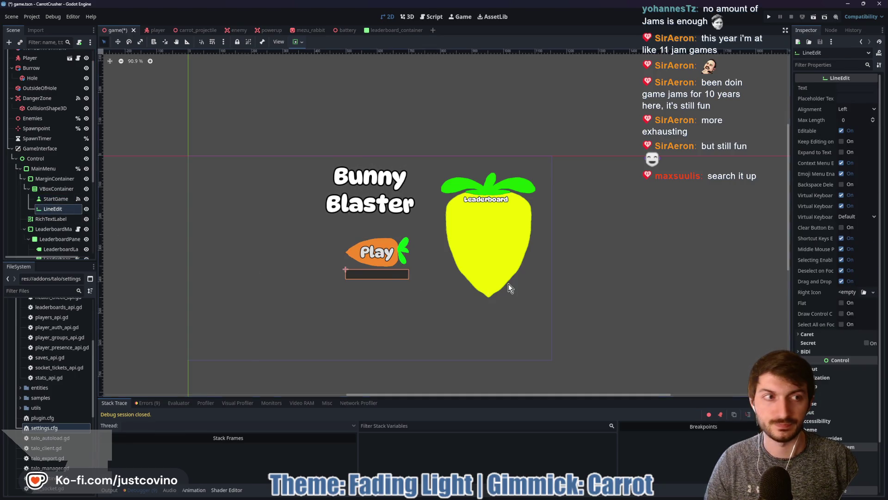
Give the LineEdit centred placeholder 'Enter Player Name', then view its signals.
{"action": "left_click", "coordinate": [852, 98]}
{"action": "type", "text": "Enter Playe"}
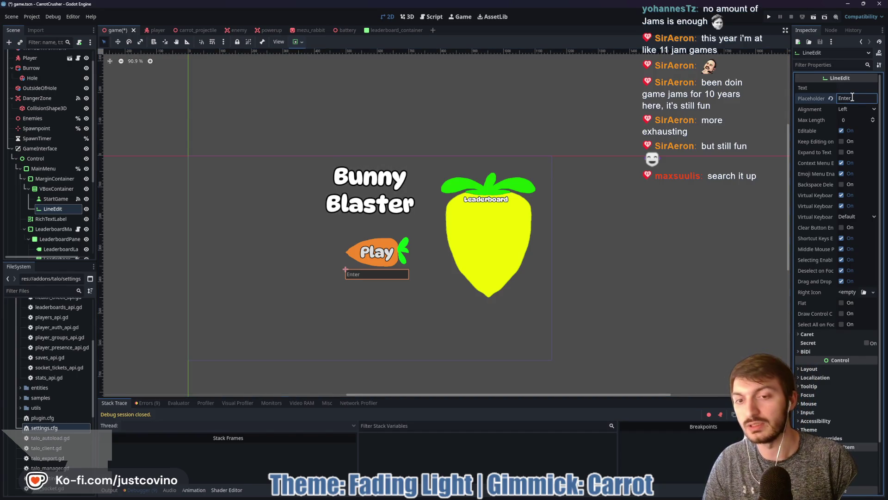
{"action": "type", "text": "r Name"}
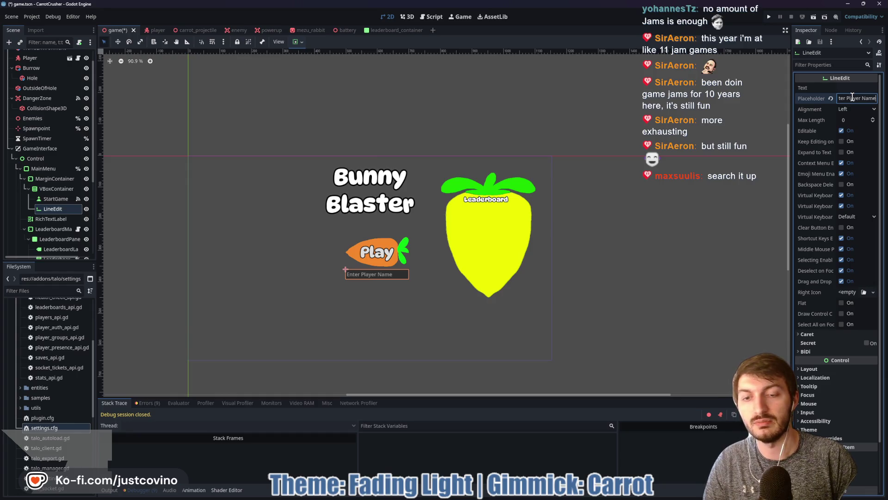
{"action": "left_click", "coordinate": [857, 109]}
{"action": "left_click", "coordinate": [852, 130]}
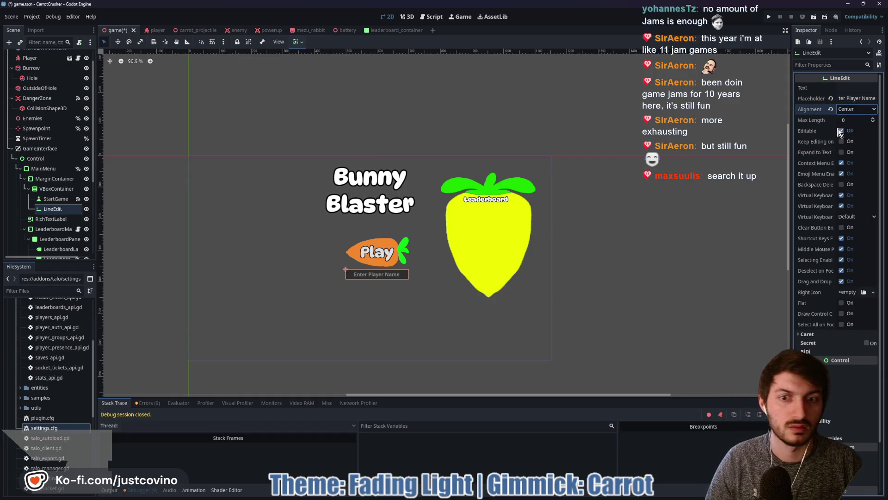
{"action": "scroll", "coordinate": [416, 259], "scroll_direction": "up", "scroll_amount": 3}
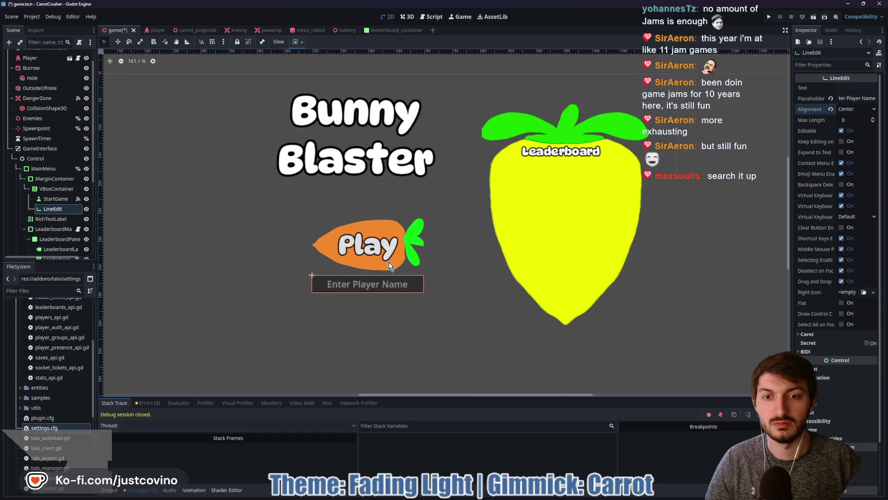
{"action": "scroll", "coordinate": [423, 273], "scroll_direction": "down", "scroll_amount": 2}
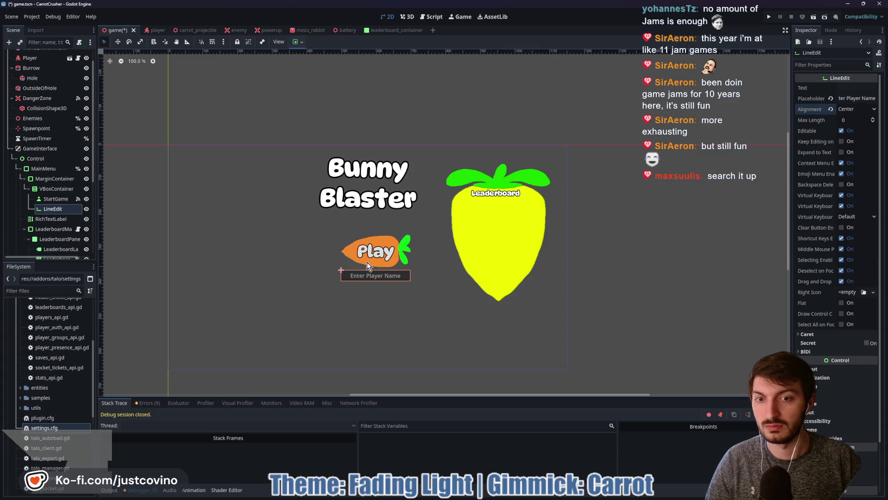
{"action": "left_click", "coordinate": [830, 31]}
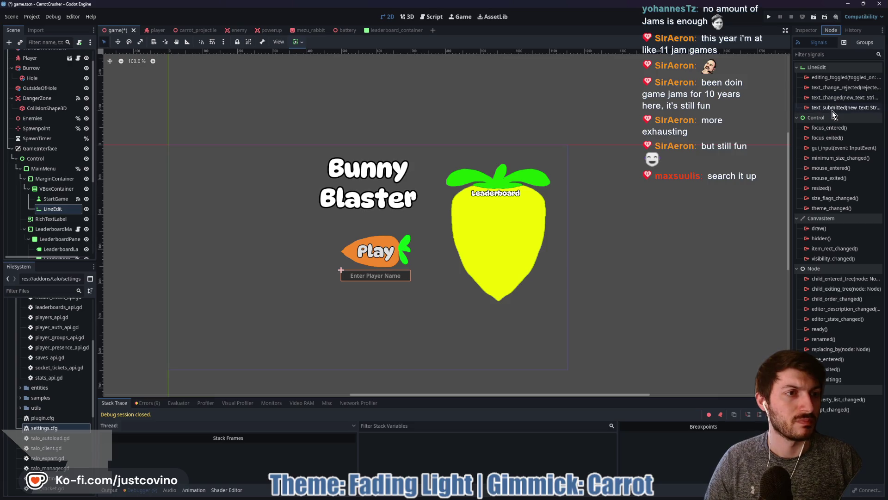
{"action": "mouse_move", "coordinate": [832, 110]}
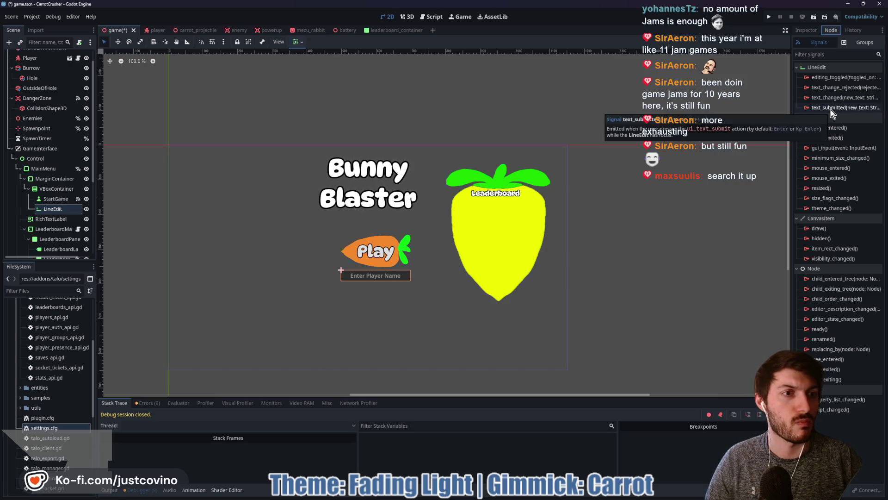
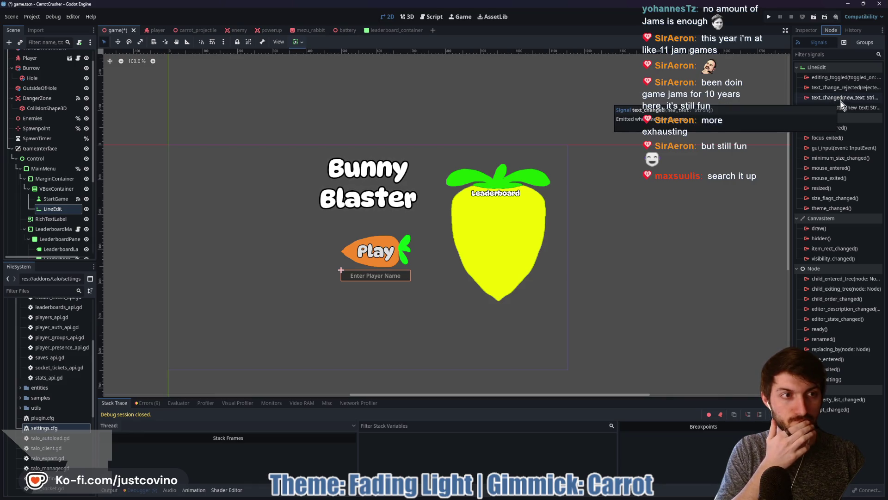
Open the text_changed connection dialog for the LineEdit, then cancel it for now.
{"action": "double_click", "coordinate": [840, 101]}
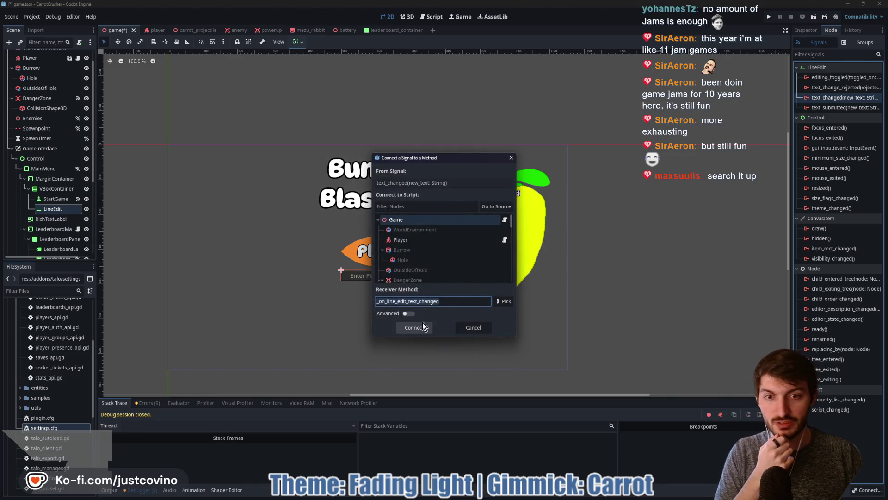
{"action": "scroll", "coordinate": [442, 276], "scroll_direction": "down", "scroll_amount": 5}
{"action": "scroll", "coordinate": [435, 268], "scroll_direction": "up", "scroll_amount": 5}
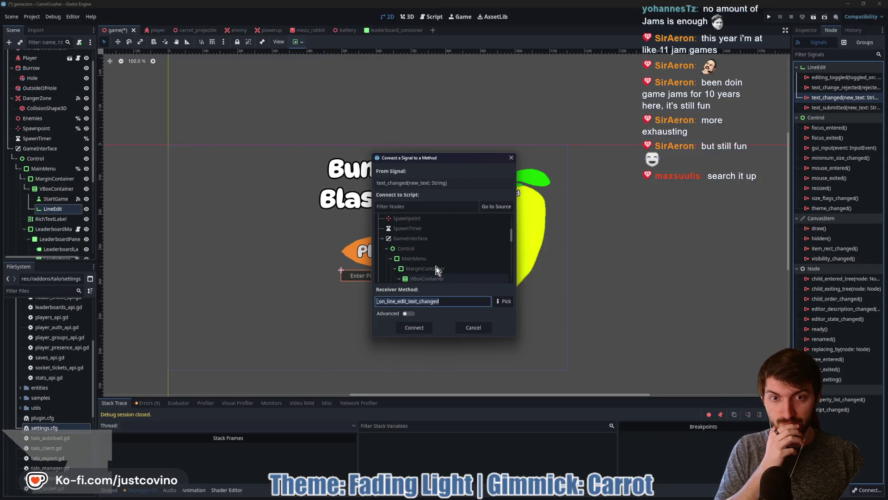
{"action": "left_click", "coordinate": [416, 327]}
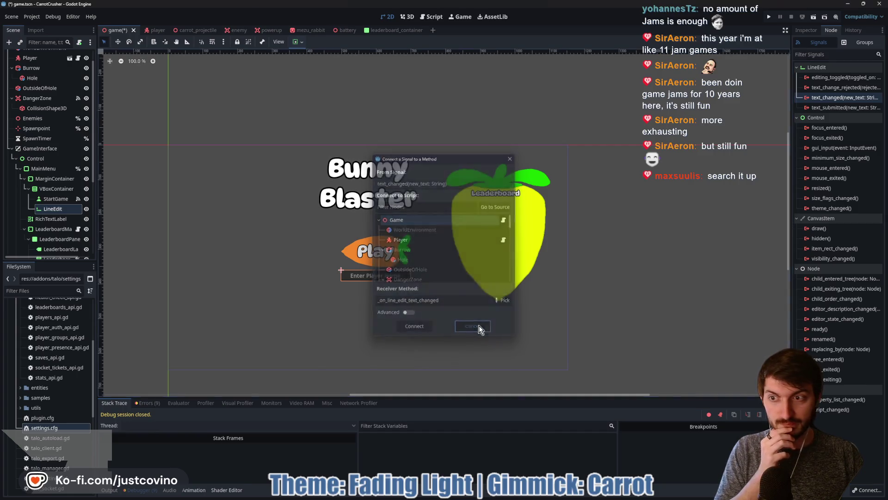
Rename LineEdit to UsernameInput and connect text_changed to _on_username_input_text_changed.
{"action": "double_click", "coordinate": [67, 206]}
{"action": "type", "text": "UsernameIn"}
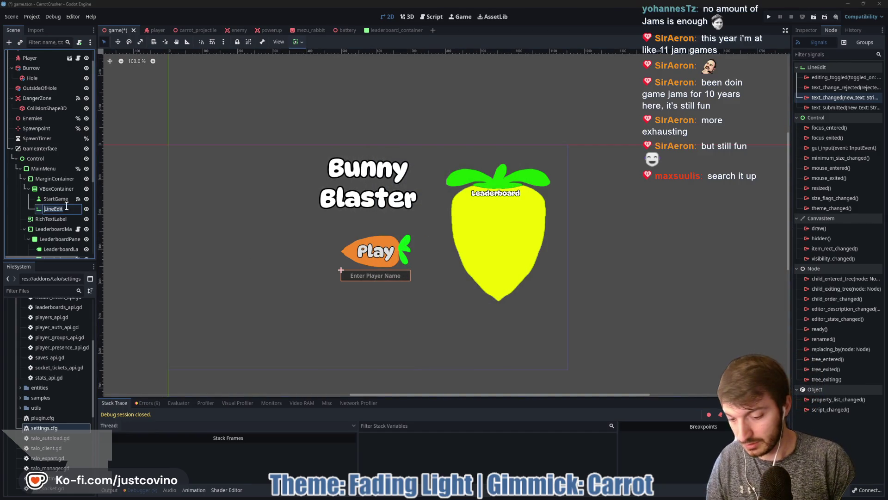
{"action": "type", "text": "put"}
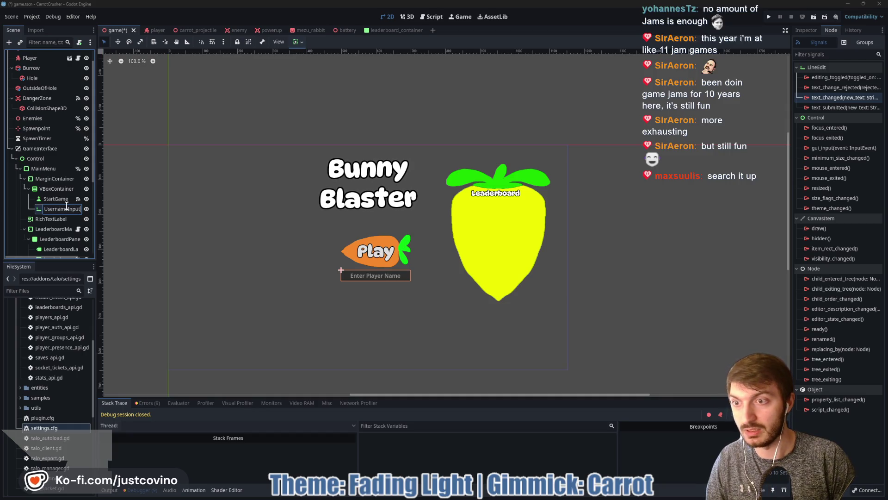
{"action": "key", "text": "Return"}
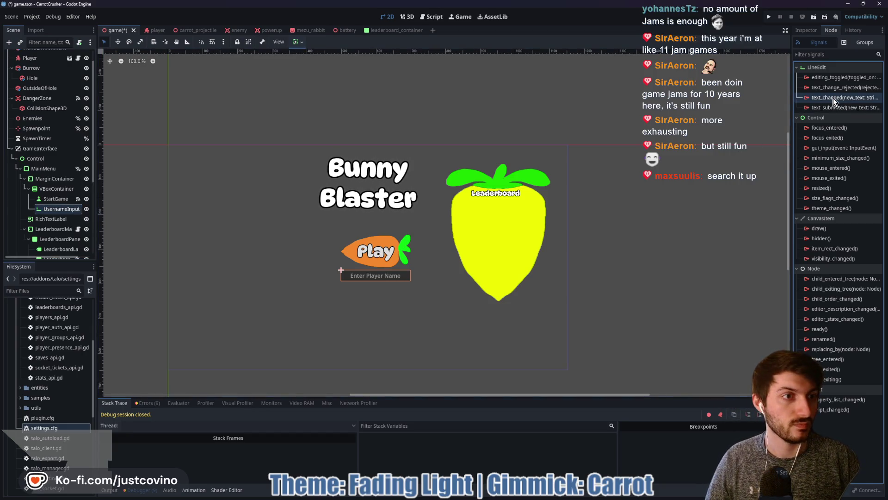
{"action": "double_click", "coordinate": [834, 98]}
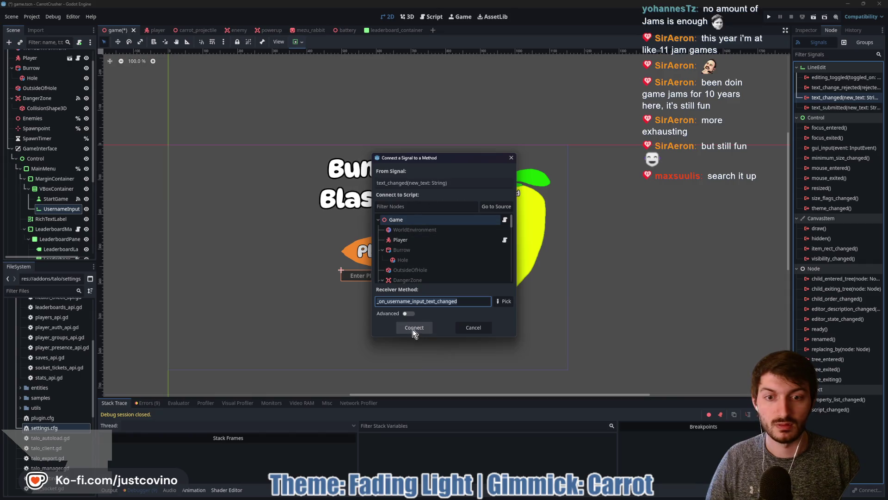
{"action": "left_click", "coordinate": [414, 327]}
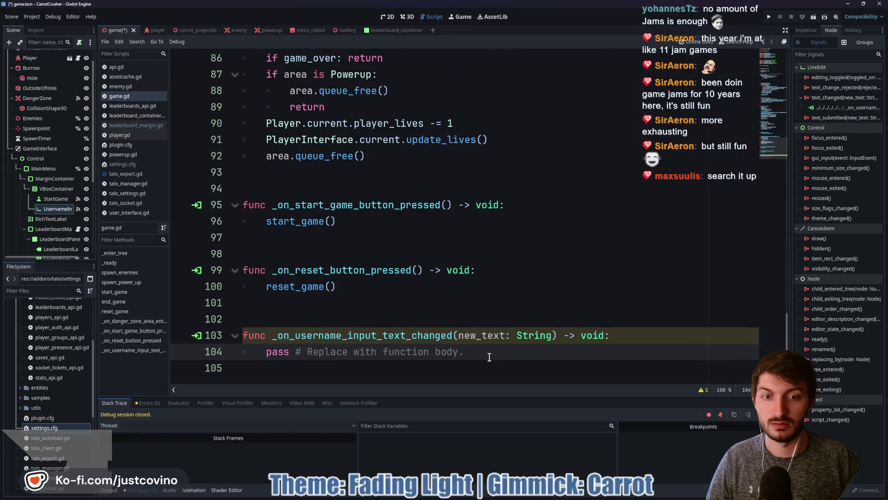
Declare var player_name: String = "" below the game_over variable in game.gd.
{"action": "left_click_drag", "start_coordinate": [483, 353], "coordinate": [274, 355]}
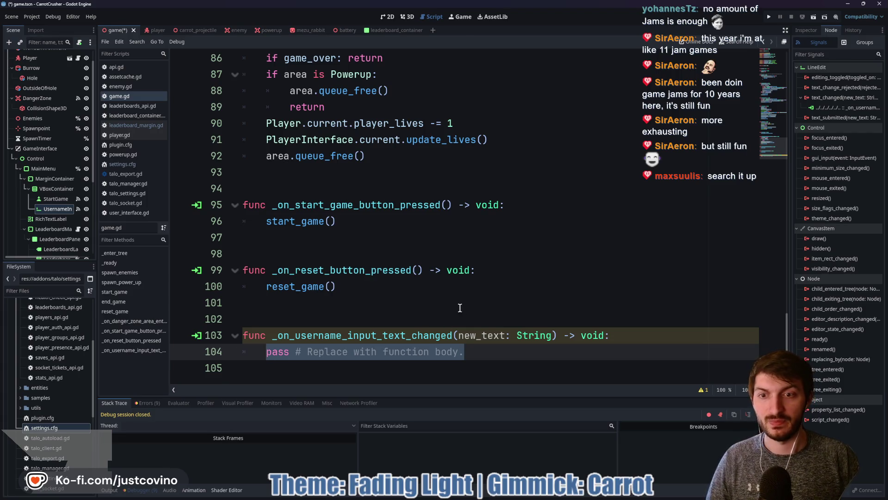
{"action": "scroll", "coordinate": [460, 307], "scroll_direction": "up", "scroll_amount": 20}
{"action": "scroll", "coordinate": [392, 274], "scroll_direction": "up", "scroll_amount": 1}
{"action": "scroll", "coordinate": [315, 333], "scroll_direction": "down", "scroll_amount": 3}
{"action": "left_click", "coordinate": [410, 238]}
{"action": "key", "text": "Return"}
{"action": "key", "text": "Return"}
{"action": "key", "text": "Return"}
{"action": "key", "text": "Up"}
{"action": "key", "text": "Up"}
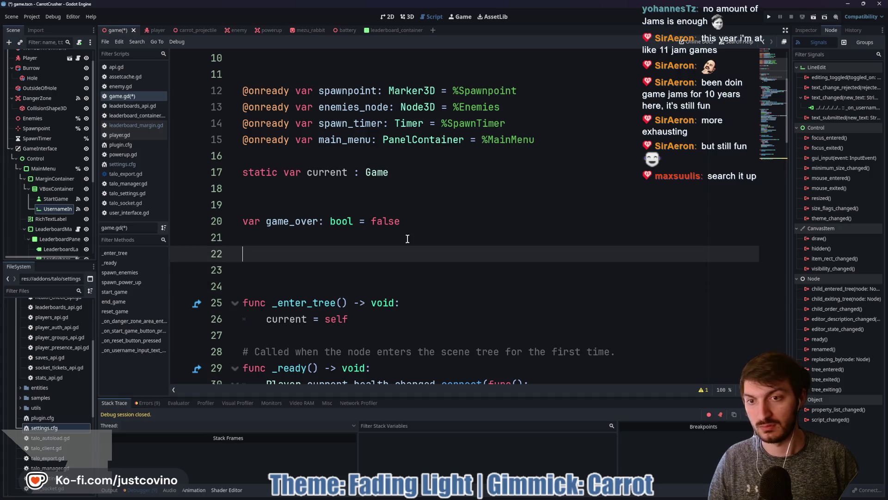
{"action": "type", "text": "var player_n"}
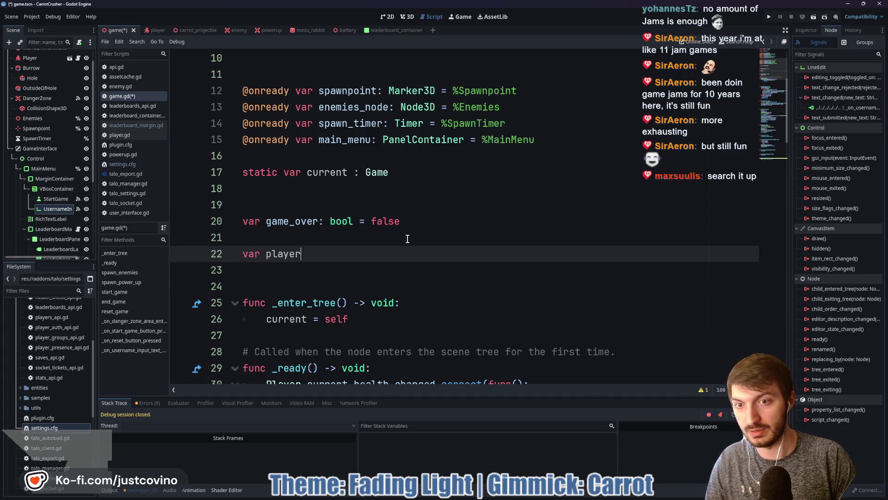
{"action": "type", "text": "ame:"}
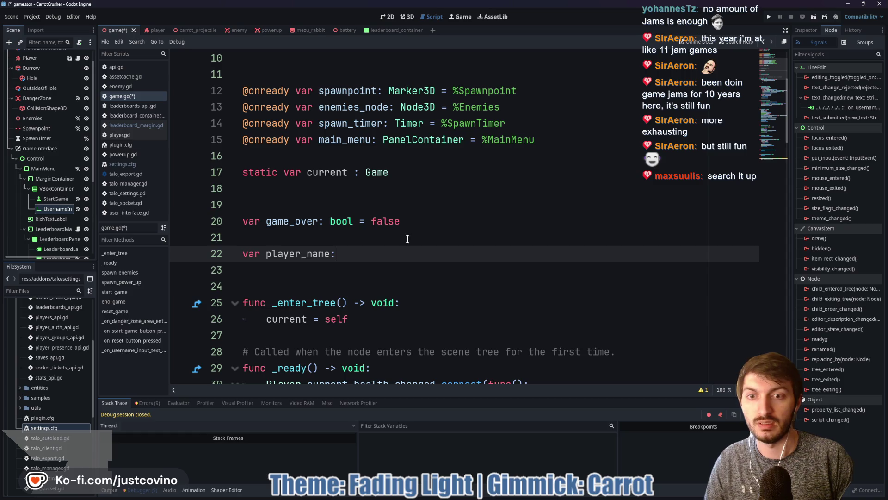
{"action": "type", "text": " String"}
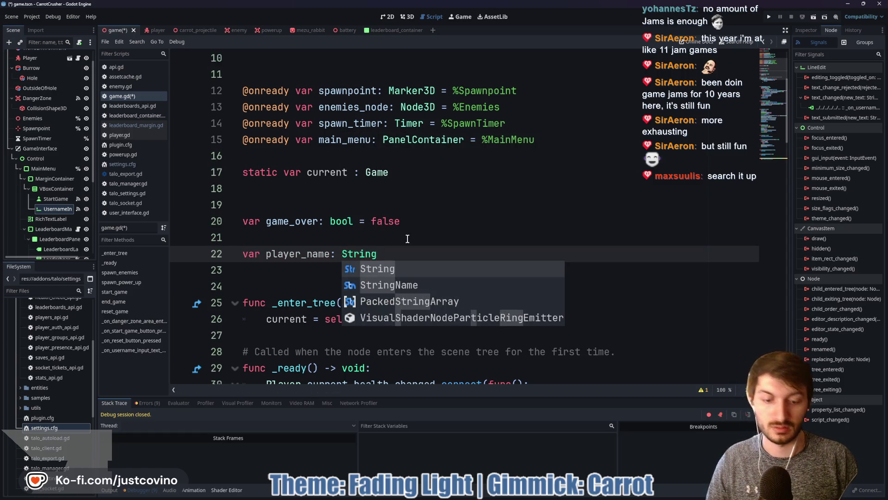
{"action": "type", "text": " = \"\""}
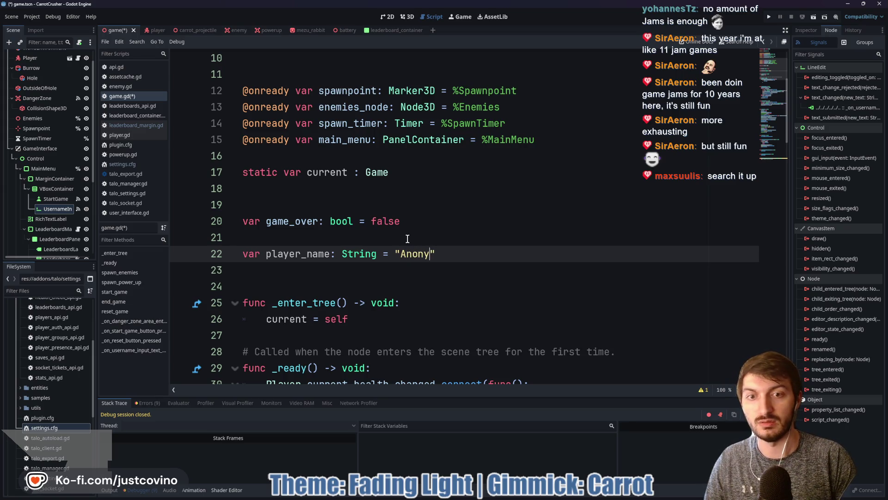
{"action": "left_click", "coordinate": [394, 273]}
Replace the username handler's pass with player_name = new_text and save game.gd.
{"action": "scroll", "coordinate": [384, 278], "scroll_direction": "down", "scroll_amount": 20}
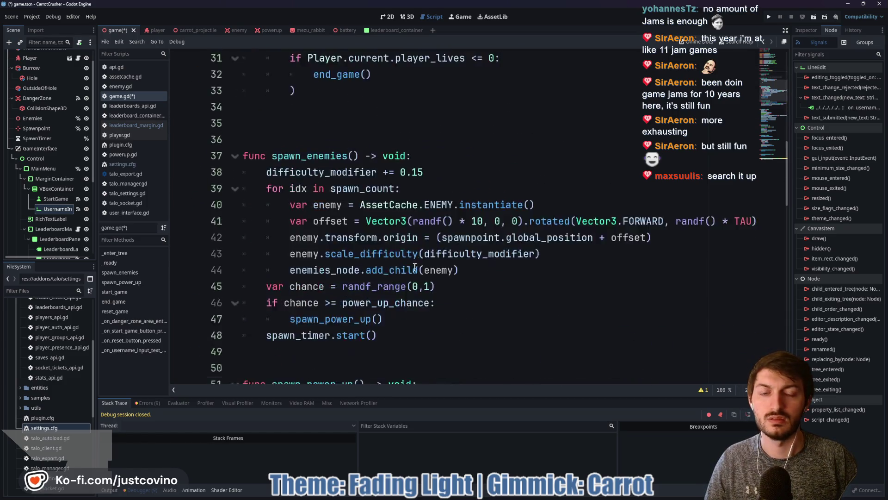
{"action": "scroll", "coordinate": [383, 283], "scroll_direction": "down", "scroll_amount": 2}
{"action": "left_click_drag", "start_coordinate": [464, 351], "coordinate": [268, 352]}
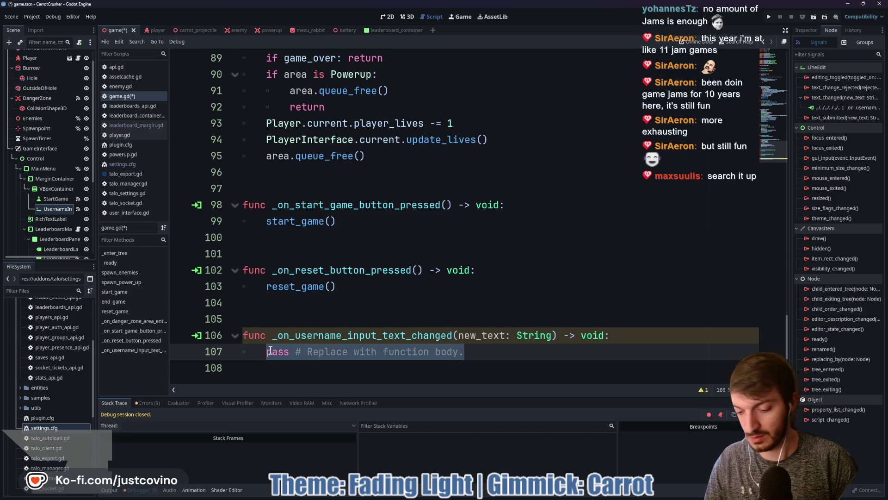
{"action": "type", "text": "player"}
{"action": "key", "text": "Return"}
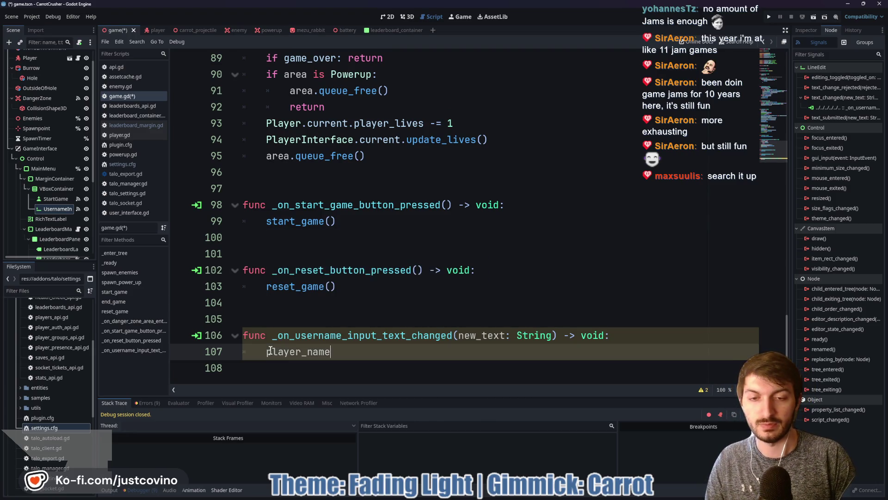
{"action": "type", "text": "= new"}
{"action": "key", "text": "Return"}
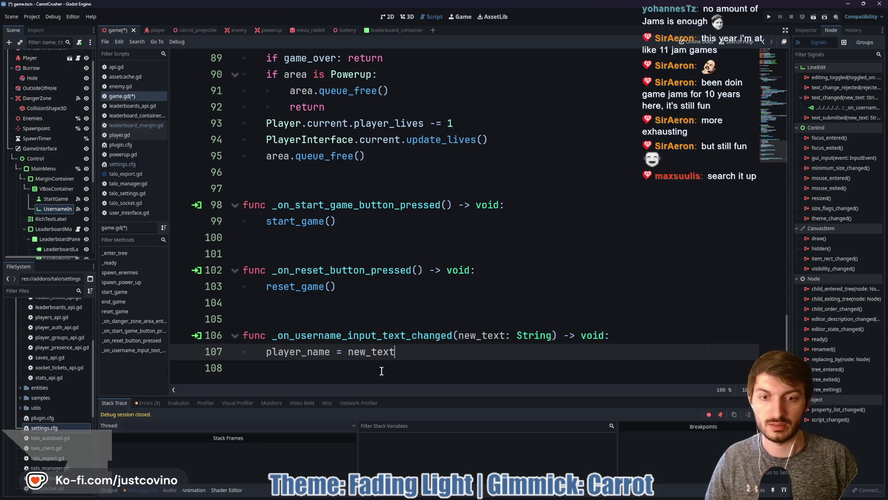
{"action": "key", "text": "ctrl+s"}
Add a new line inside start_game and begin typing a Talo call.
{"action": "left_click", "coordinate": [351, 224]}
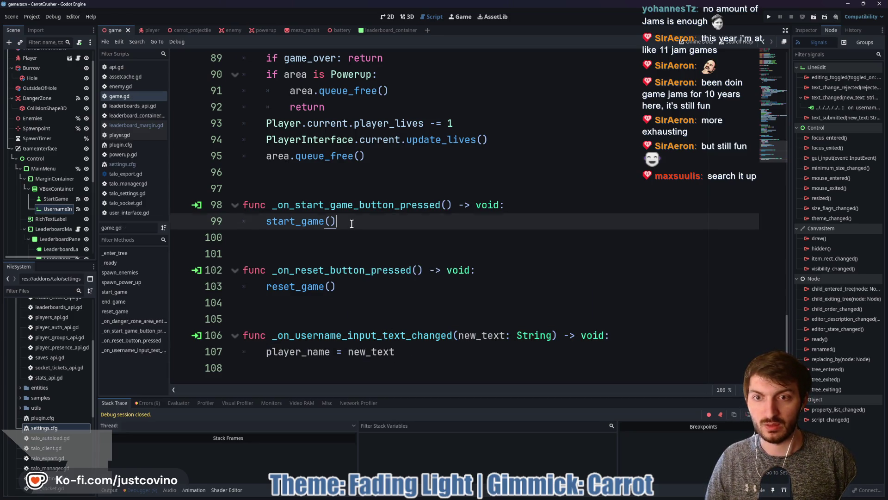
{"action": "scroll", "coordinate": [416, 253], "scroll_direction": "up", "scroll_amount": 5}
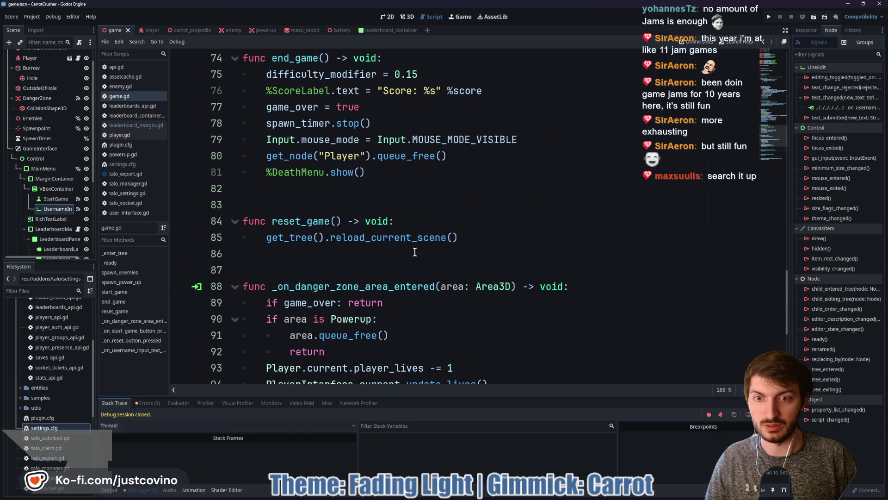
{"action": "scroll", "coordinate": [403, 280], "scroll_direction": "up", "scroll_amount": 8}
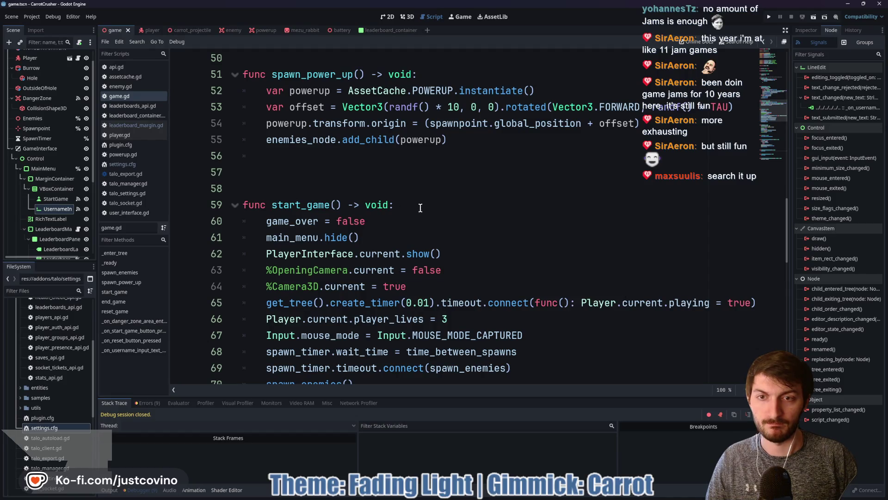
{"action": "left_click", "coordinate": [407, 205]}
{"action": "key", "text": "Return"}
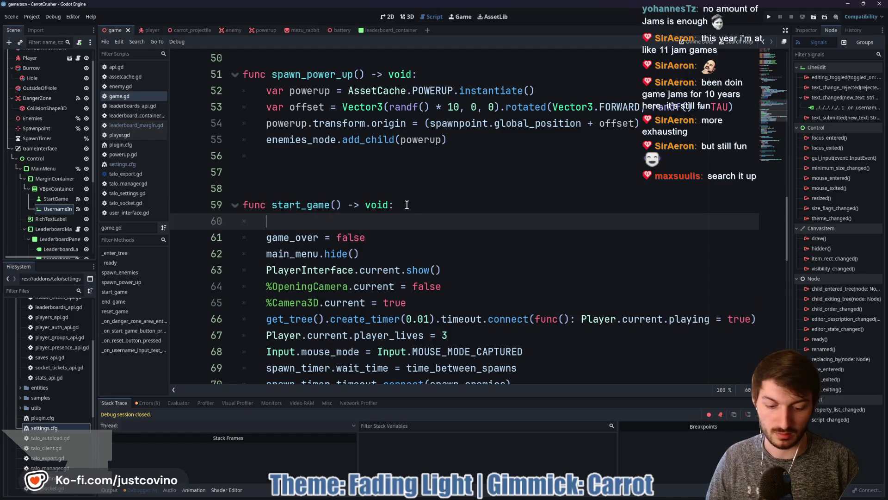
{"action": "type", "text": "Talo"}
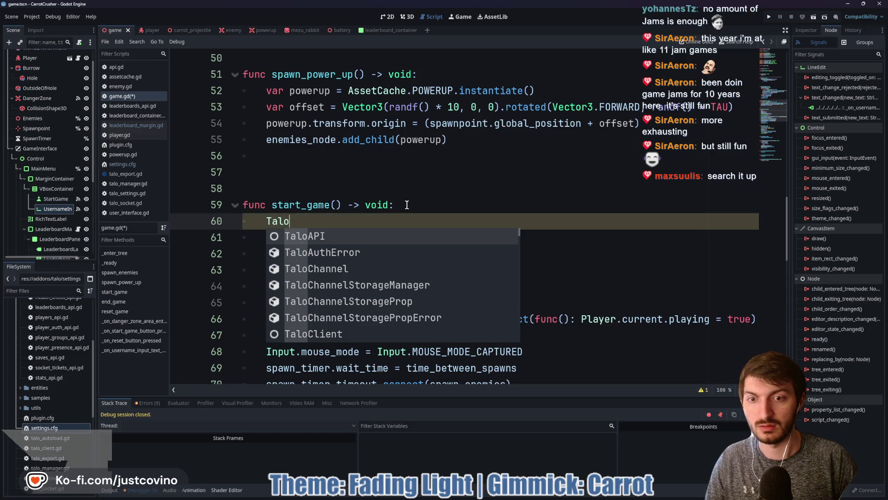
{"action": "key", "text": "BackSpace"}
{"action": "key", "text": "BackSpace"}
{"action": "key", "text": "BackSpace"}
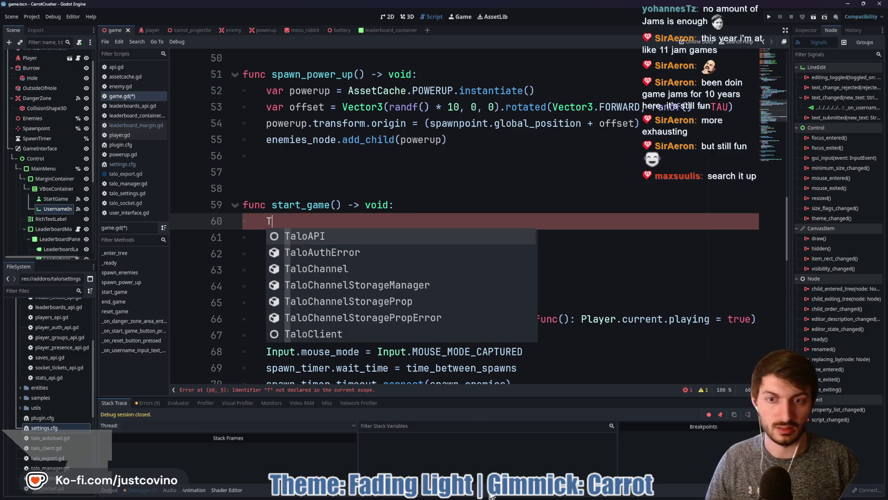
Switch to the Bear Attack Simulator project and browse its scripts to game_ui.gd.
{"action": "mouse_move", "coordinate": [524, 496]}
{"action": "left_click", "coordinate": [559, 455]}
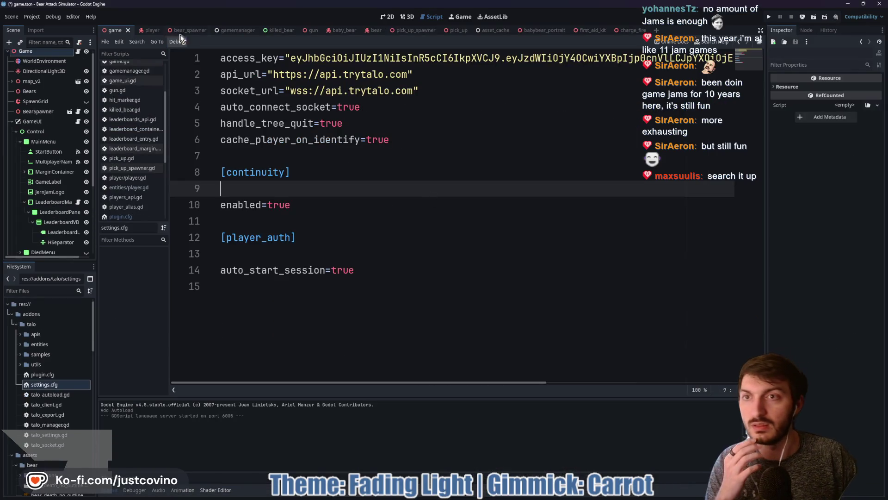
{"action": "left_click", "coordinate": [144, 32]}
{"action": "left_click", "coordinate": [112, 31]}
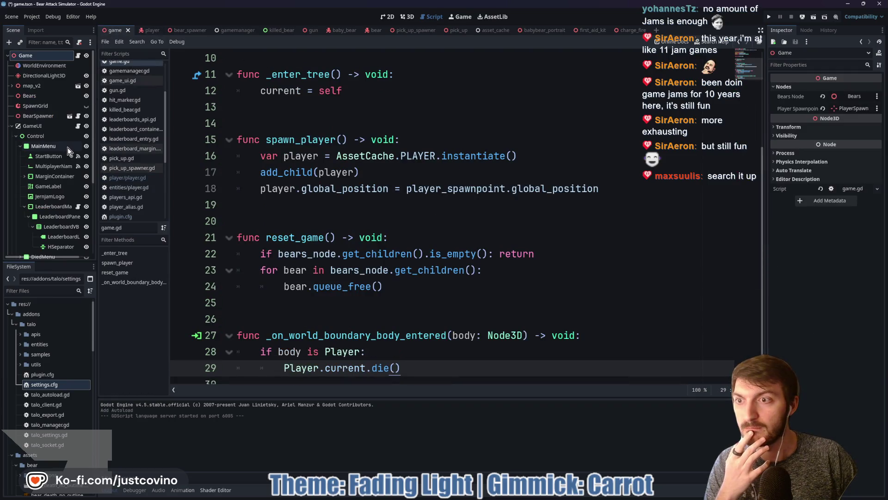
{"action": "left_click", "coordinate": [79, 206]}
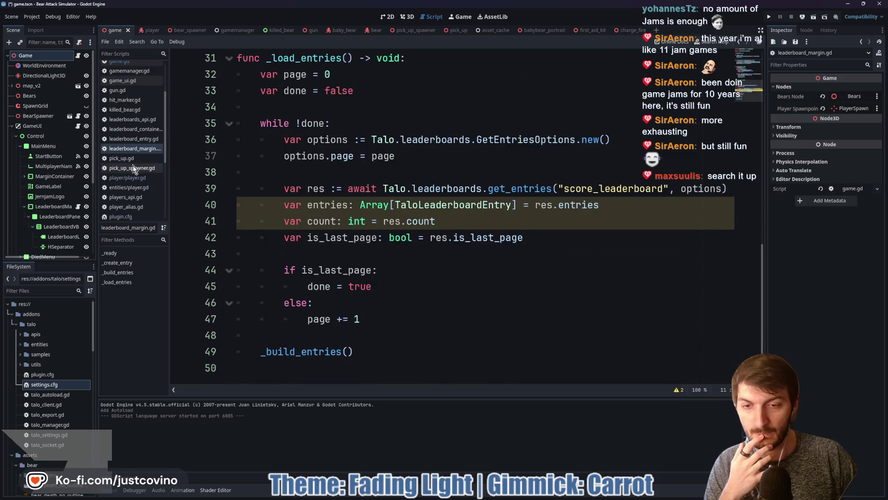
{"action": "left_click", "coordinate": [78, 127]}
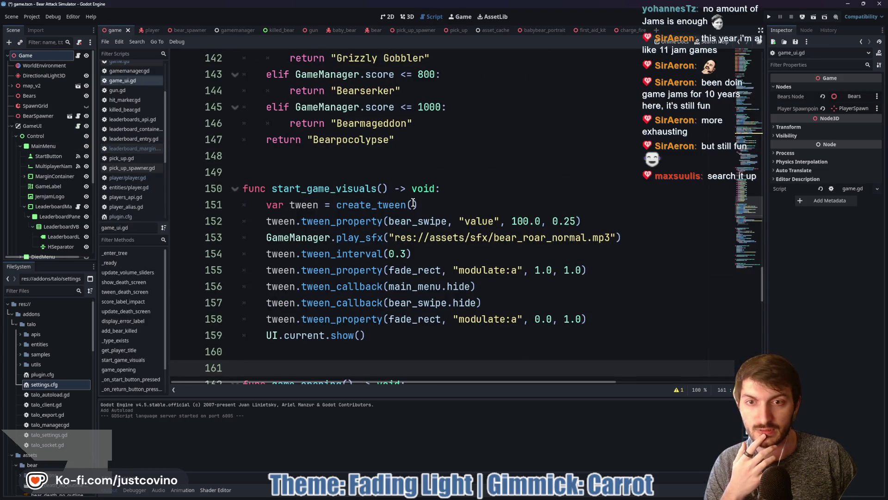
Select the Talo.players.identify("username", player_name) line, then return to CarrotCrusher.
{"action": "scroll", "coordinate": [412, 204], "scroll_direction": "down", "scroll_amount": 5}
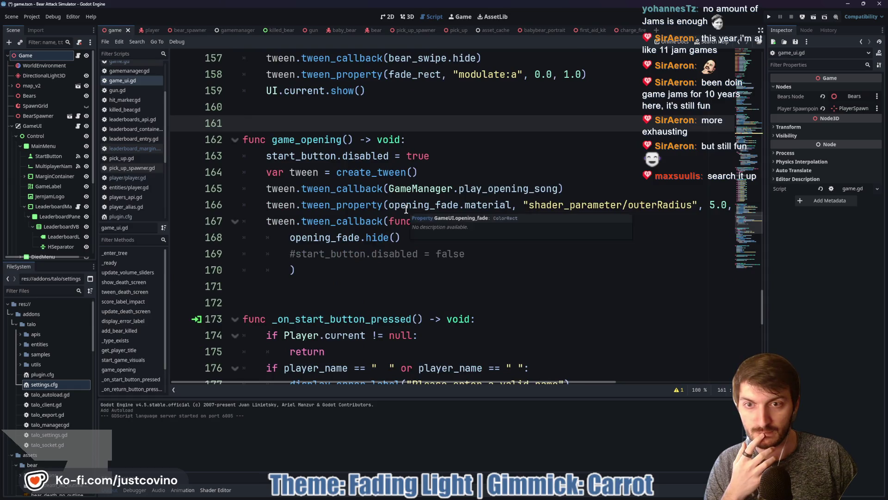
{"action": "scroll", "coordinate": [407, 209], "scroll_direction": "down", "scroll_amount": 6}
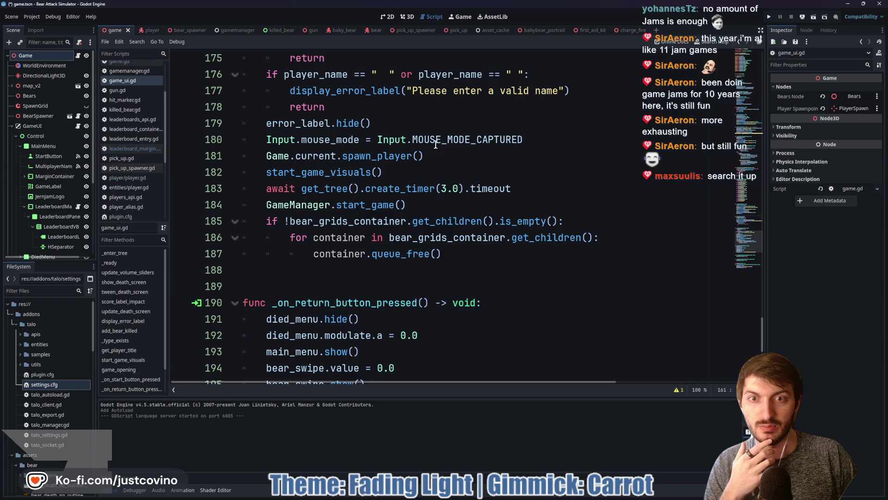
{"action": "scroll", "coordinate": [418, 151], "scroll_direction": "up", "scroll_amount": 2}
{"action": "scroll", "coordinate": [412, 160], "scroll_direction": "down", "scroll_amount": 4}
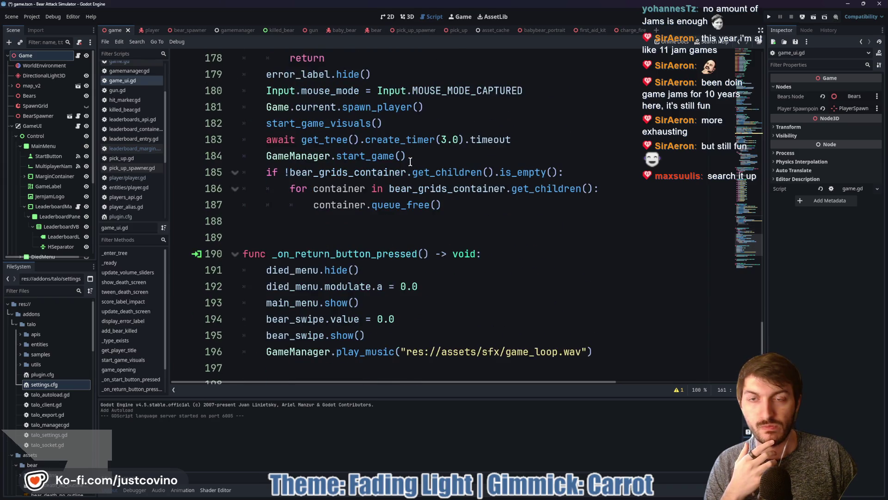
{"action": "scroll", "coordinate": [407, 176], "scroll_direction": "down", "scroll_amount": 4}
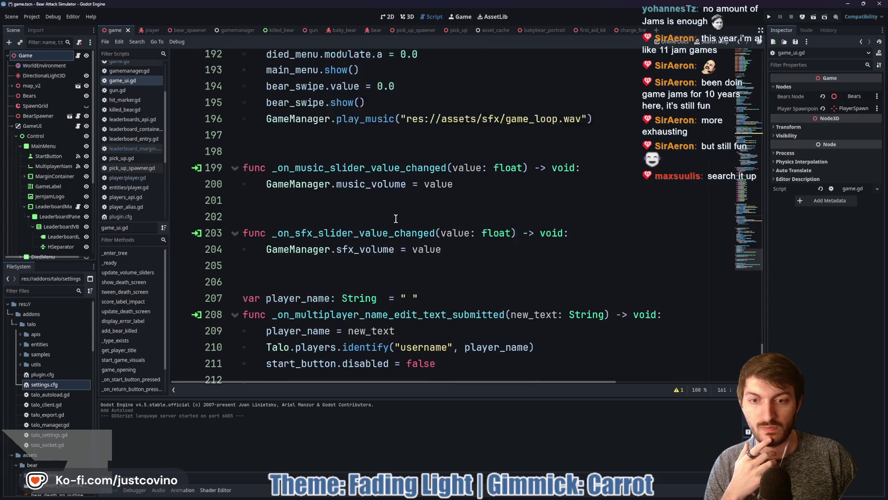
{"action": "left_click_drag", "start_coordinate": [553, 335], "coordinate": [264, 338]}
{"action": "key", "text": "ctrl+c"}
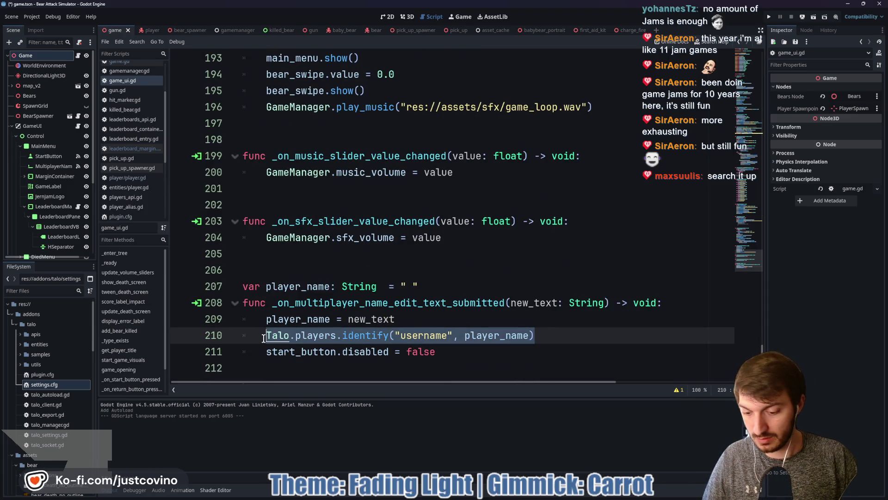
{"action": "mouse_move", "coordinate": [541, 498]}
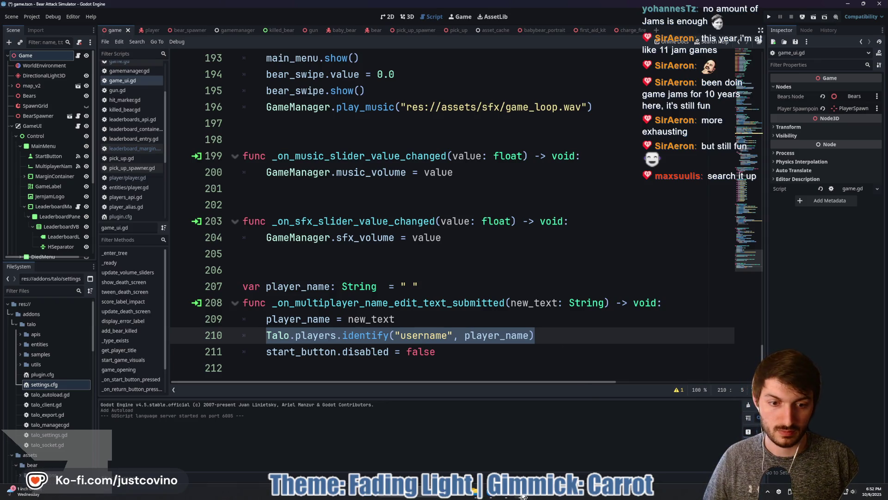
{"action": "left_click", "coordinate": [545, 459]}
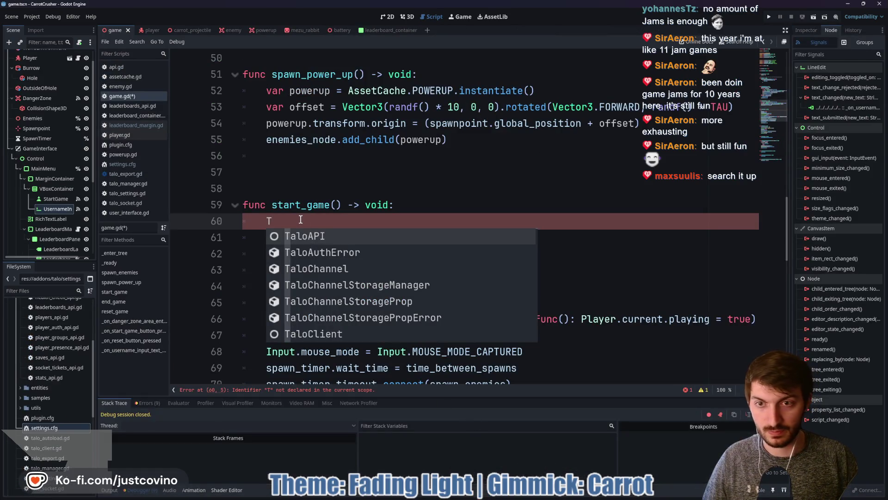
Replace the stray T with the pasted Talo identify call in start_game and save game.gd.
{"action": "key", "text": "BackSpace"}
{"action": "key", "text": "ctrl+v"}
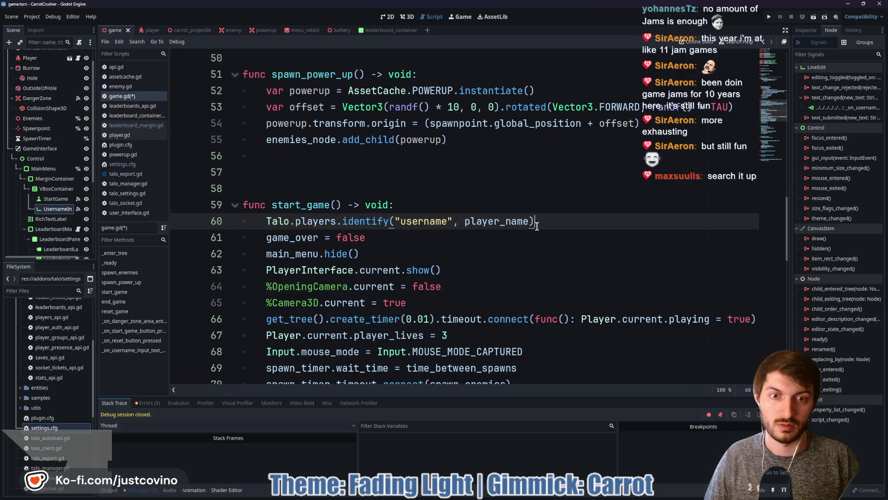
{"action": "scroll", "coordinate": [497, 232], "scroll_direction": "down", "scroll_amount": 13}
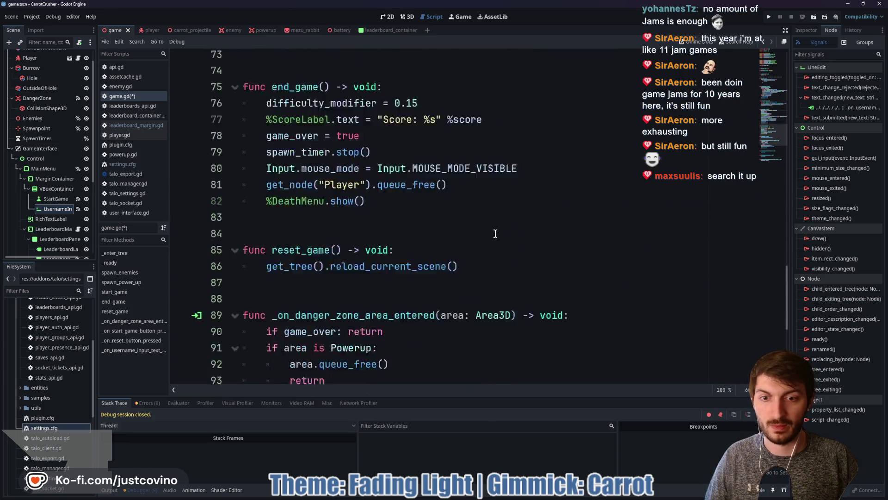
{"action": "scroll", "coordinate": [437, 289], "scroll_direction": "up", "scroll_amount": 13}
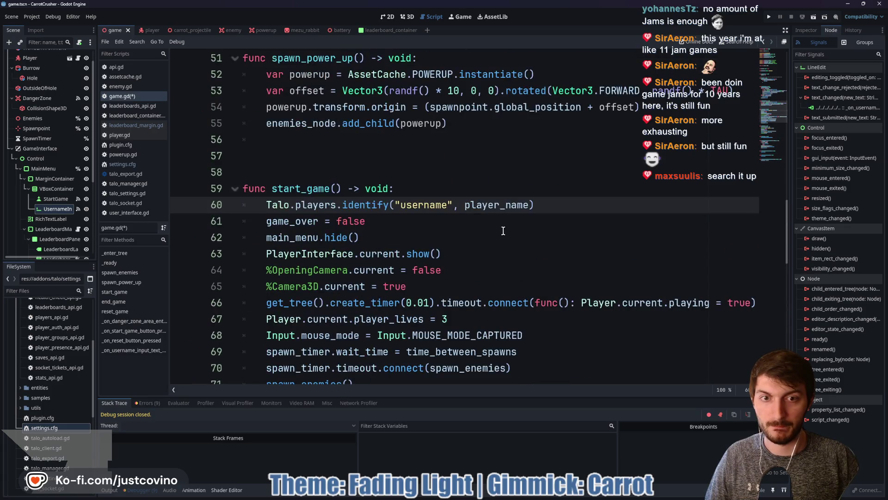
{"action": "key", "text": "ctrl+s"}
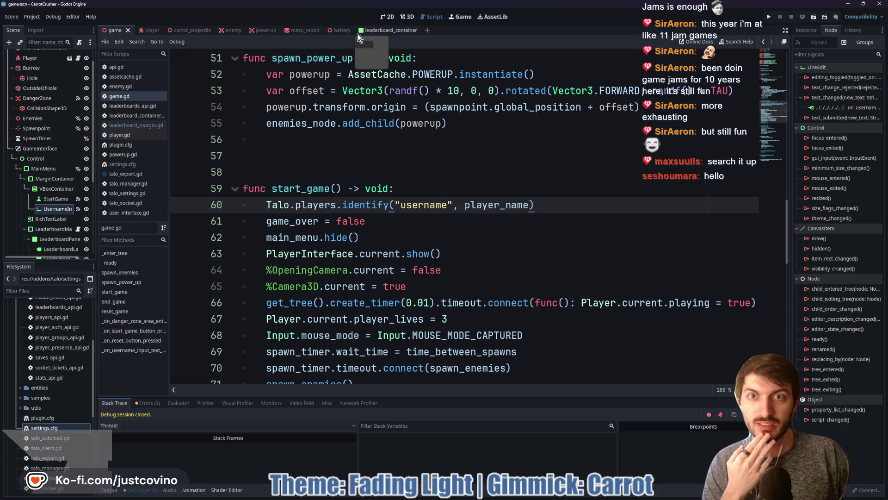
{"action": "left_click", "coordinate": [390, 172]}
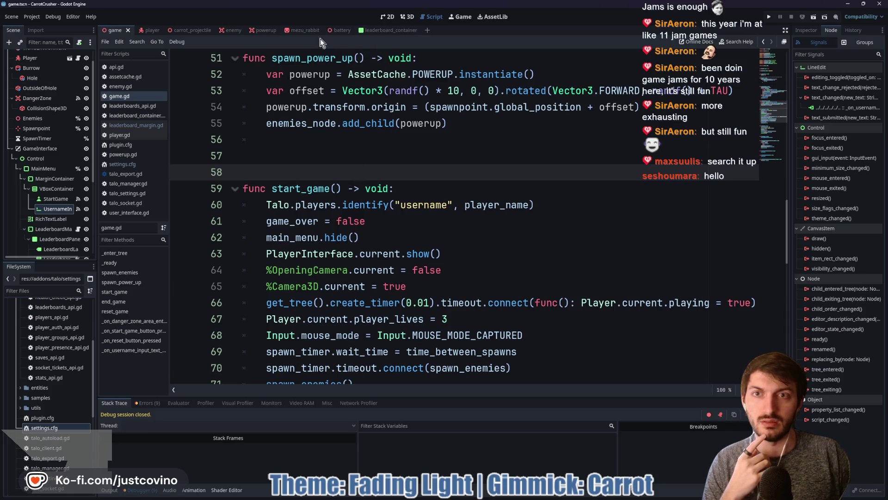
{"action": "left_click", "coordinate": [77, 229]}
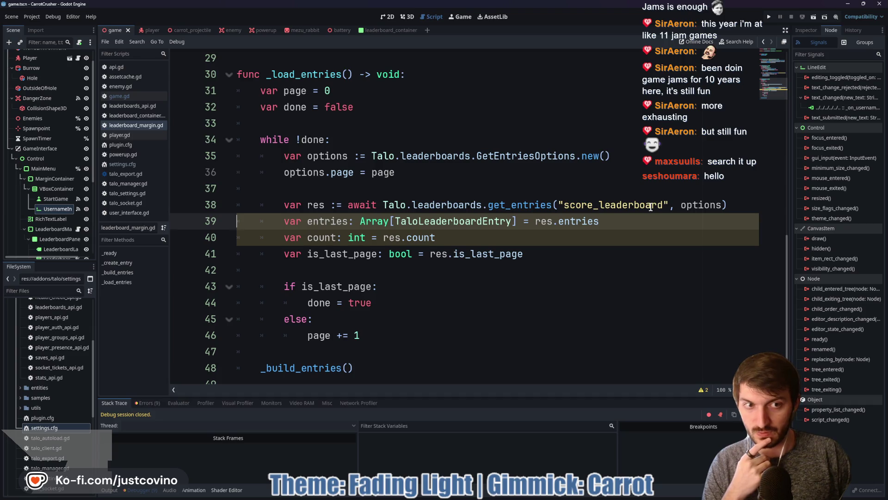
Read through leaderboard_margin.gd's _create_entry, _build_entries and _load_entries, then return to Bear Attack Simulator.
{"action": "scroll", "coordinate": [549, 204], "scroll_direction": "up", "scroll_amount": 5}
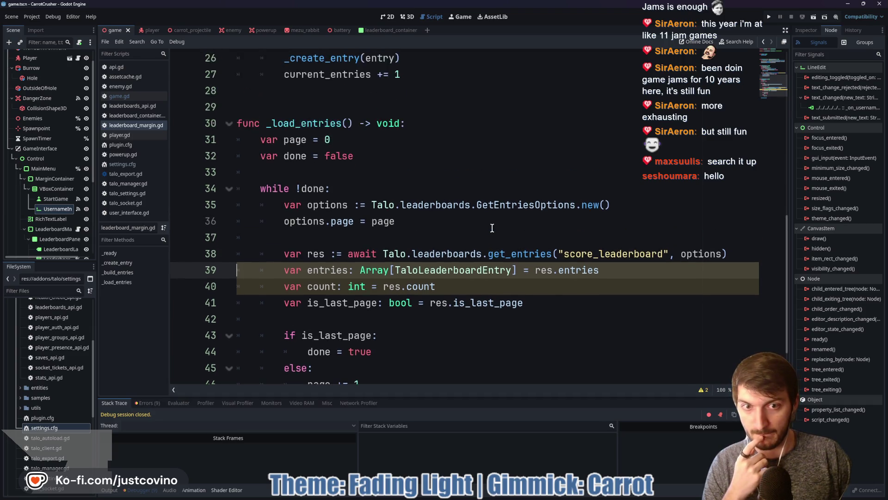
{"action": "scroll", "coordinate": [558, 213], "scroll_direction": "up", "scroll_amount": 3}
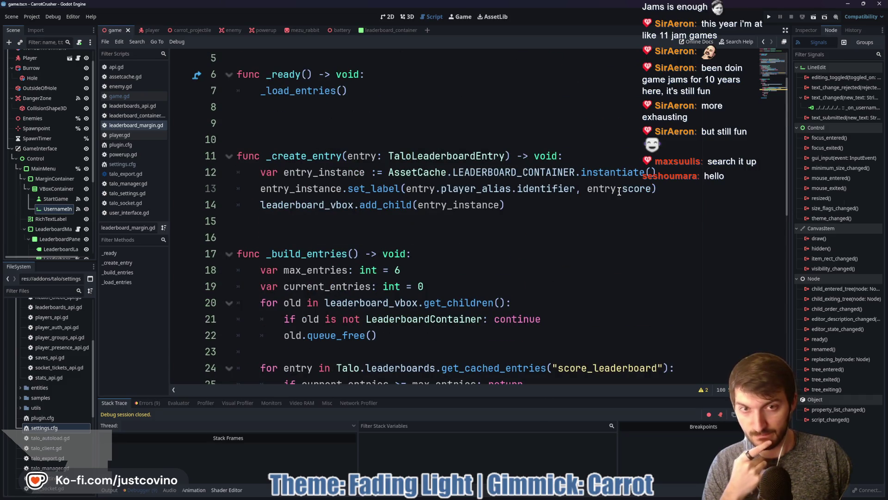
{"action": "mouse_move", "coordinate": [619, 191]}
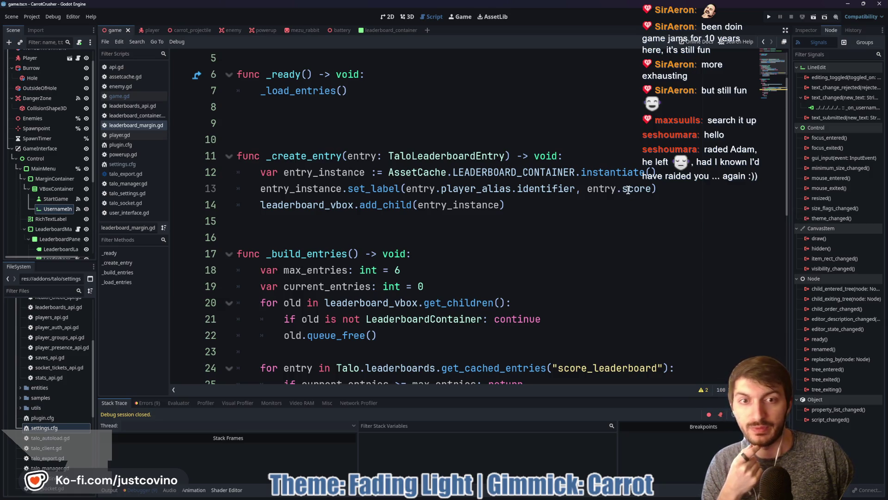
{"action": "scroll", "coordinate": [589, 198], "scroll_direction": "up", "scroll_amount": 1}
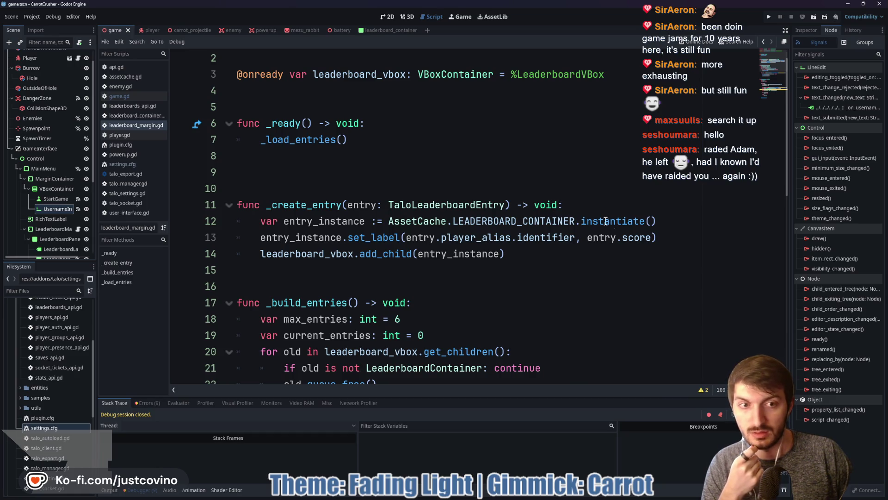
{"action": "mouse_move", "coordinate": [608, 242]}
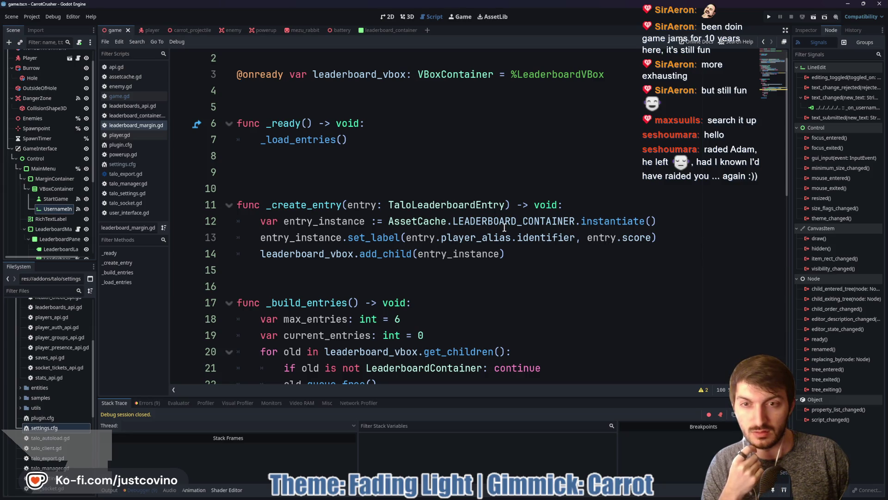
{"action": "scroll", "coordinate": [504, 227], "scroll_direction": "down", "scroll_amount": 2}
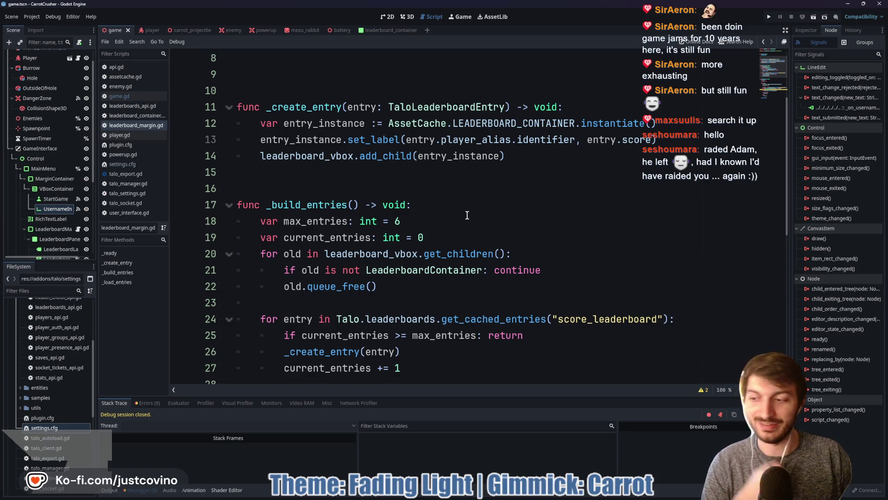
{"action": "scroll", "coordinate": [469, 216], "scroll_direction": "down", "scroll_amount": 1}
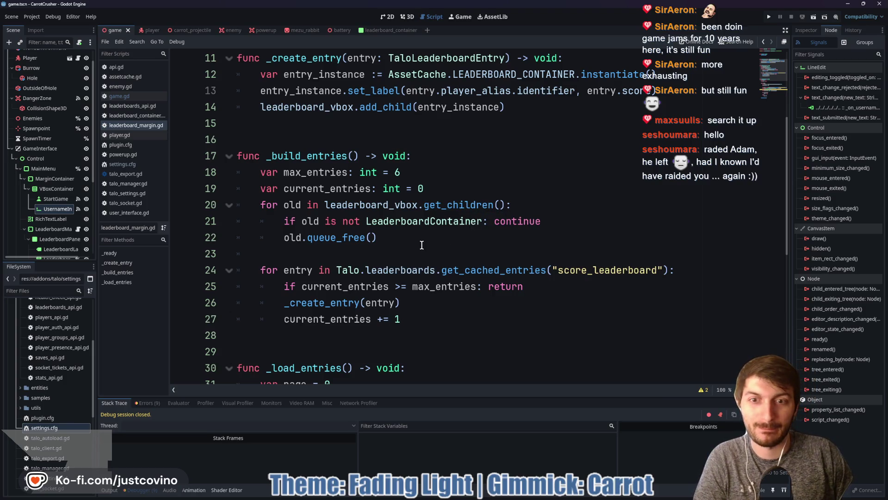
{"action": "scroll", "coordinate": [440, 236], "scroll_direction": "down", "scroll_amount": 1}
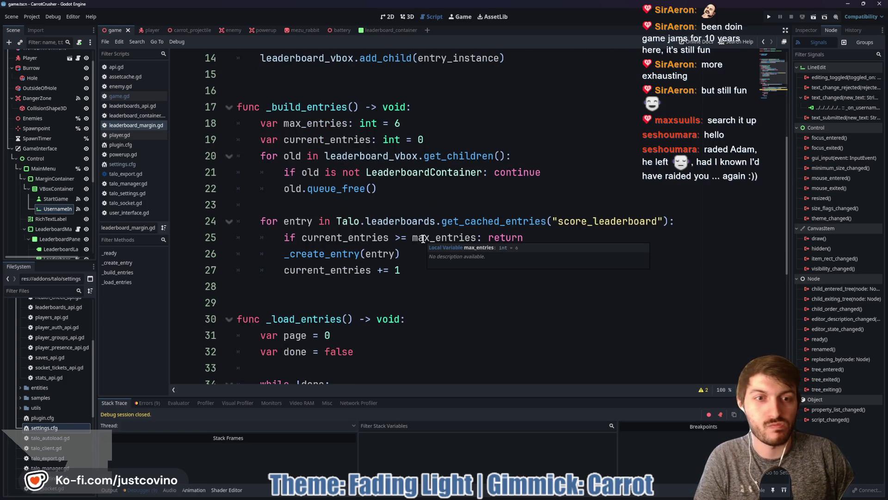
{"action": "scroll", "coordinate": [423, 238], "scroll_direction": "down", "scroll_amount": 3}
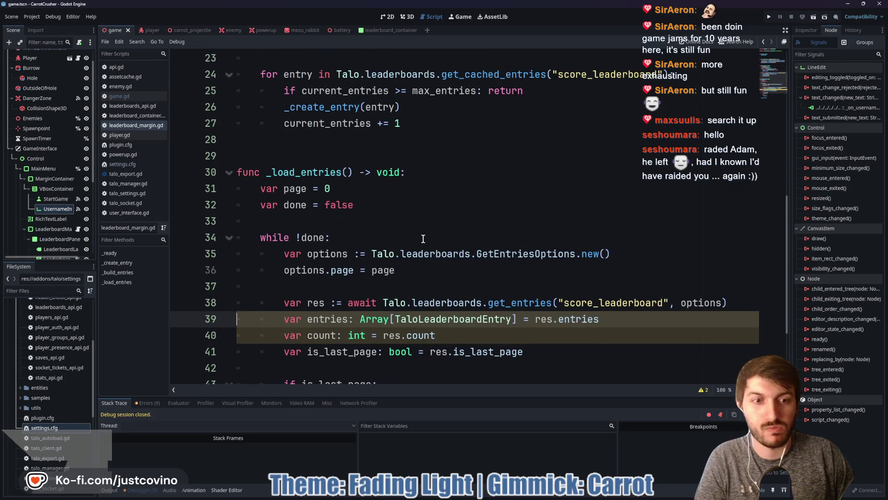
{"action": "scroll", "coordinate": [423, 239], "scroll_direction": "down", "scroll_amount": 1}
{"action": "scroll", "coordinate": [471, 236], "scroll_direction": "down", "scroll_amount": 1}
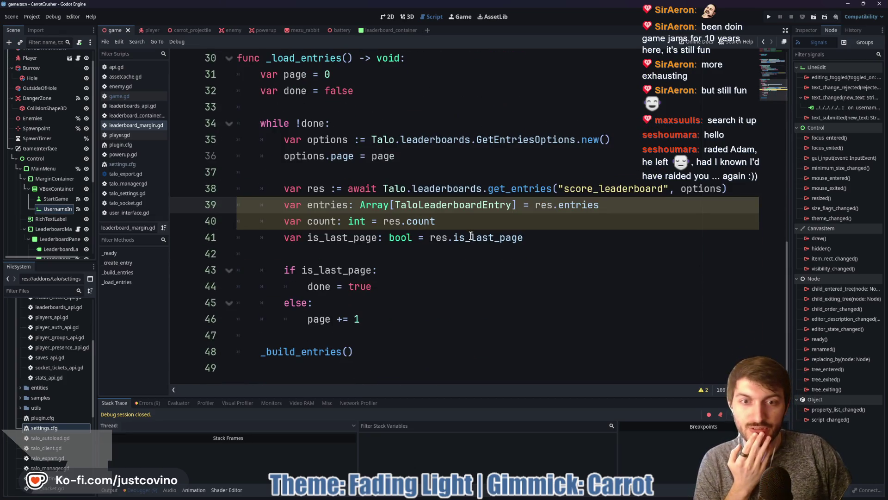
{"action": "mouse_move", "coordinate": [508, 497]}
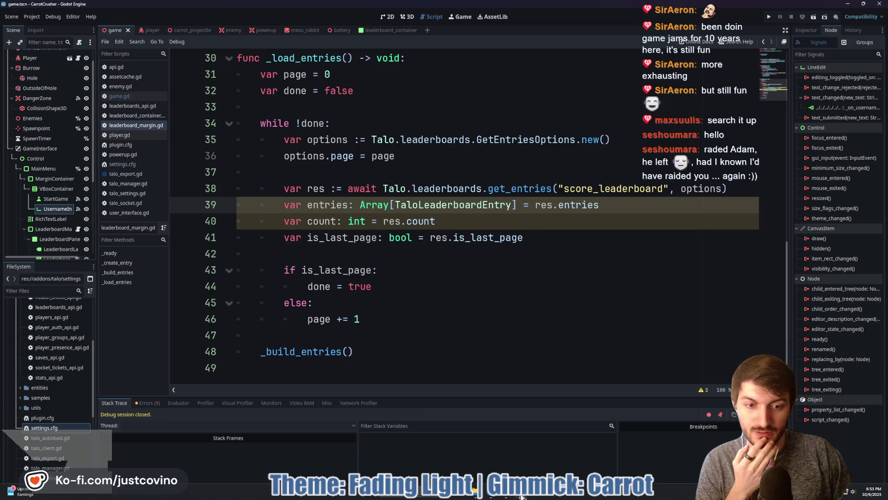
{"action": "left_click", "coordinate": [485, 451]}
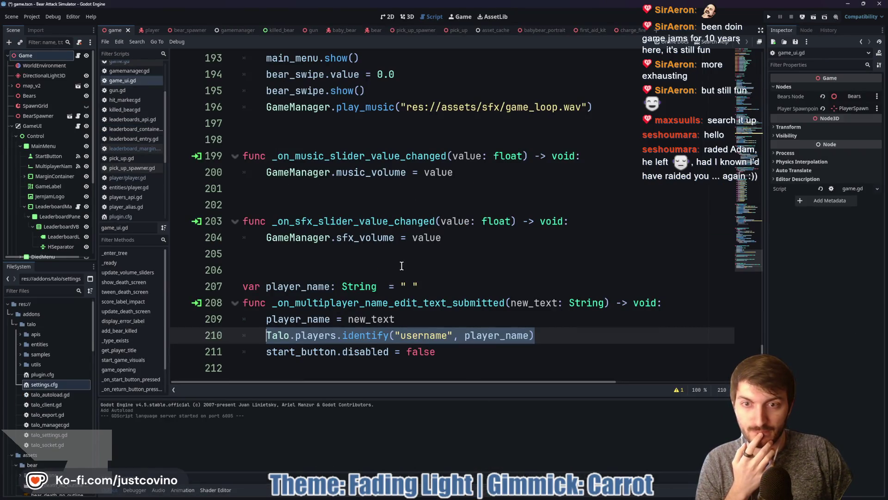
Scroll through game_ui.gd, then open Bear Attack Simulator's game.gd at the Game class header.
{"action": "left_click", "coordinate": [391, 256]}
{"action": "scroll", "coordinate": [366, 265], "scroll_direction": "up", "scroll_amount": 2}
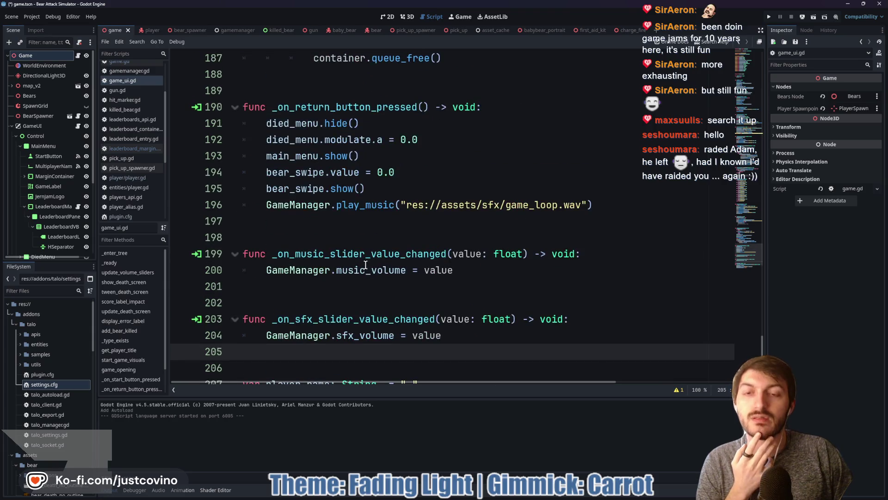
{"action": "scroll", "coordinate": [366, 264], "scroll_direction": "up", "scroll_amount": 3}
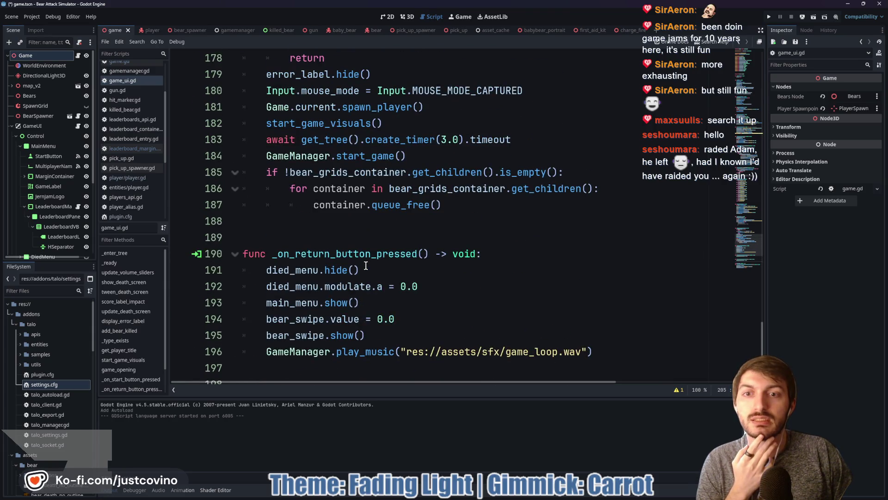
{"action": "scroll", "coordinate": [366, 265], "scroll_direction": "up", "scroll_amount": 4}
{"action": "scroll", "coordinate": [366, 266], "scroll_direction": "down", "scroll_amount": 6}
{"action": "scroll", "coordinate": [364, 264], "scroll_direction": "up", "scroll_amount": 6}
{"action": "scroll", "coordinate": [364, 265], "scroll_direction": "down", "scroll_amount": 6}
{"action": "scroll", "coordinate": [363, 264], "scroll_direction": "up", "scroll_amount": 12}
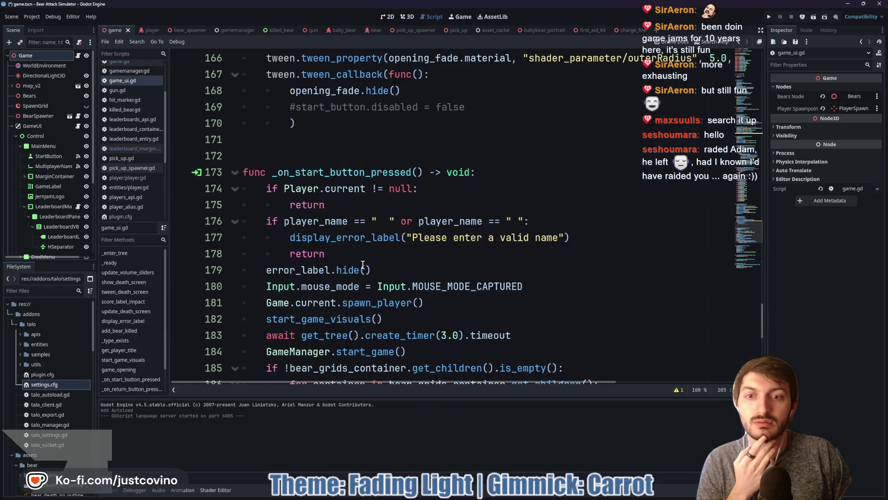
{"action": "scroll", "coordinate": [363, 264], "scroll_direction": "down", "scroll_amount": 1}
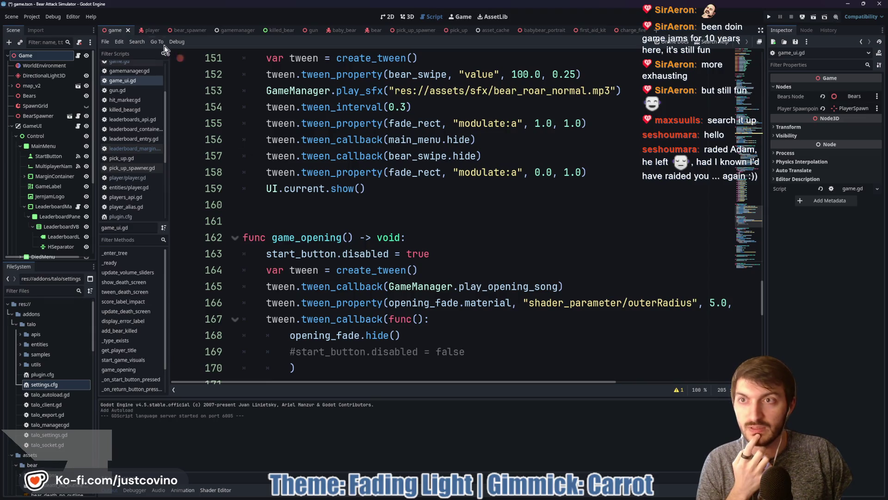
{"action": "left_click", "coordinate": [78, 55]}
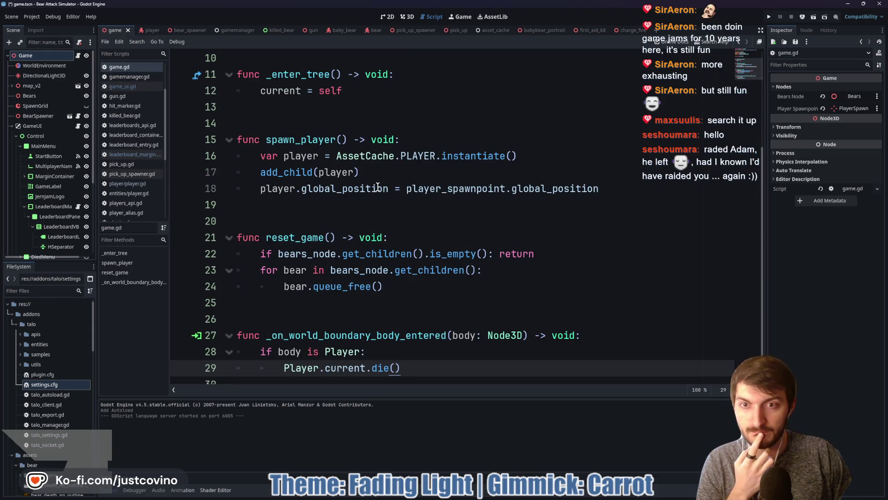
{"action": "scroll", "coordinate": [373, 185], "scroll_direction": "up", "scroll_amount": 3}
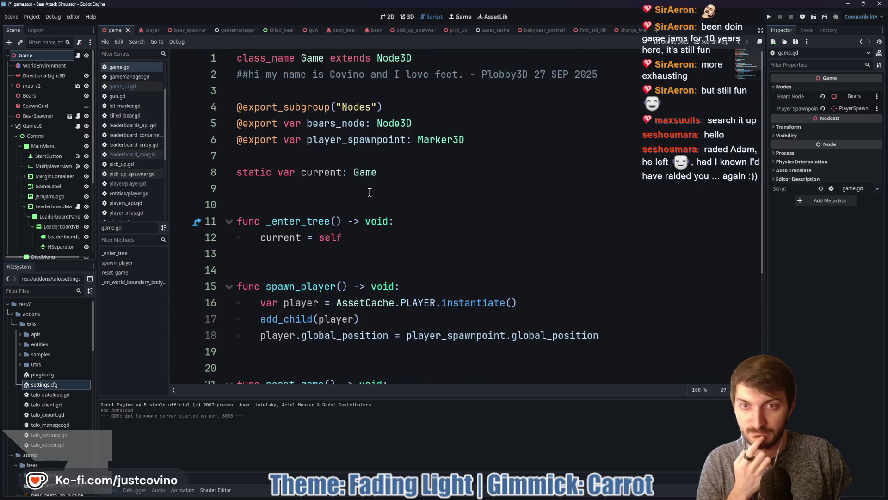
{"action": "left_click", "coordinate": [238, 31]}
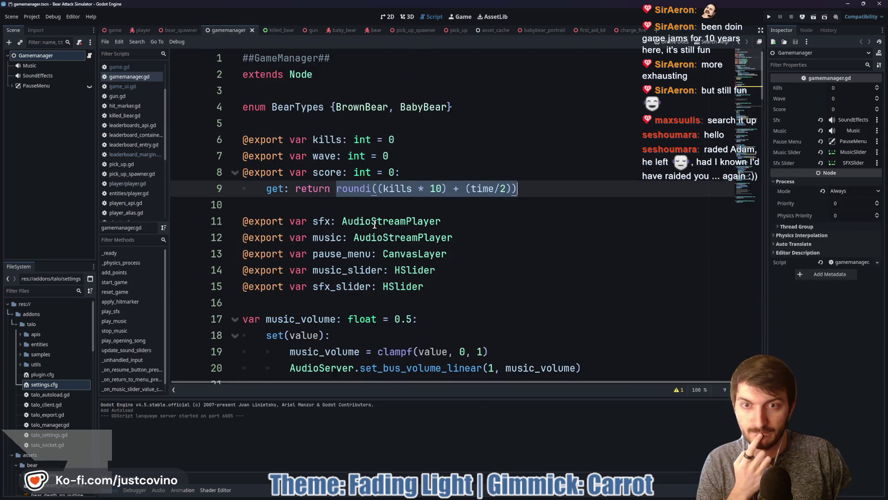
Review gamemanager.gd from the score variable down through reset_game.
{"action": "scroll", "coordinate": [375, 224], "scroll_direction": "down", "scroll_amount": 2}
{"action": "scroll", "coordinate": [375, 225], "scroll_direction": "up", "scroll_amount": 2}
{"action": "double_click", "coordinate": [325, 172]}
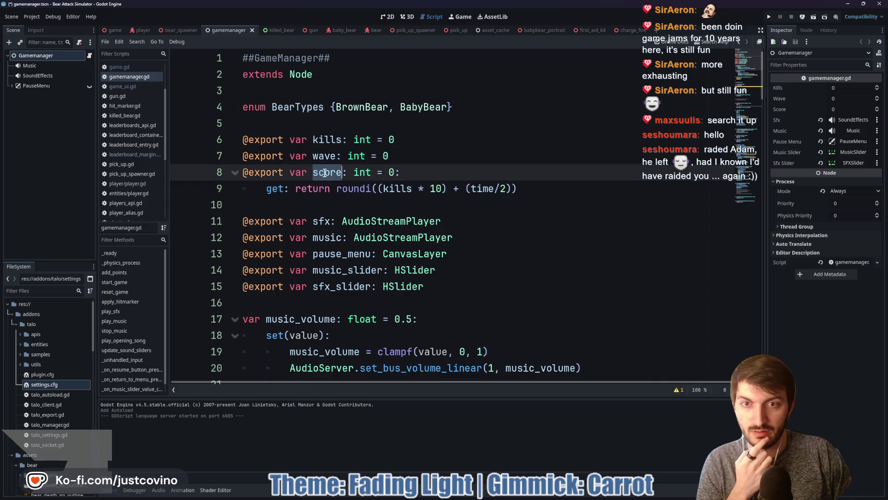
{"action": "scroll", "coordinate": [465, 199], "scroll_direction": "down", "scroll_amount": 2}
{"action": "scroll", "coordinate": [465, 199], "scroll_direction": "down", "scroll_amount": 3}
{"action": "scroll", "coordinate": [565, 157], "scroll_direction": "down", "scroll_amount": 2}
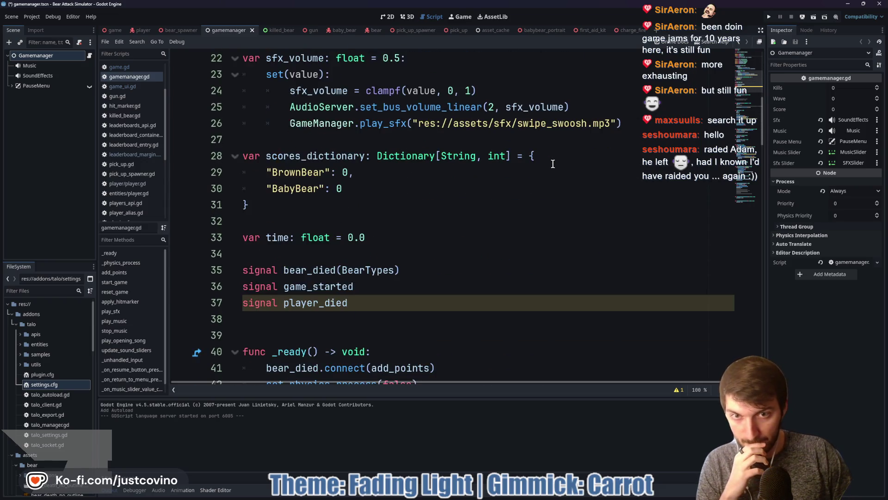
{"action": "scroll", "coordinate": [509, 180], "scroll_direction": "down", "scroll_amount": 3}
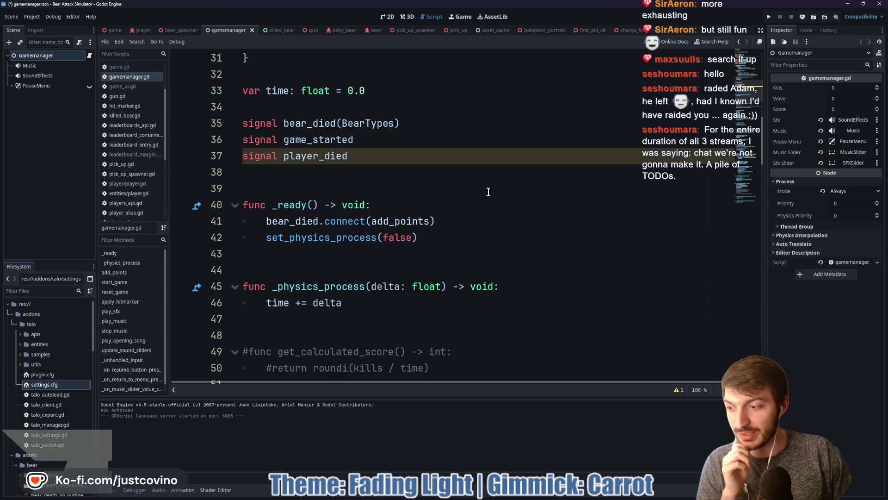
{"action": "scroll", "coordinate": [487, 192], "scroll_direction": "down", "scroll_amount": 5}
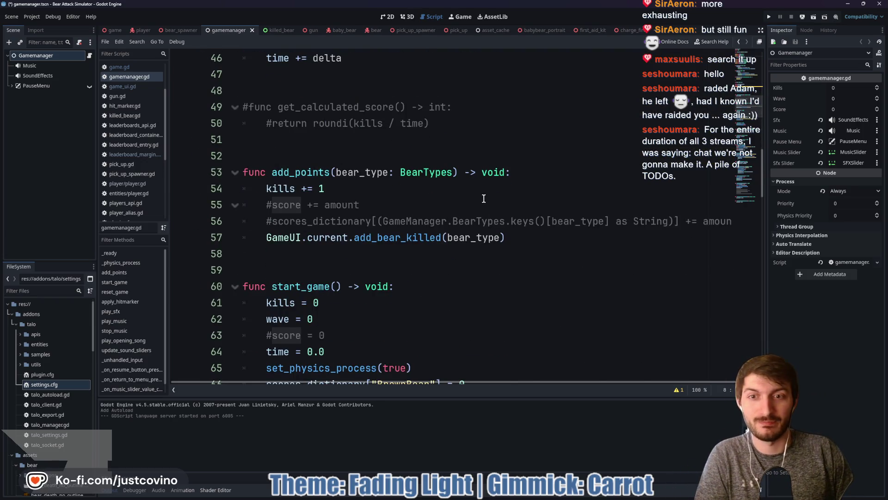
{"action": "scroll", "coordinate": [484, 199], "scroll_direction": "down", "scroll_amount": 2}
{"action": "scroll", "coordinate": [481, 199], "scroll_direction": "down", "scroll_amount": 2}
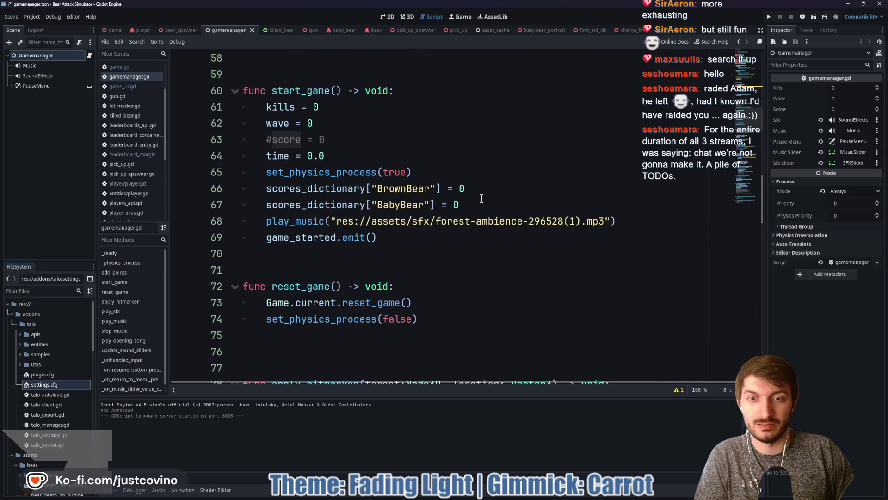
{"action": "scroll", "coordinate": [481, 198], "scroll_direction": "down", "scroll_amount": 2}
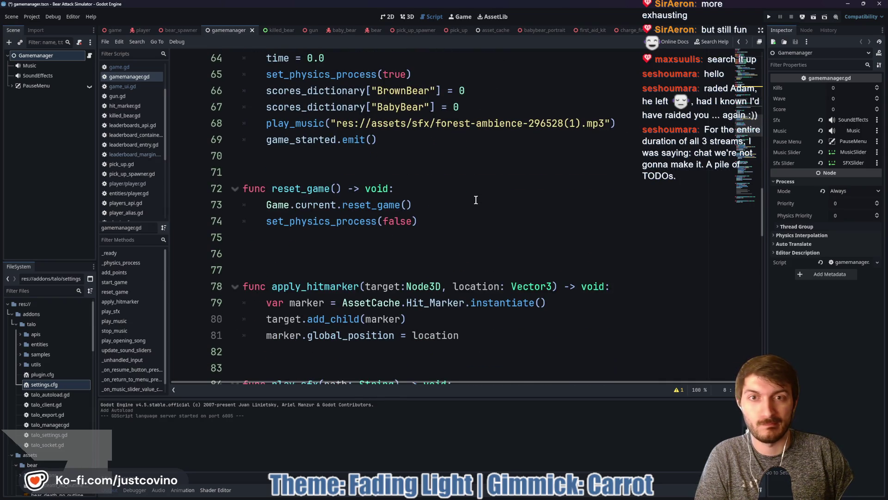
{"action": "scroll", "coordinate": [476, 200], "scroll_direction": "down", "scroll_amount": 1}
{"action": "scroll", "coordinate": [474, 200], "scroll_direction": "down", "scroll_amount": 2}
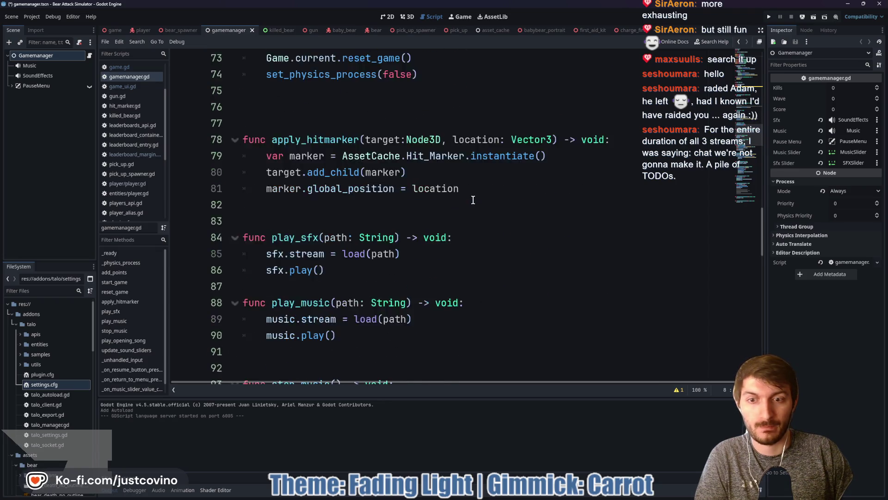
{"action": "scroll", "coordinate": [473, 200], "scroll_direction": "down", "scroll_amount": 3}
{"action": "scroll", "coordinate": [469, 200], "scroll_direction": "down", "scroll_amount": 7}
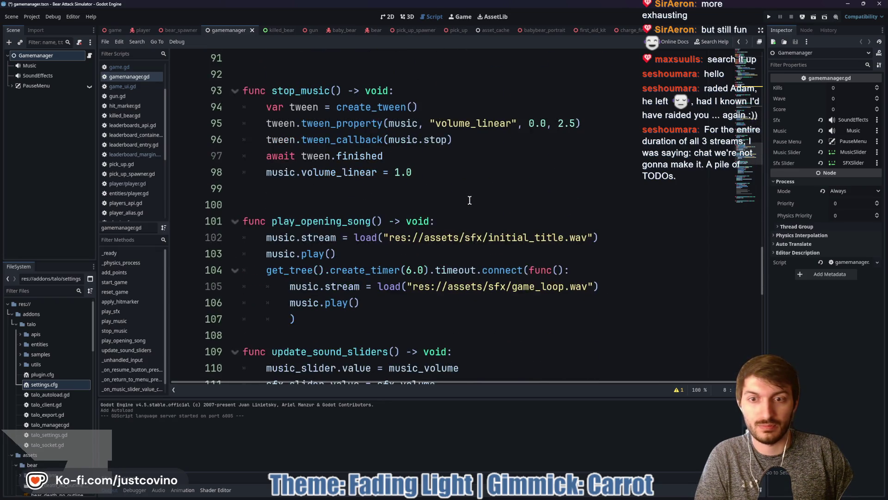
{"action": "scroll", "coordinate": [469, 200], "scroll_direction": "down", "scroll_amount": 3}
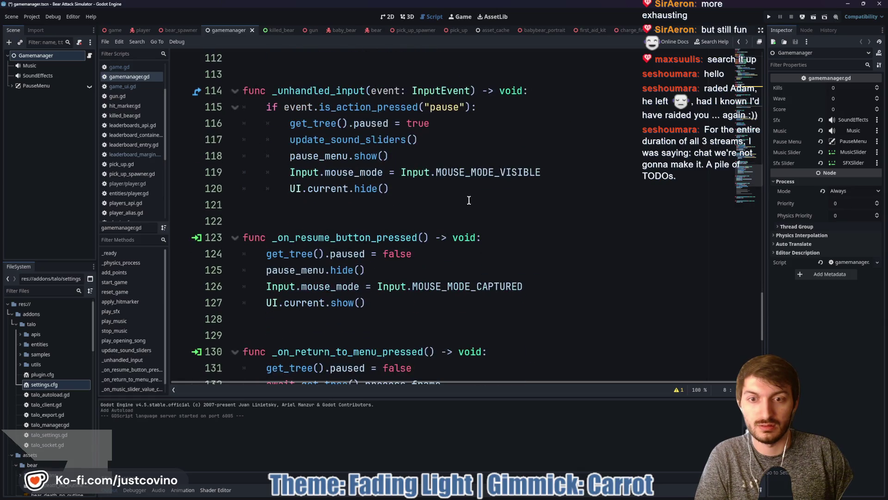
{"action": "scroll", "coordinate": [466, 200], "scroll_direction": "down", "scroll_amount": 4}
{"action": "scroll", "coordinate": [467, 200], "scroll_direction": "down", "scroll_amount": 2}
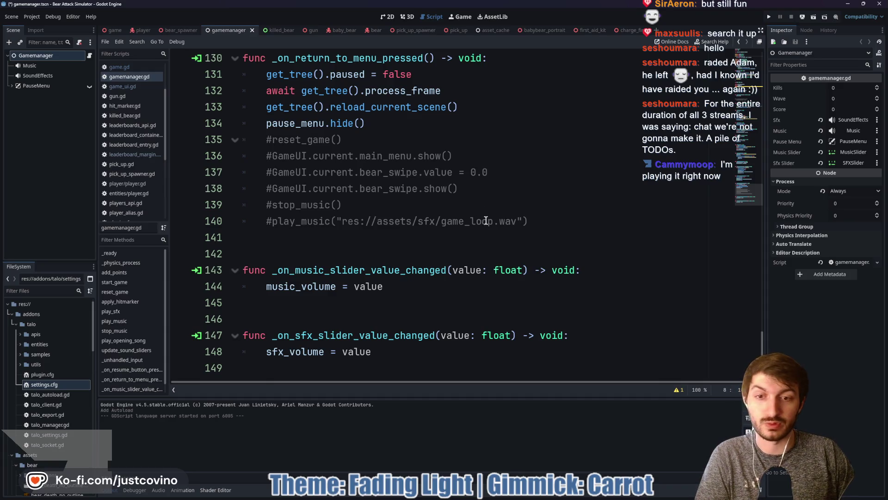
{"action": "scroll", "coordinate": [472, 237], "scroll_direction": "up", "scroll_amount": 7}
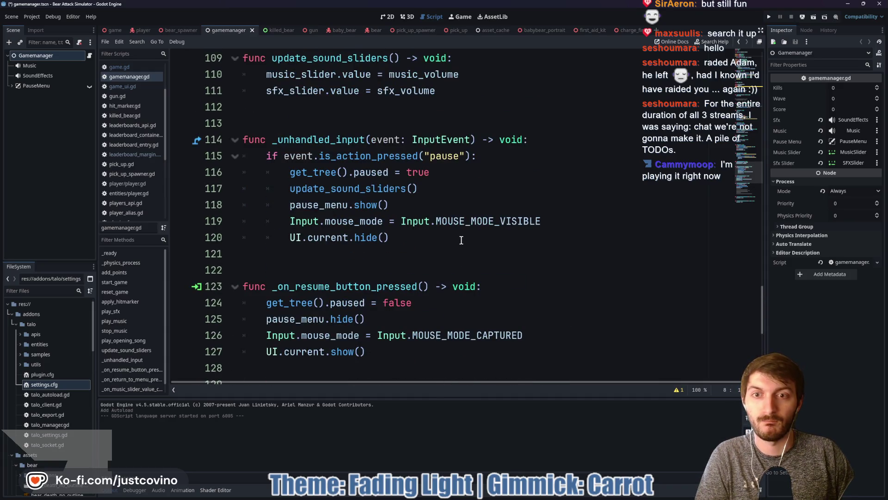
{"action": "scroll", "coordinate": [461, 240], "scroll_direction": "up", "scroll_amount": 13}
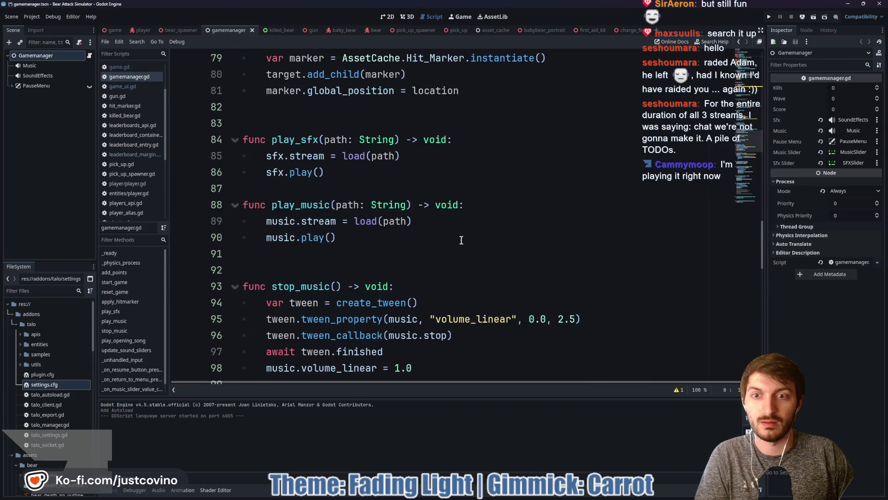
{"action": "scroll", "coordinate": [462, 240], "scroll_direction": "up", "scroll_amount": 2}
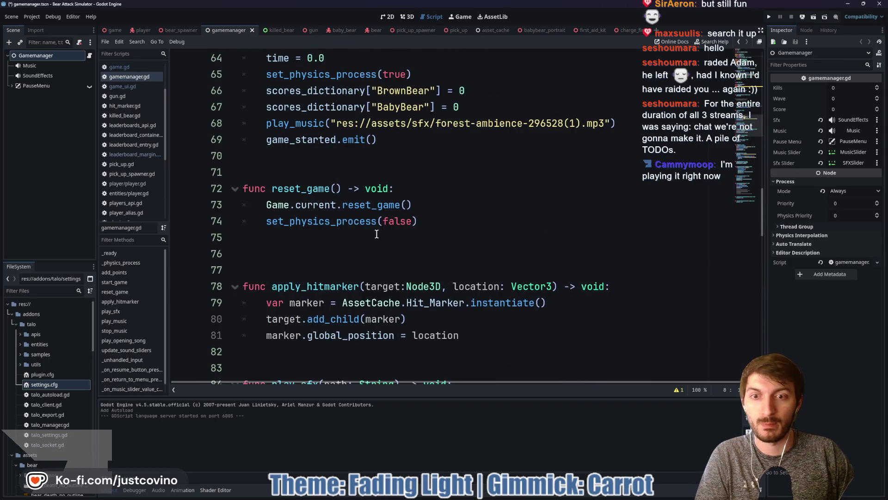
Delete the extra blank line after reset_game in gamemanager.gd.
{"action": "left_click", "coordinate": [364, 251]}
{"action": "key", "text": "BackSpace"}
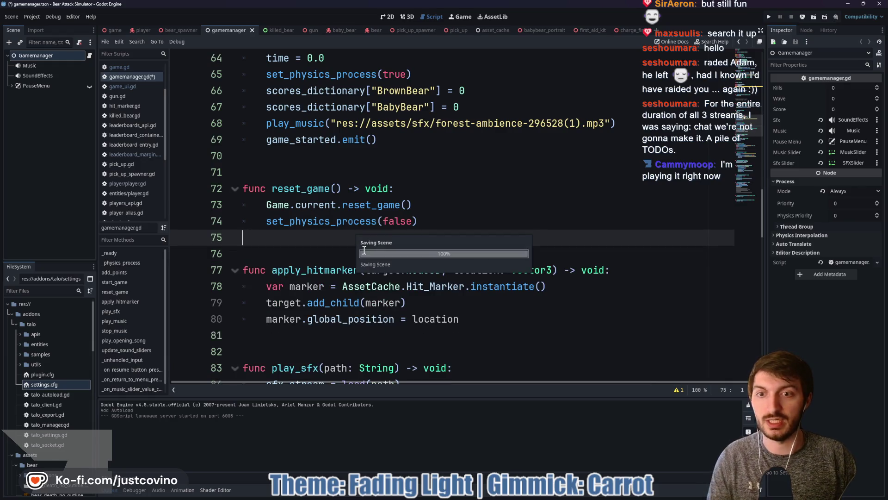
{"action": "scroll", "coordinate": [437, 208], "scroll_direction": "up", "scroll_amount": 3}
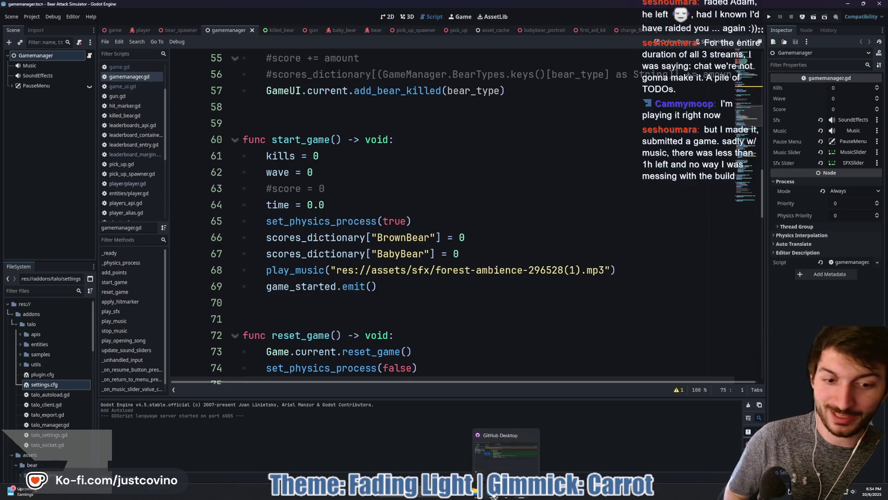
{"action": "left_click", "coordinate": [506, 492]}
{"action": "key", "text": "alt+Tab"}
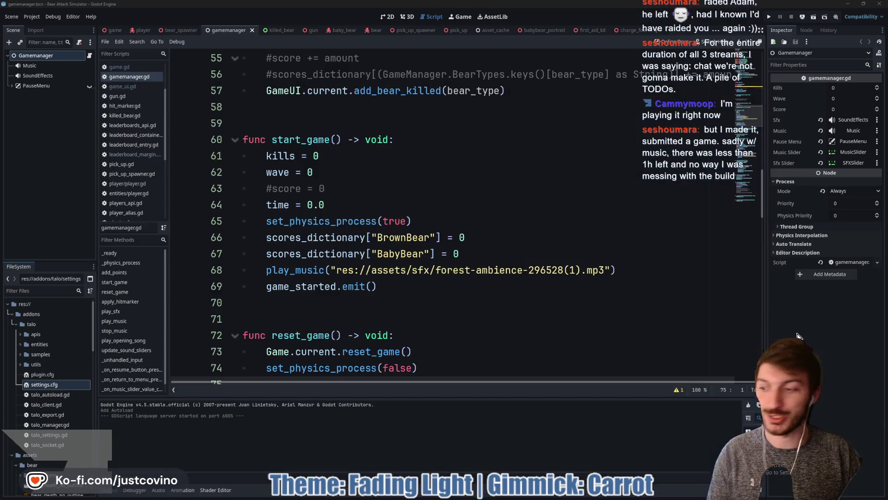
{"action": "mouse_move", "coordinate": [428, 260]}
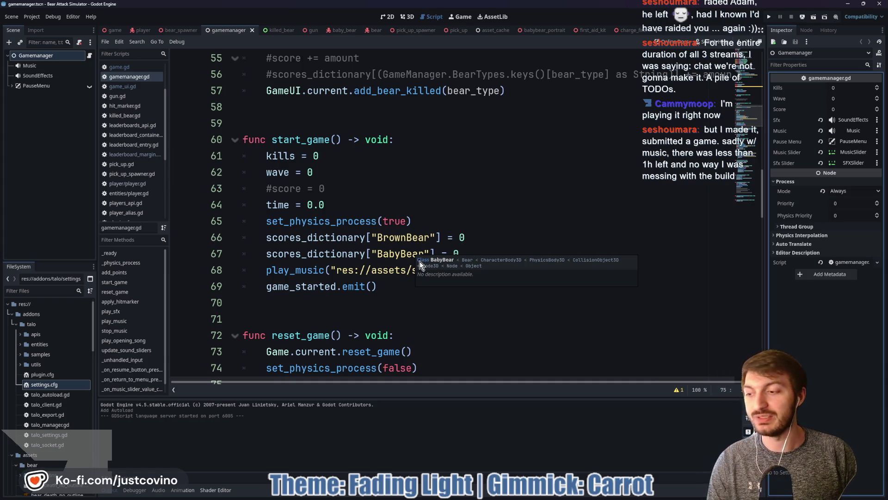
{"action": "scroll", "coordinate": [399, 233], "scroll_direction": "up", "scroll_amount": 5}
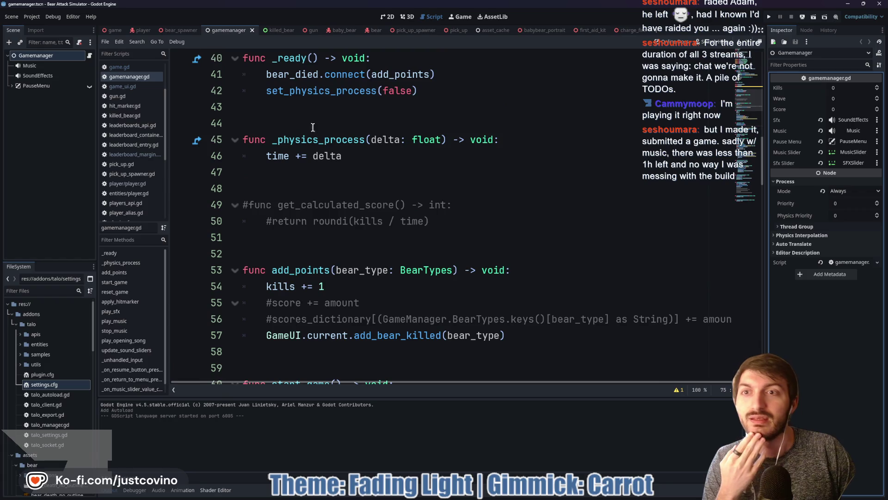
Open game.gd, then bring up GitHub Desktop with the pending changes.
{"action": "left_click", "coordinate": [113, 31]}
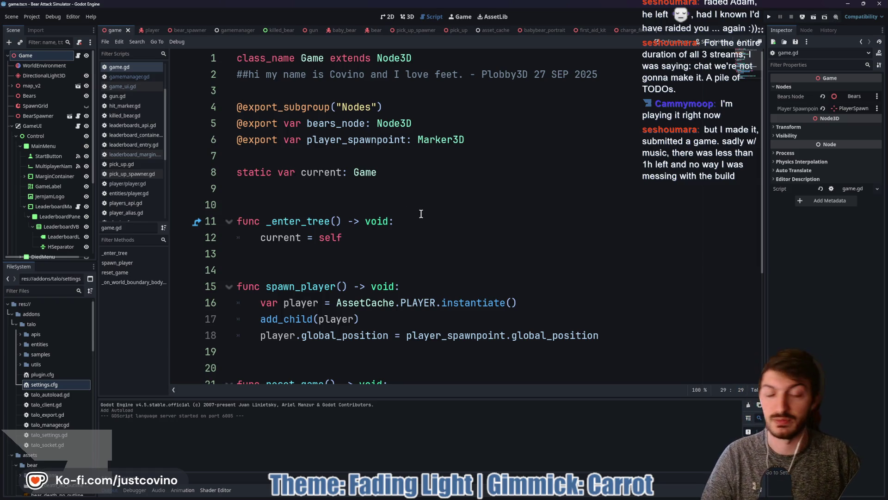
{"action": "scroll", "coordinate": [421, 213], "scroll_direction": "down", "scroll_amount": 2}
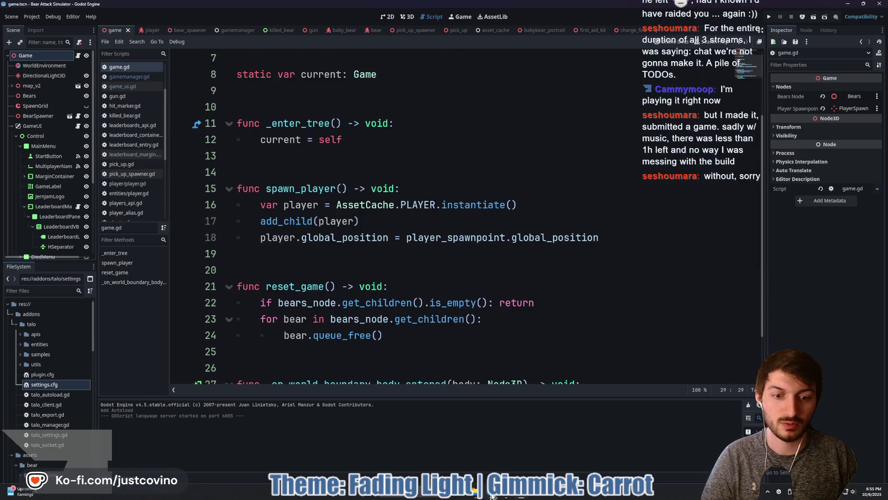
{"action": "left_click", "coordinate": [492, 496]}
{"action": "left_click", "coordinate": [507, 496]}
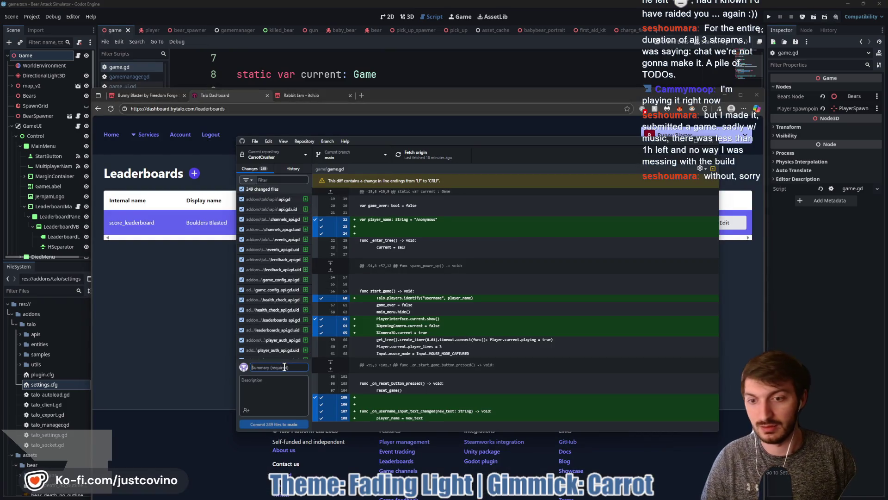
Commit all 249 files to main as 'Talo Added', push to origin, and return to Godot.
{"action": "type", "text": "Talo Added"}
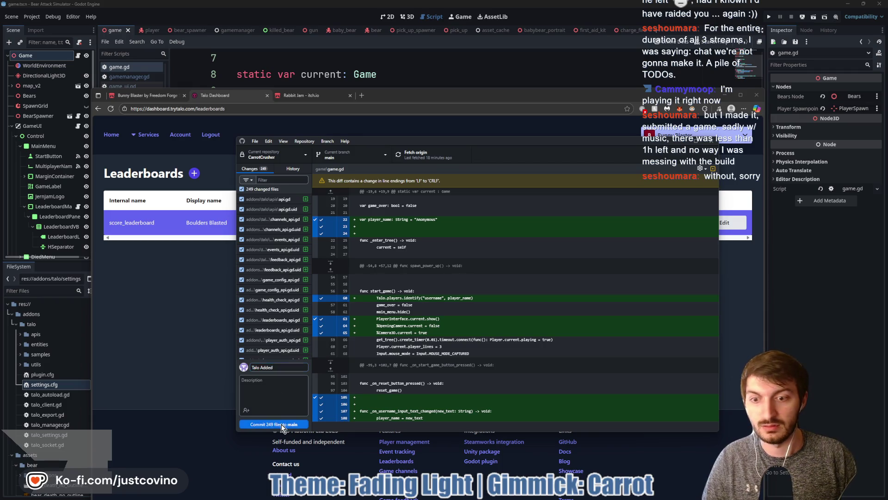
{"action": "left_click", "coordinate": [281, 424]}
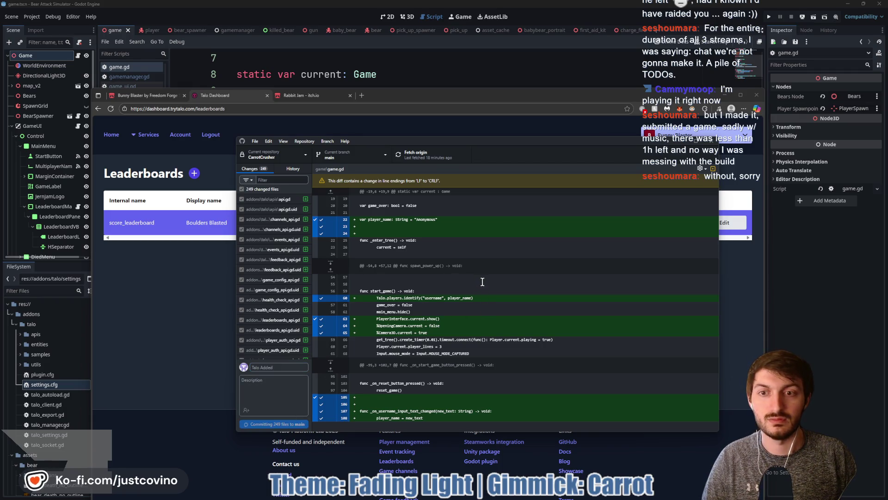
{"action": "left_click", "coordinate": [588, 237]}
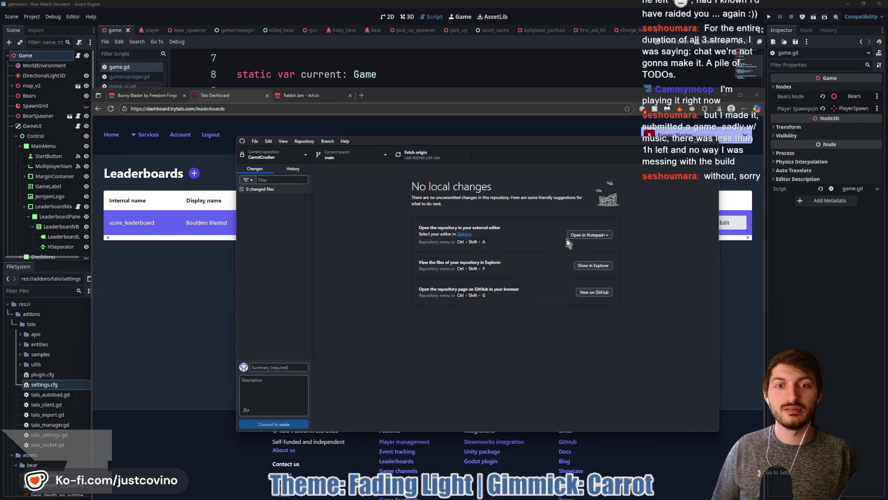
{"action": "left_click", "coordinate": [762, 265]}
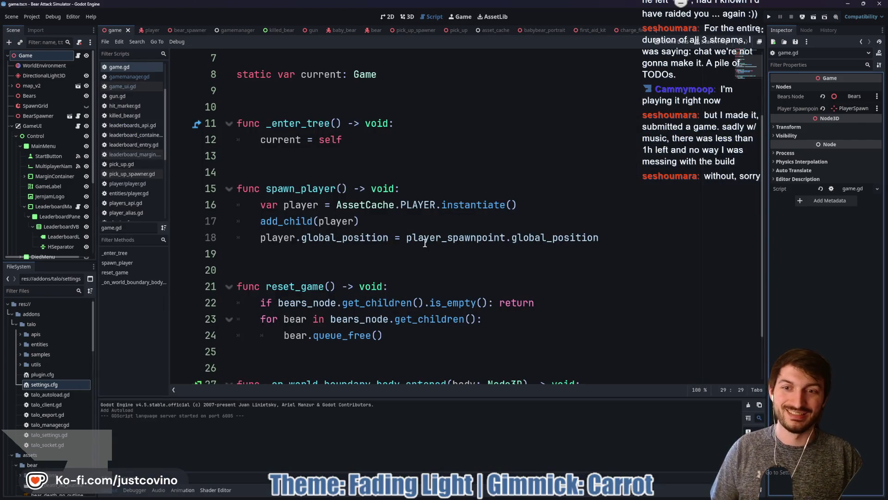
Open game_ui.gd and locate the Talo identify and add_entry code.
{"action": "scroll", "coordinate": [425, 243], "scroll_direction": "down", "scroll_amount": 2}
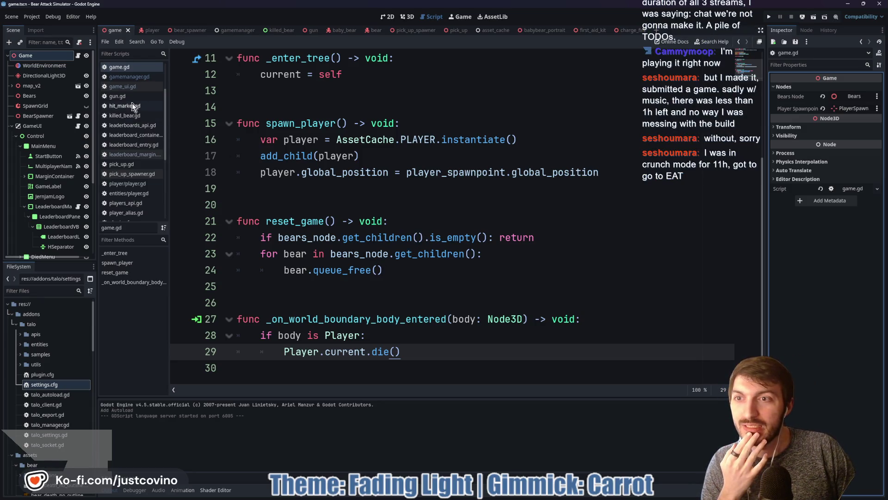
{"action": "left_click", "coordinate": [127, 87]}
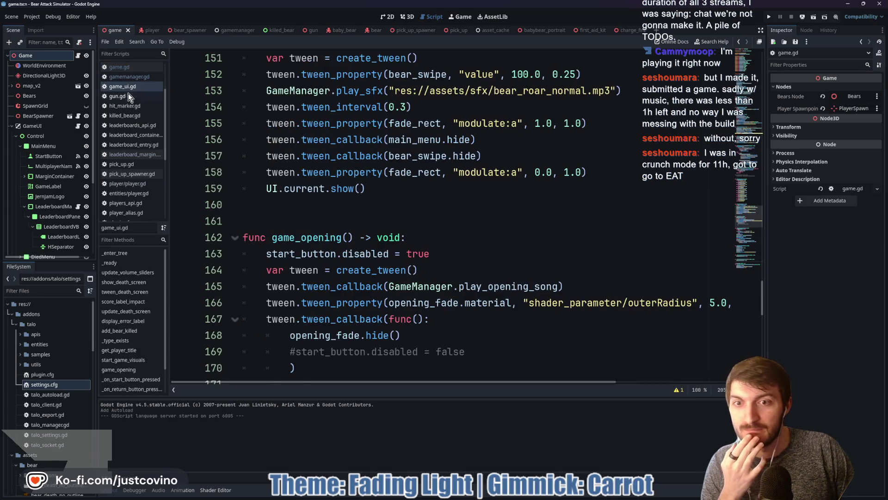
{"action": "scroll", "coordinate": [374, 244], "scroll_direction": "up", "scroll_amount": 4}
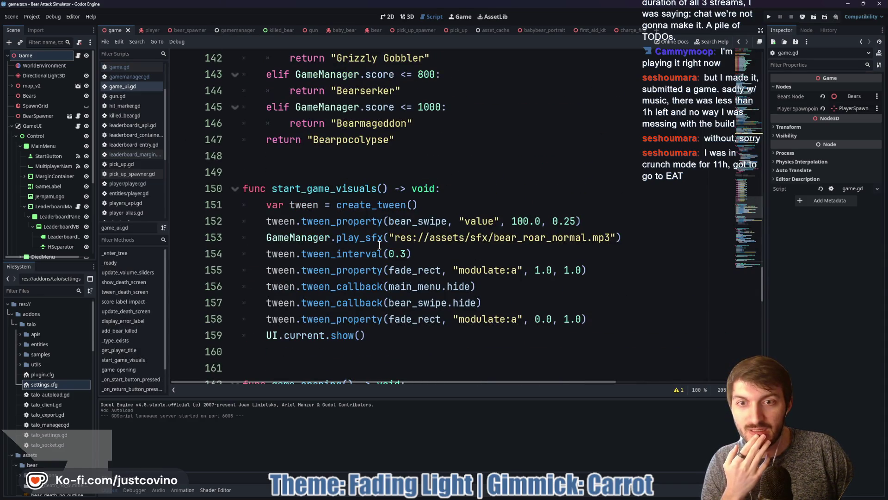
{"action": "scroll", "coordinate": [380, 244], "scroll_direction": "down", "scroll_amount": 13}
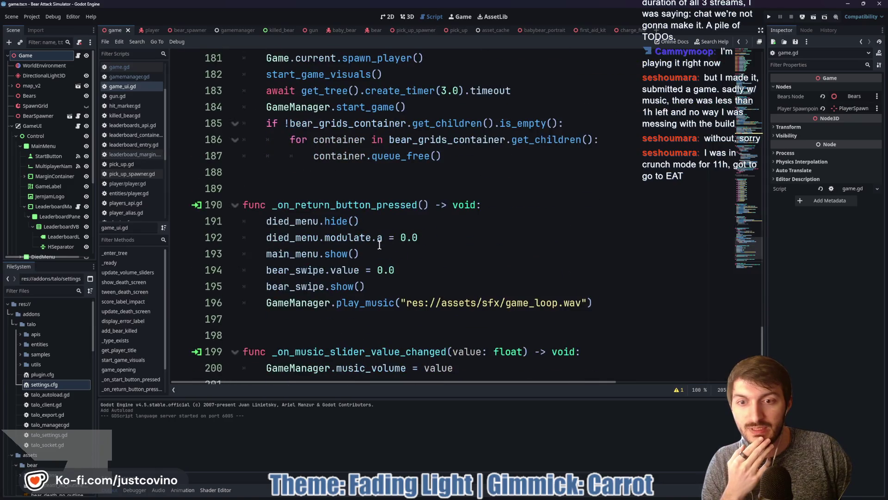
{"action": "scroll", "coordinate": [379, 246], "scroll_direction": "down", "scroll_amount": 3}
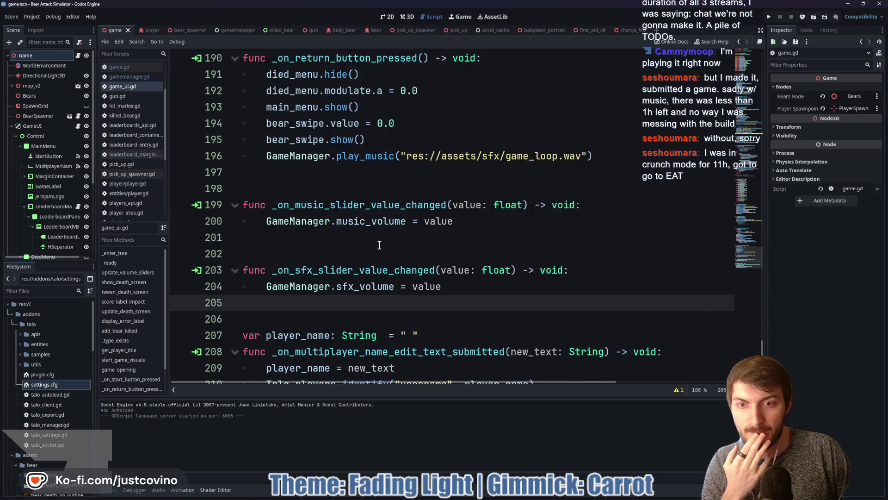
{"action": "scroll", "coordinate": [379, 245], "scroll_direction": "down", "scroll_amount": 1}
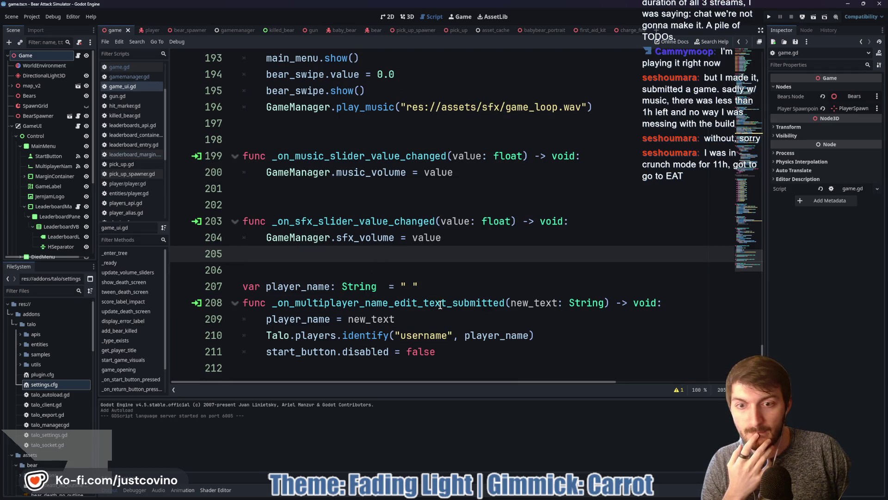
{"action": "scroll", "coordinate": [386, 299], "scroll_direction": "up", "scroll_amount": 7}
{"action": "scroll", "coordinate": [386, 301], "scroll_direction": "up", "scroll_amount": 20}
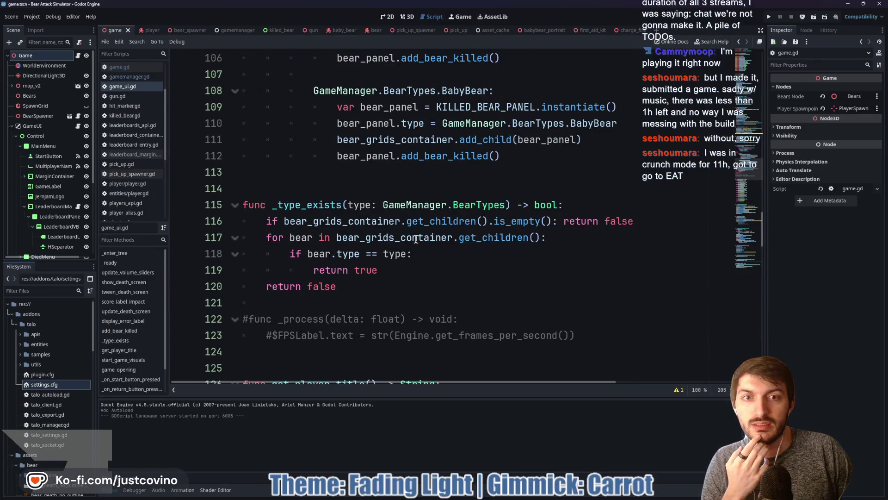
{"action": "scroll", "coordinate": [416, 239], "scroll_direction": "up", "scroll_amount": 3}
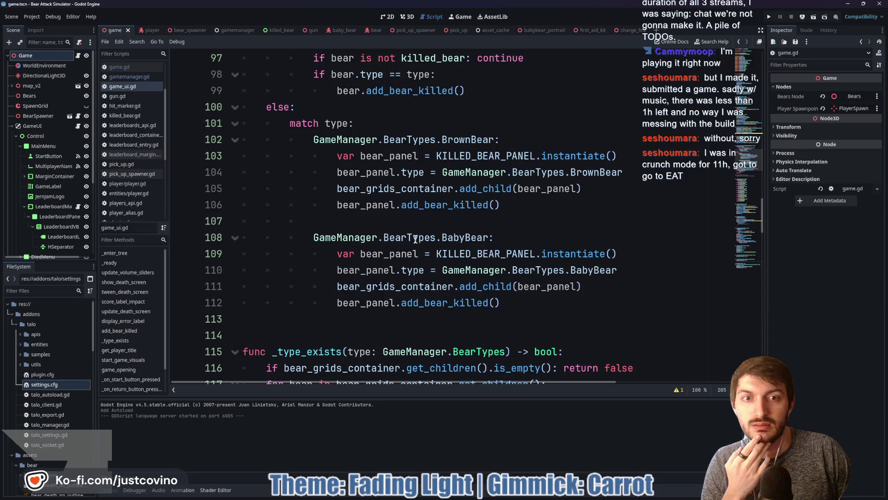
{"action": "scroll", "coordinate": [416, 239], "scroll_direction": "up", "scroll_amount": 6}
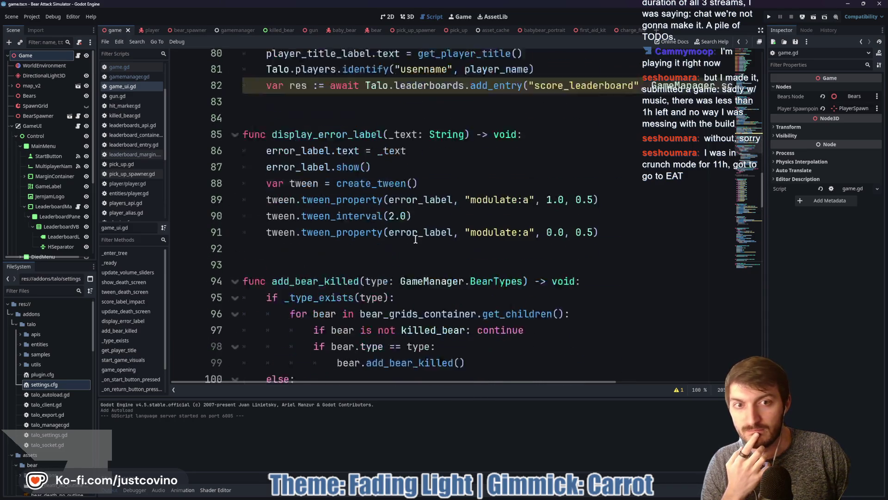
{"action": "scroll", "coordinate": [415, 239], "scroll_direction": "up", "scroll_amount": 2}
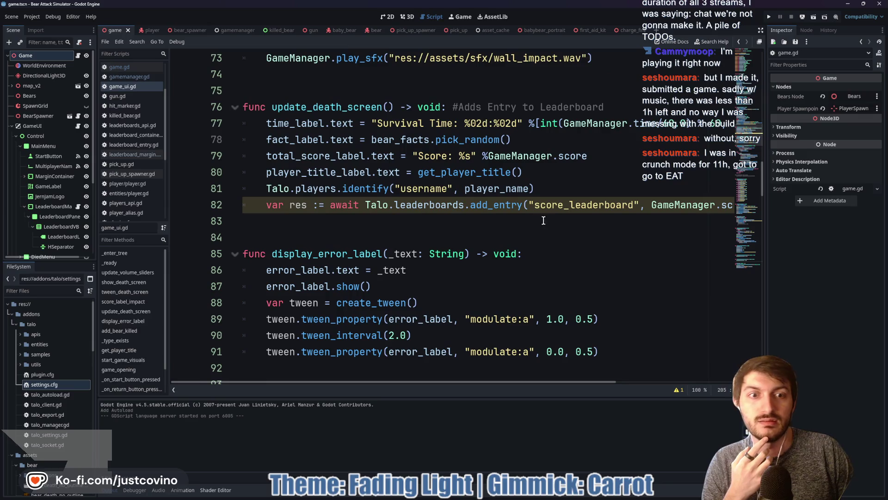
Select lines 81–82 identifying the player and submitting the score, then switch to CarrotCrusher.
{"action": "left_click", "coordinate": [324, 205]}
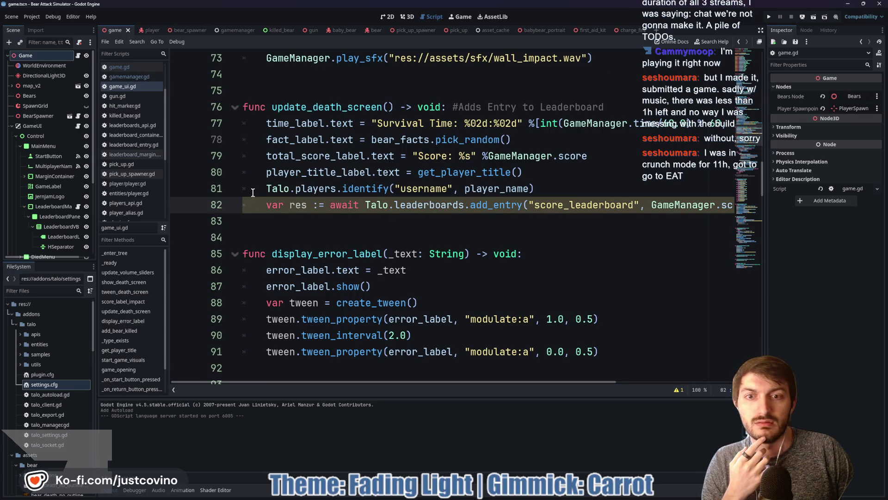
{"action": "scroll", "coordinate": [341, 233], "scroll_direction": "up", "scroll_amount": 1}
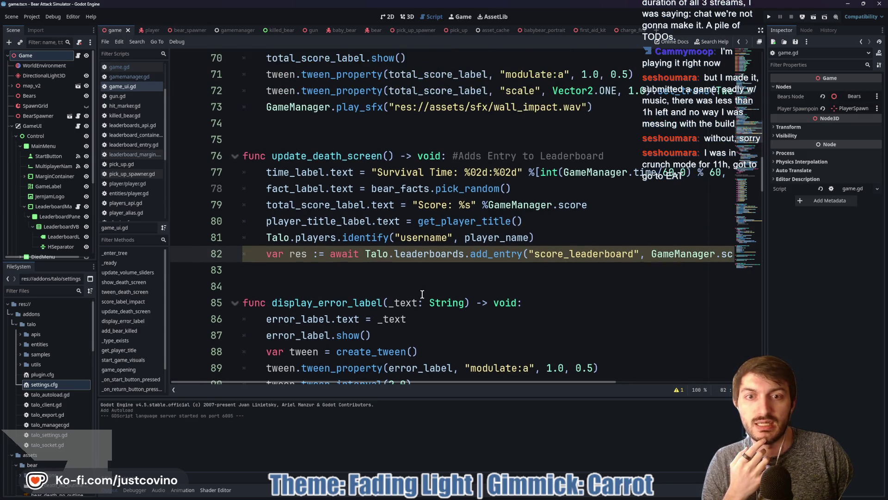
{"action": "mouse_move", "coordinate": [445, 382]}
{"action": "left_mouse_down"}
{"action": "mouse_move", "coordinate": [546, 382]}
{"action": "mouse_move", "coordinate": [444, 388]}
{"action": "left_mouse_up"}
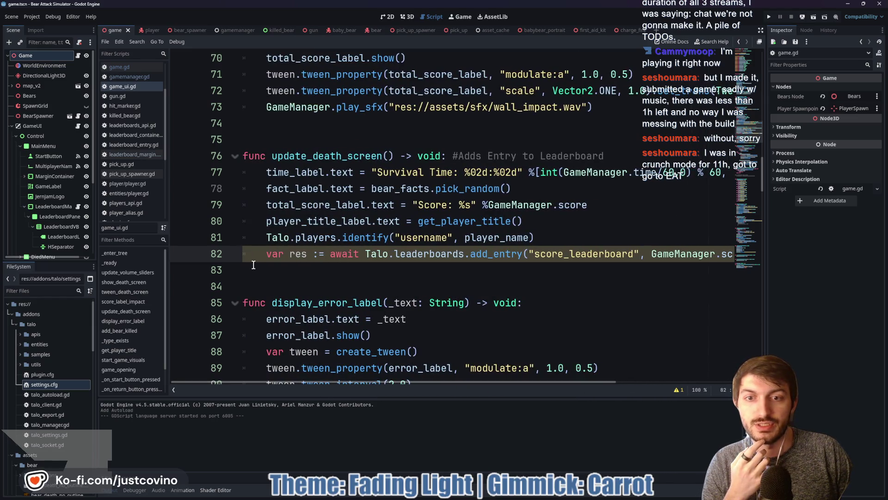
{"action": "left_click_drag", "start_coordinate": [264, 256], "coordinate": [411, 255]}
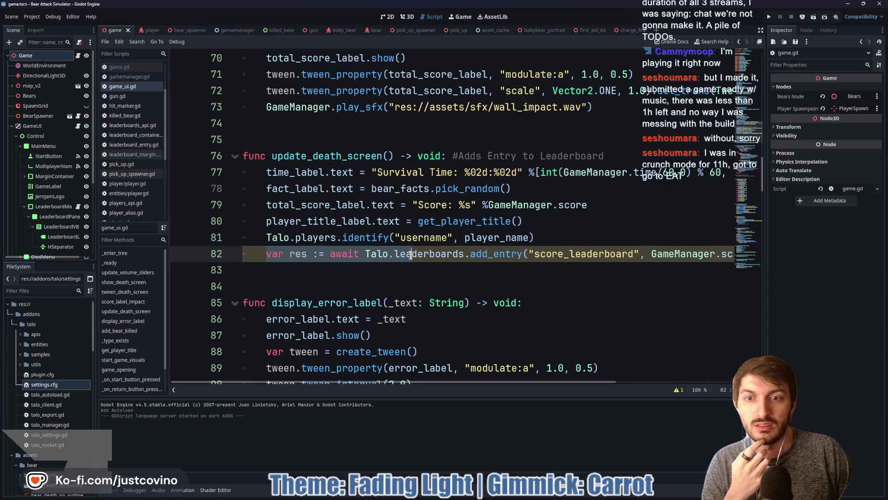
{"action": "left_click", "coordinate": [259, 237]}
{"action": "mouse_move", "coordinate": [281, 241]}
{"action": "left_mouse_down"}
{"action": "mouse_move", "coordinate": [416, 259]}
{"action": "mouse_move", "coordinate": [564, 258]}
{"action": "mouse_move", "coordinate": [648, 273]}
{"action": "mouse_move", "coordinate": [725, 255]}
{"action": "left_mouse_up"}
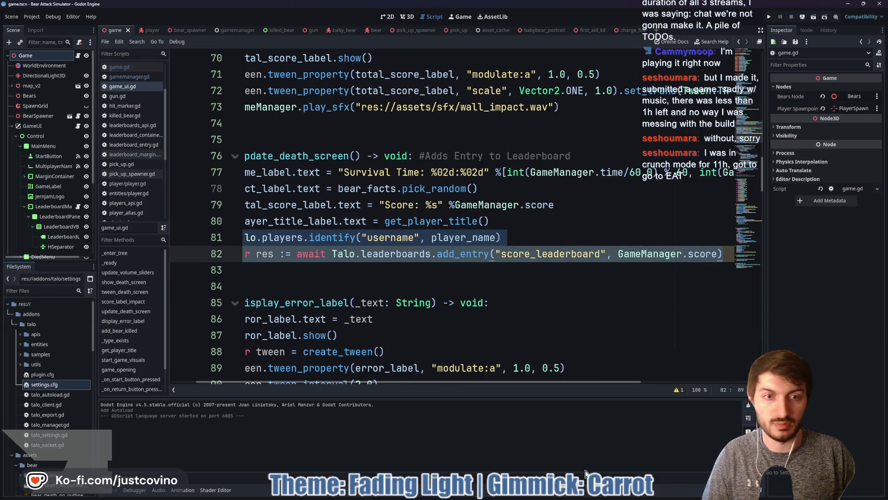
{"action": "mouse_move", "coordinate": [522, 492]}
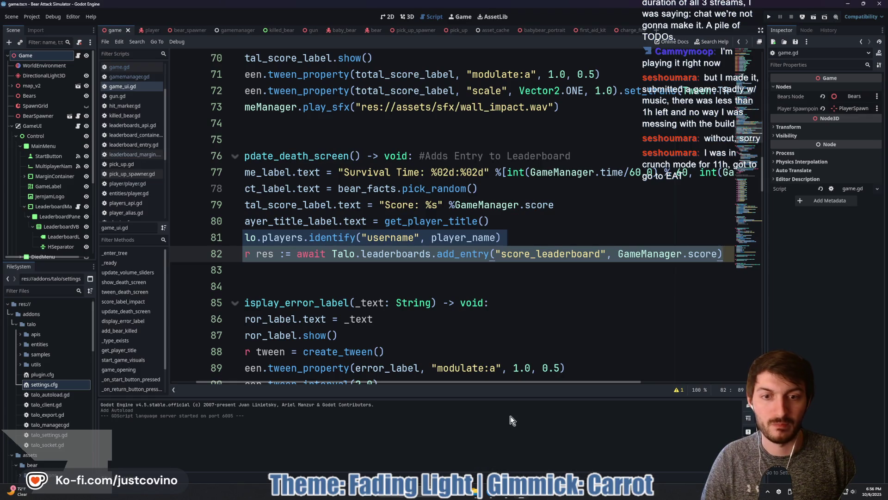
{"action": "left_click", "coordinate": [557, 456]}
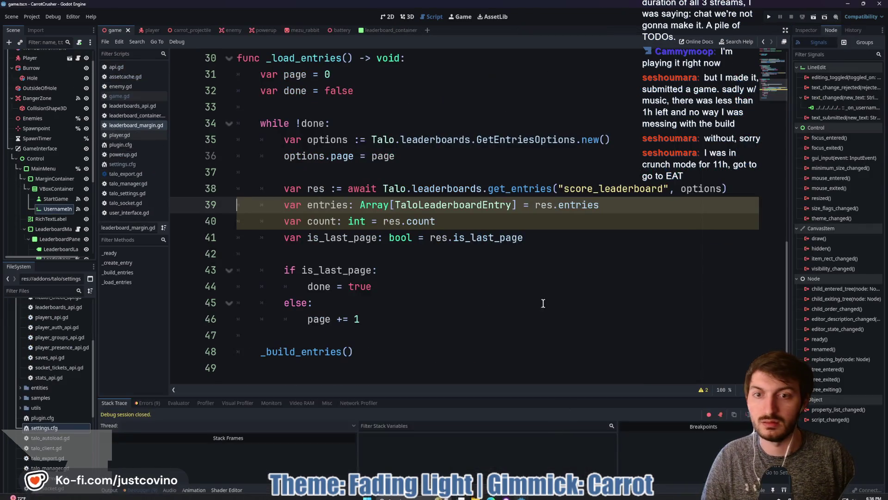
Paste the copied identify and add_entry lines at the start of end_game in game.gd.
{"action": "scroll", "coordinate": [382, 294], "scroll_direction": "up", "scroll_amount": 9}
{"action": "scroll", "coordinate": [382, 295], "scroll_direction": "up", "scroll_amount": 4}
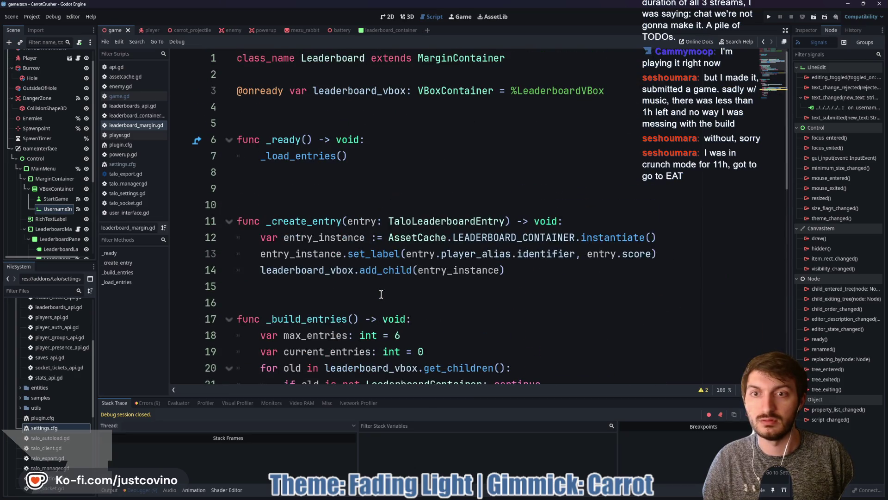
{"action": "scroll", "coordinate": [65, 163], "scroll_direction": "up", "scroll_amount": 2}
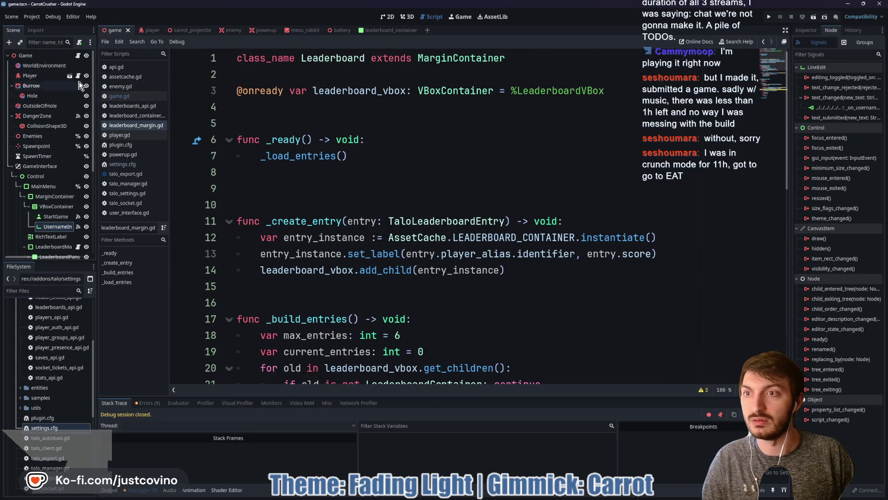
{"action": "left_click", "coordinate": [78, 56]}
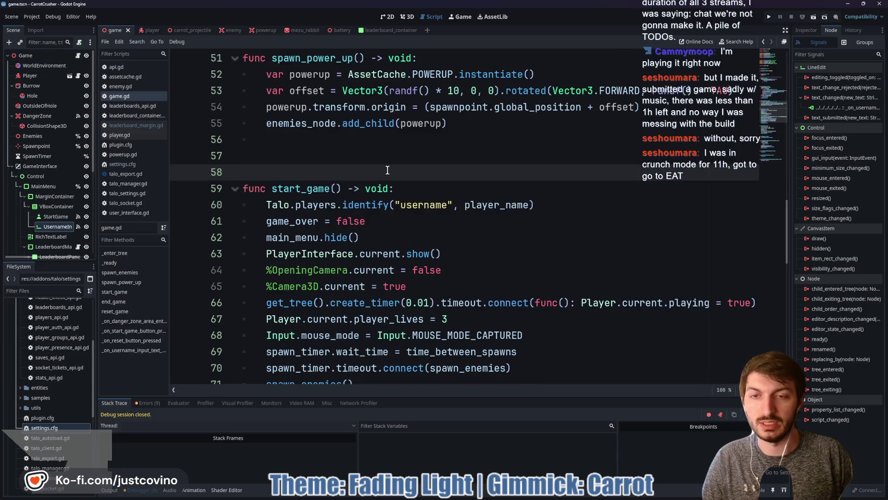
{"action": "scroll", "coordinate": [375, 184], "scroll_direction": "down", "scroll_amount": 6}
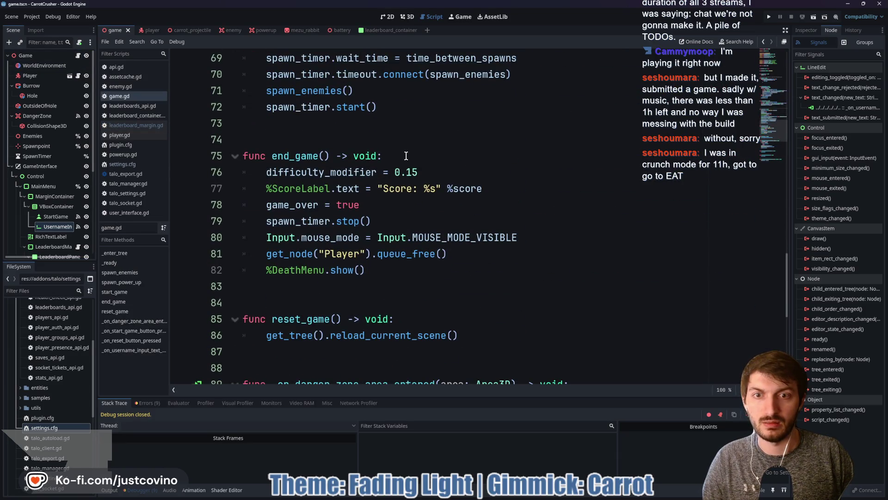
{"action": "left_click", "coordinate": [404, 153]}
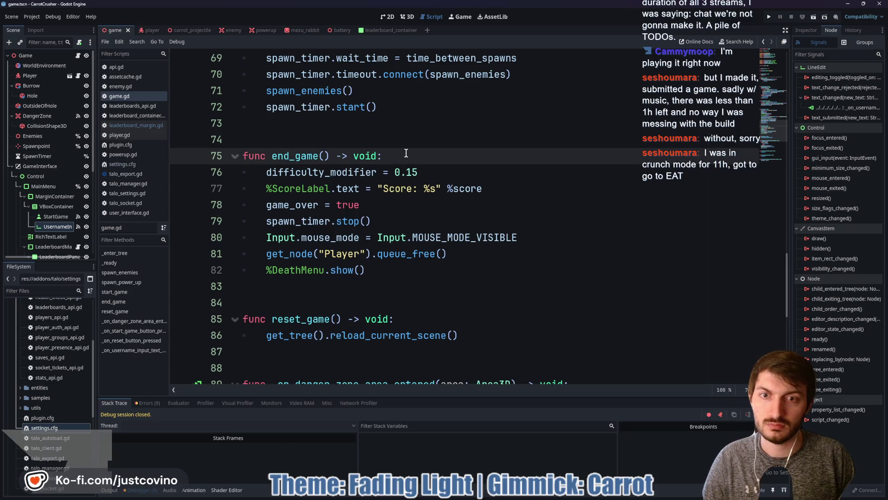
{"action": "key", "text": "Return"}
{"action": "type", "text": "Talo.players.identify(\"username\", player_name) \tvar res := await Talo.leaderboards.add_entry(\"score_leaderboard\", GameManager.score)"}
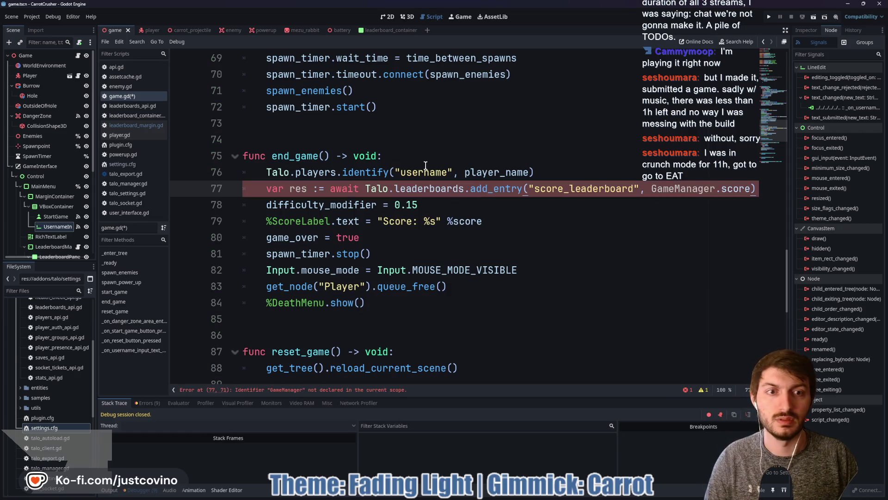
Change GameManager.score to score in the pasted call, then save game.gd and the scene.
{"action": "double_click", "coordinate": [707, 188]}
{"action": "key", "text": "shift+Right"}
{"action": "key", "text": "BackSpace"}
{"action": "key", "text": "Up"}
{"action": "key", "text": "ctrl+s"}
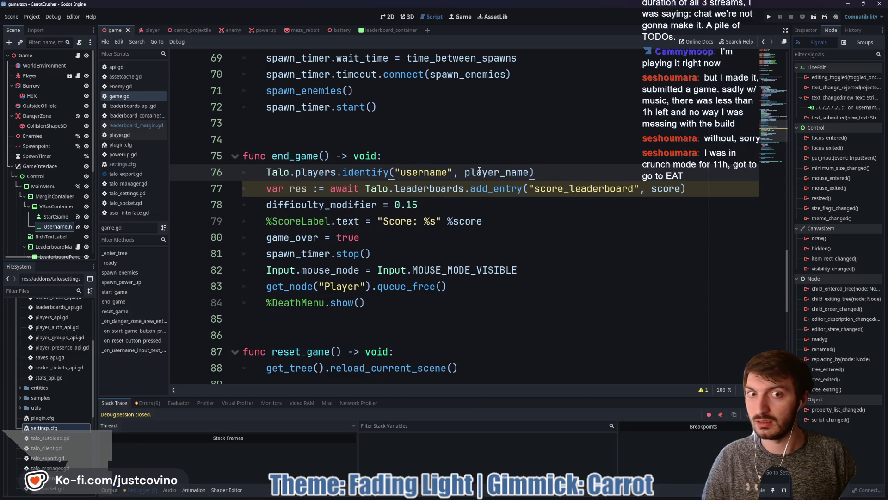
{"action": "key", "text": "ctrl+s"}
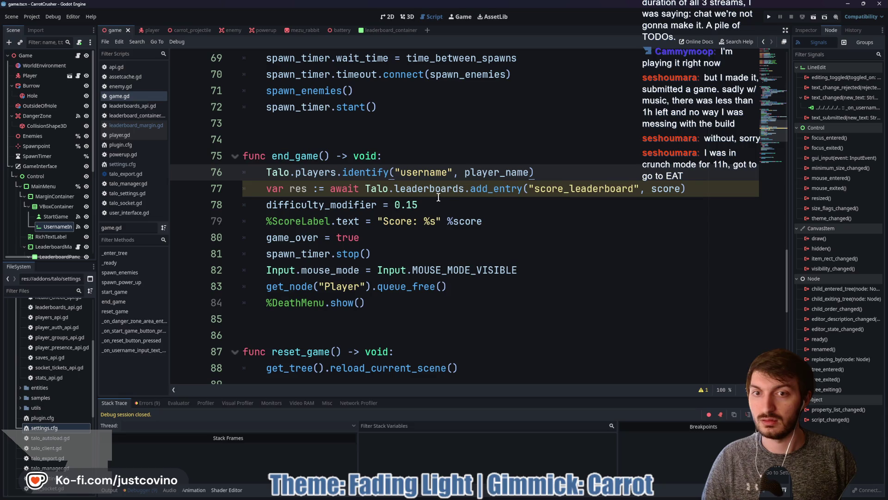
Return to the LeaderboardMargin node's script, leaderboard_margin.gd.
{"action": "mouse_move", "coordinate": [438, 196]}
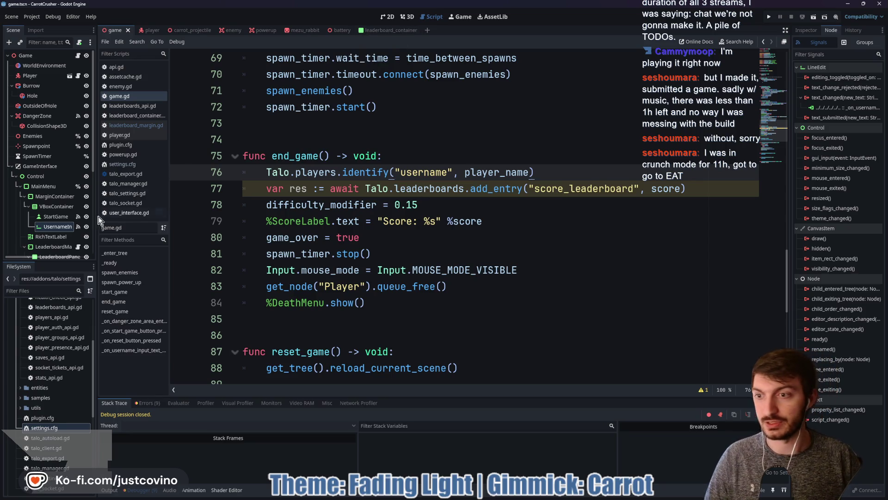
{"action": "left_click", "coordinate": [78, 246]}
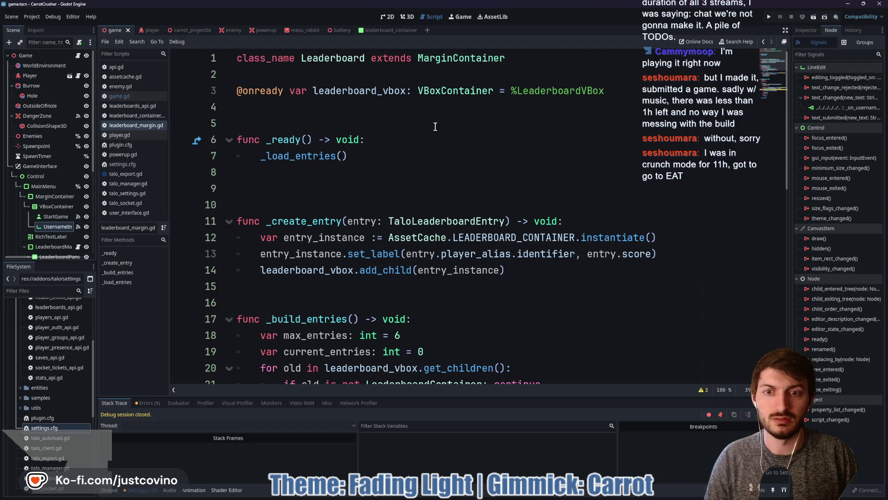
{"action": "scroll", "coordinate": [418, 149], "scroll_direction": "down", "scroll_amount": 1}
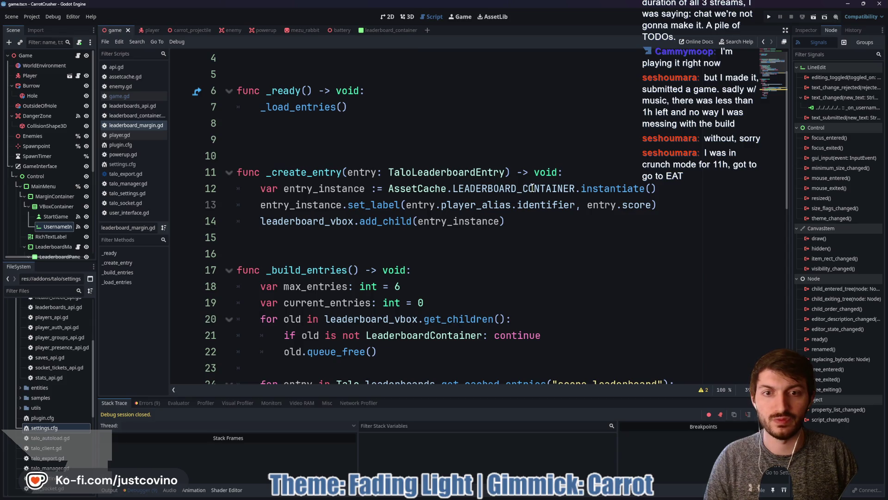
Switch to the leaderboard_container scene tab to show leaderboard_container.gd.
{"action": "mouse_move", "coordinate": [508, 190]}
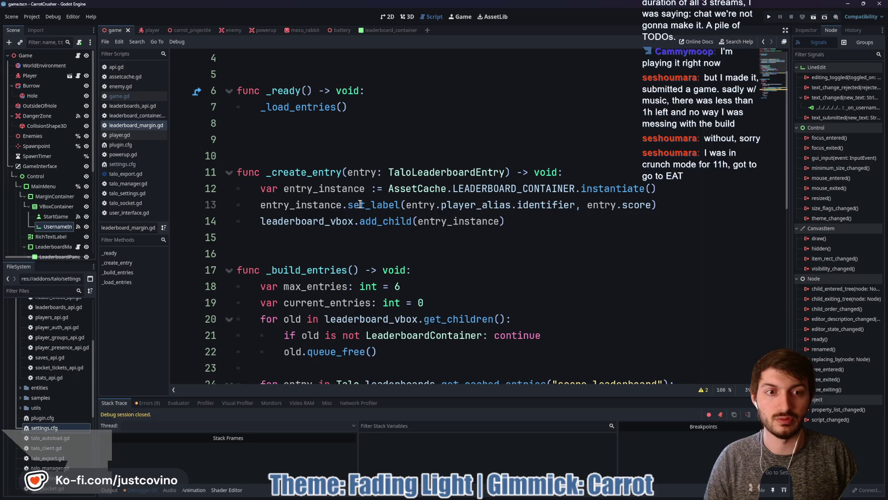
{"action": "left_click", "coordinate": [381, 30]}
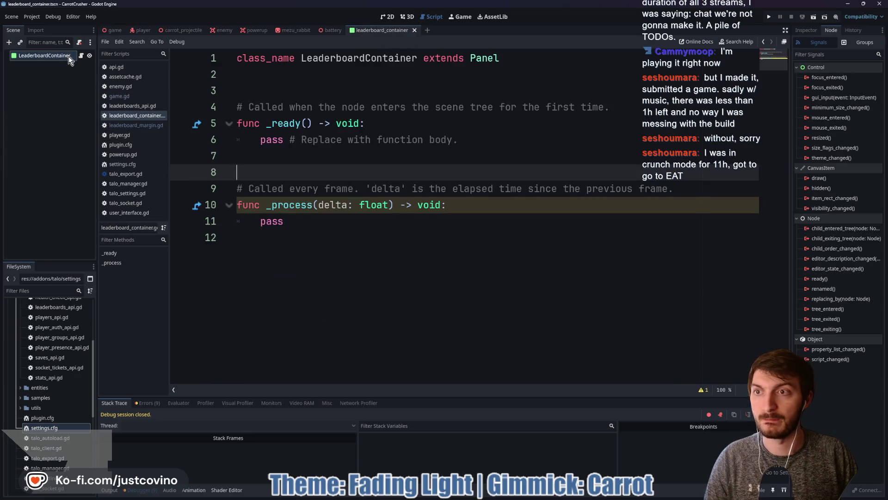
Replace the template stubs with 'func set_label(user: String, score: int) -> void:' and go to the 2D view.
{"action": "left_click_drag", "start_coordinate": [291, 222], "coordinate": [227, 114]}
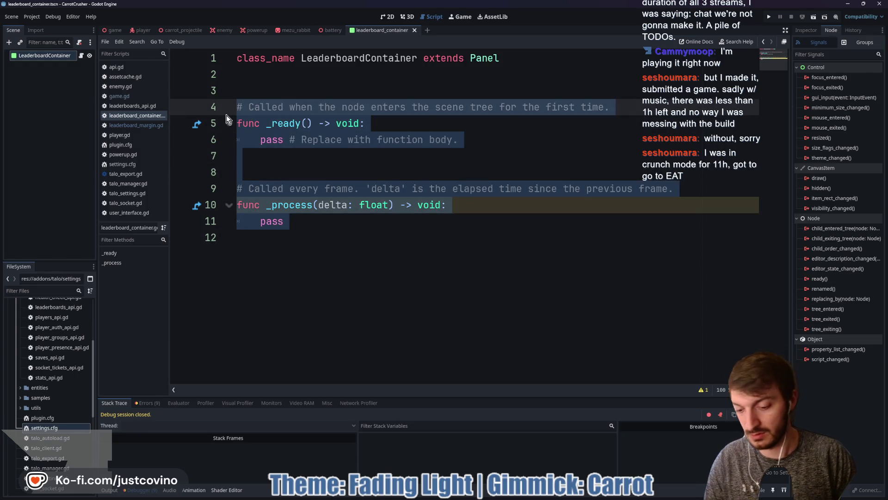
{"action": "type", "text": "func set_labe"}
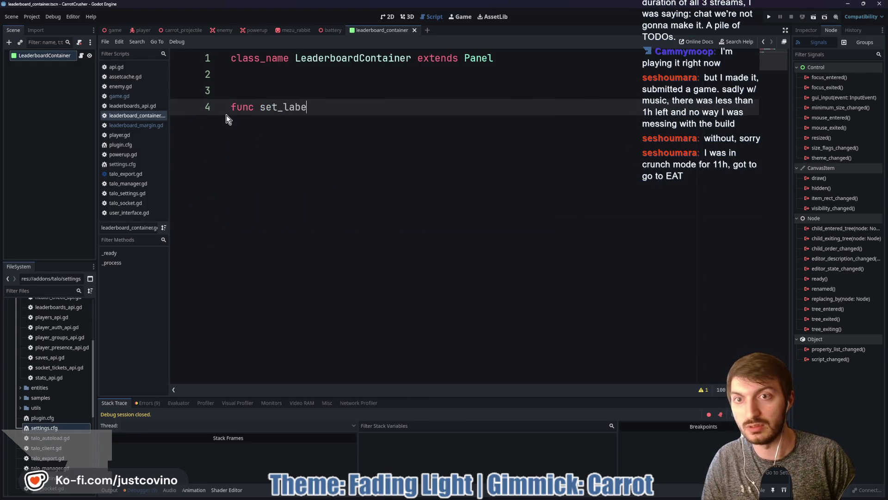
{"action": "type", "text": "l("}
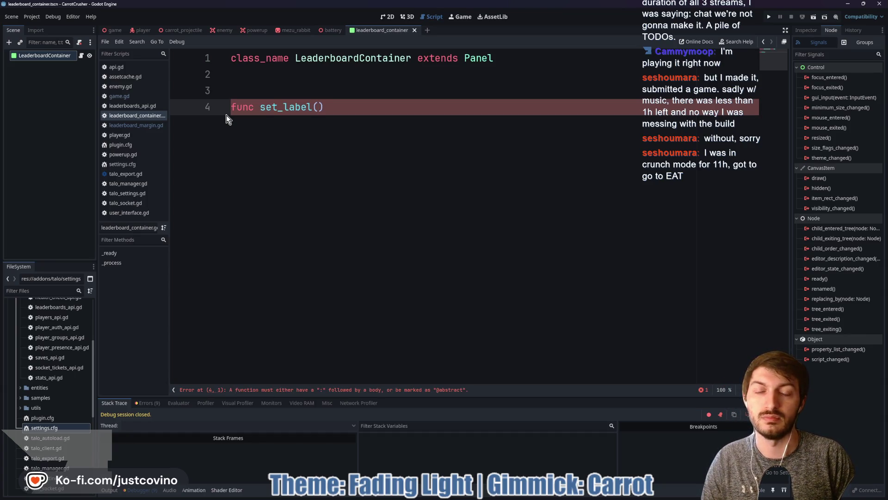
{"action": "type", "text": "user: St"}
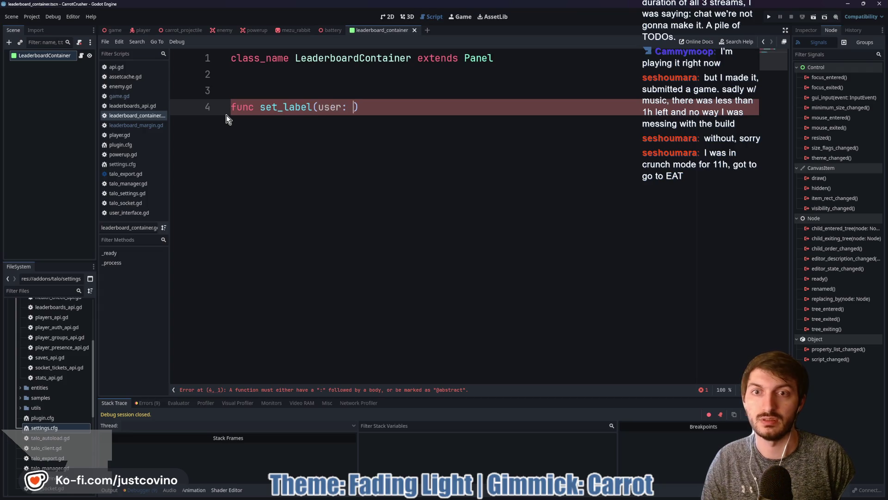
{"action": "type", "text": "ring, "}
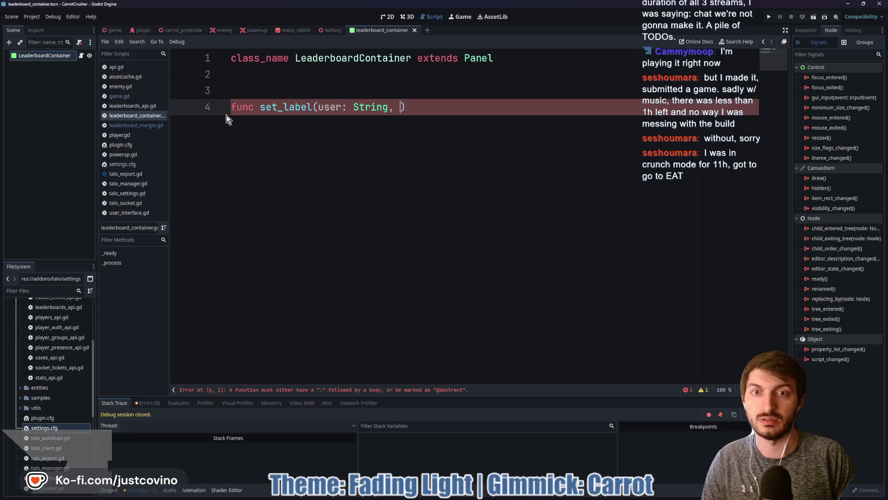
{"action": "type", "text": "float"}
{"action": "key", "text": "BackSpace"}
{"action": "key", "text": "BackSpace"}
{"action": "key", "text": "BackSpace"}
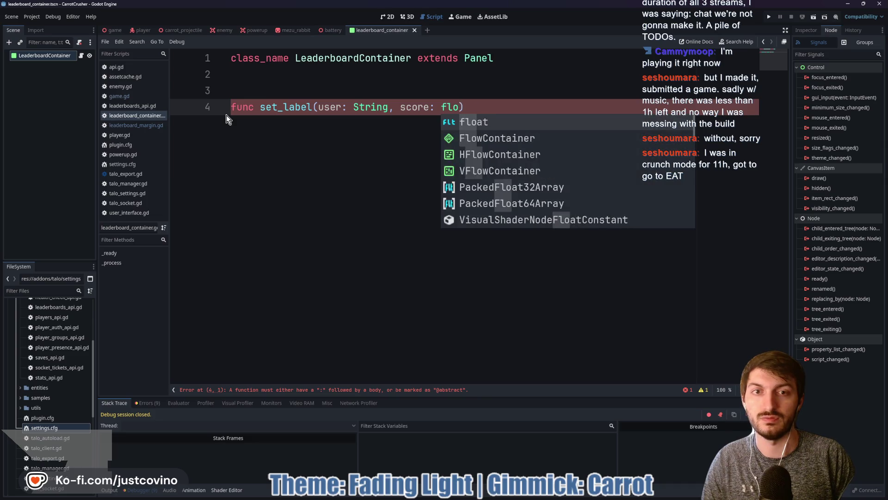
{"action": "type", "text": "int"}
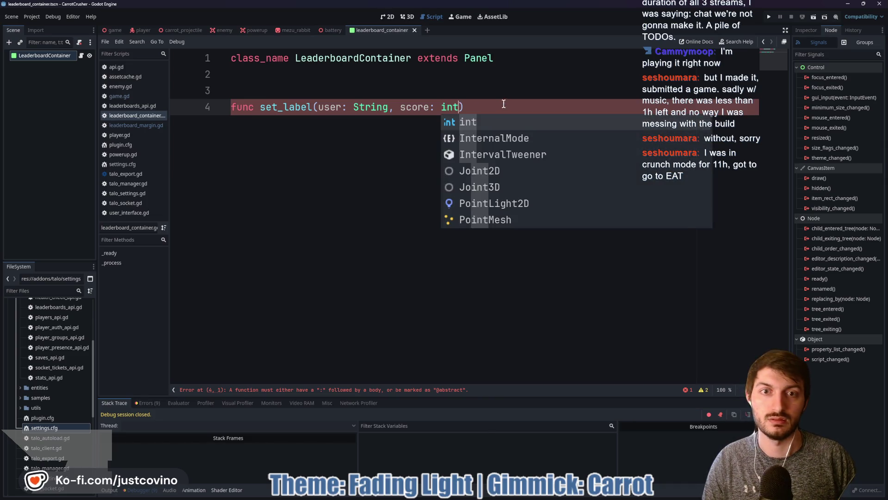
{"action": "type", "text": ") -> void:"}
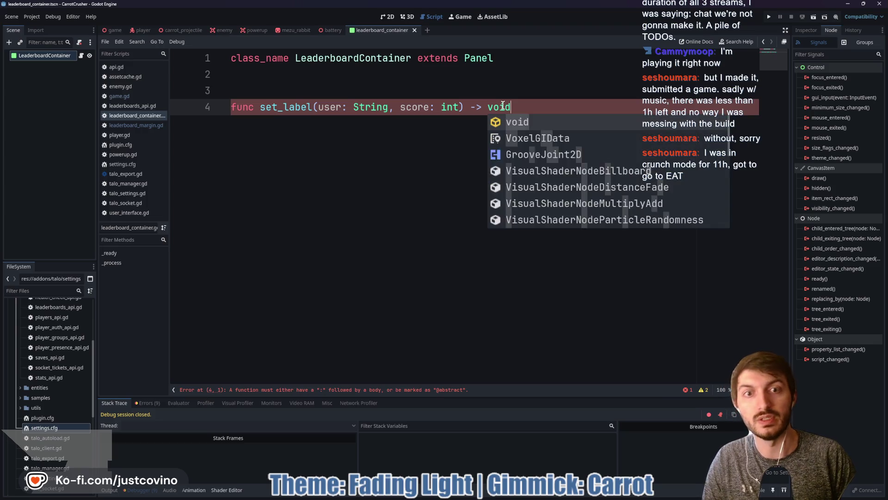
{"action": "key", "text": "Return"}
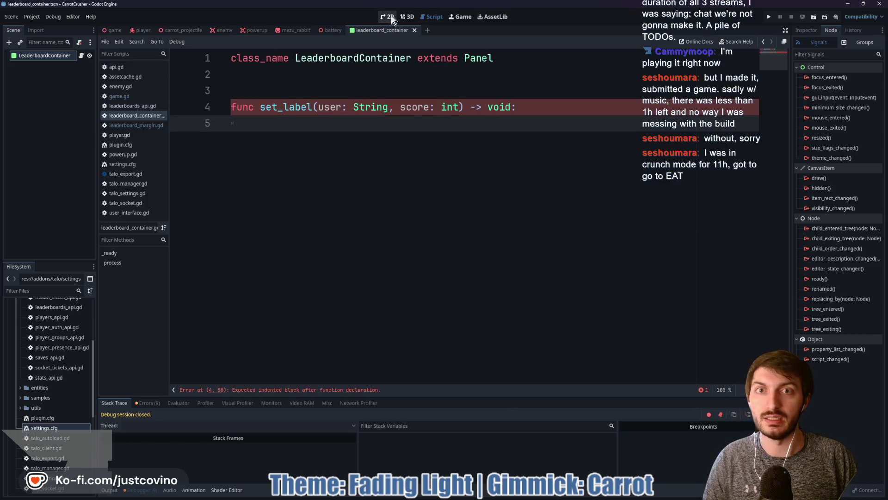
{"action": "left_click", "coordinate": [391, 16]}
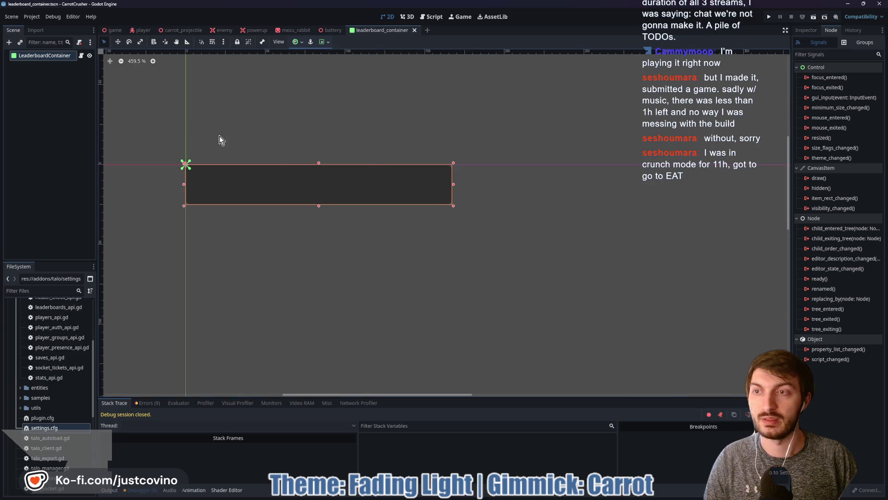
Give the container's Theme Overrides > Styles > Panel a New StyleBoxFlat.
{"action": "left_click", "coordinate": [806, 31]}
{"action": "left_click", "coordinate": [827, 157]}
{"action": "left_click", "coordinate": [828, 165]}
{"action": "left_click", "coordinate": [849, 175]}
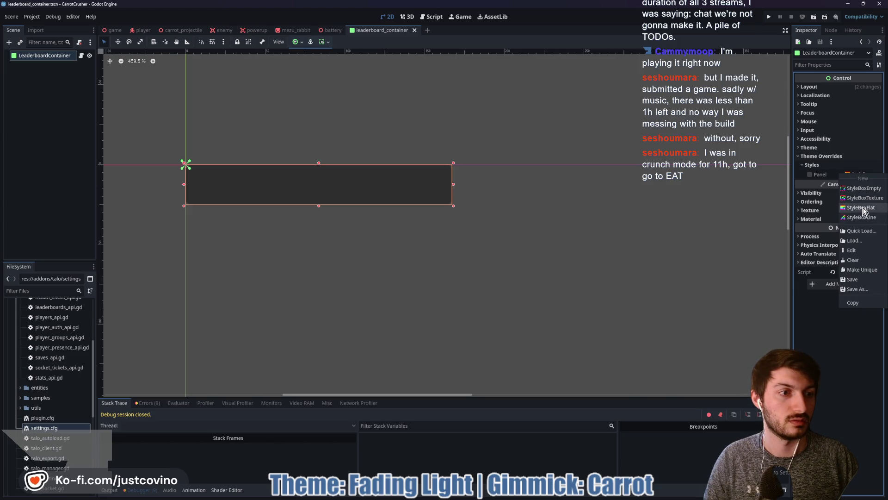
{"action": "left_click", "coordinate": [863, 207]}
{"action": "left_click", "coordinate": [858, 175]}
Set the StyleBoxFlat BG Color to olive 6d7104, then begin adding a child to LeaderboardContainer.
{"action": "left_click", "coordinate": [860, 239]}
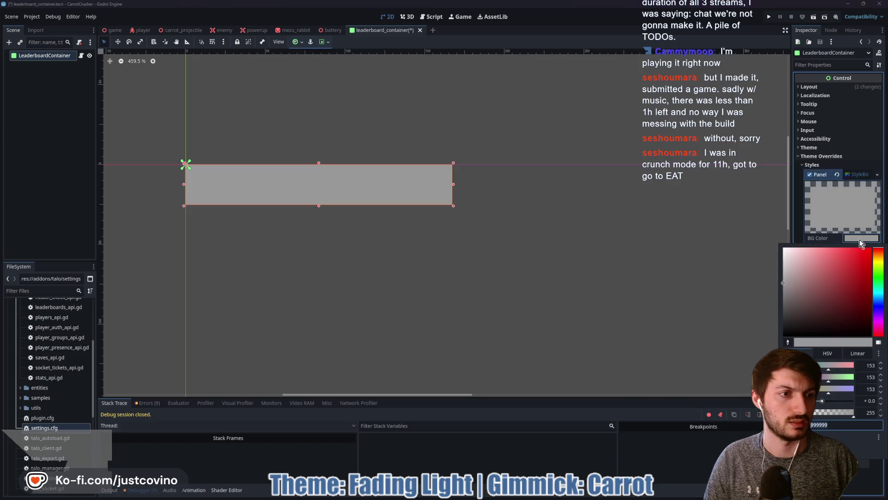
{"action": "left_click", "coordinate": [880, 266]}
{"action": "left_click_drag", "start_coordinate": [880, 263], "coordinate": [880, 259]}
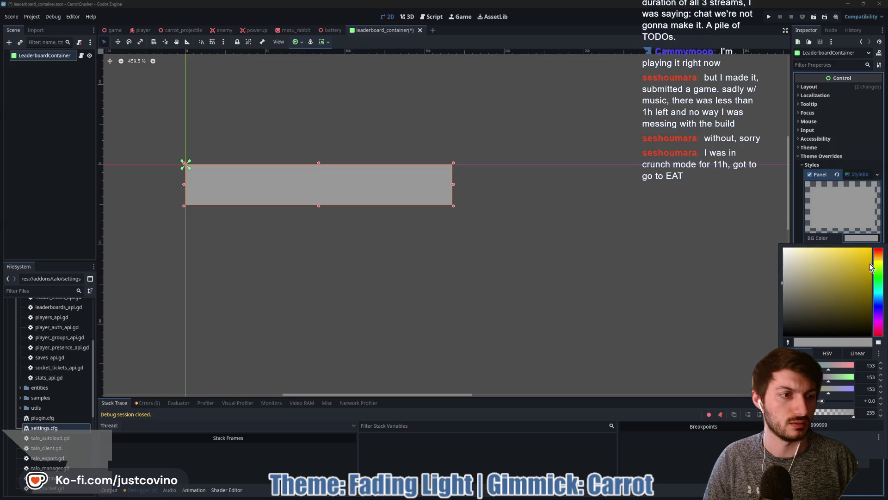
{"action": "left_click", "coordinate": [869, 297]}
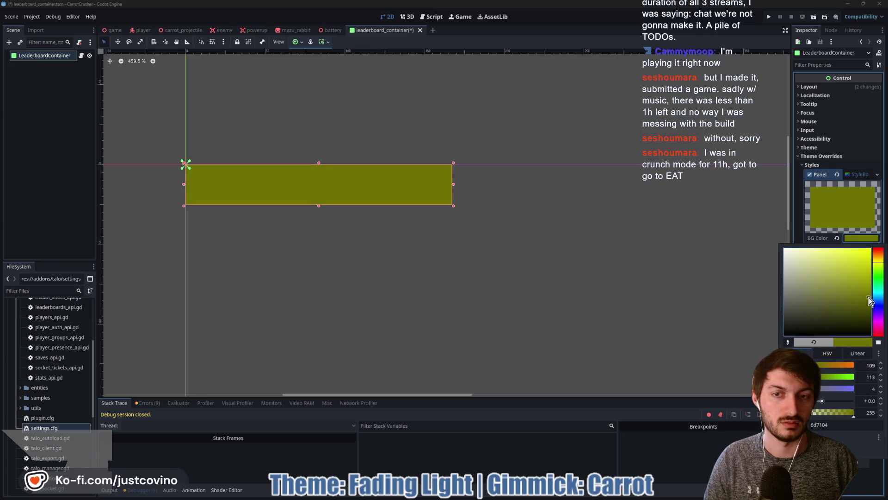
{"action": "left_click", "coordinate": [489, 184]}
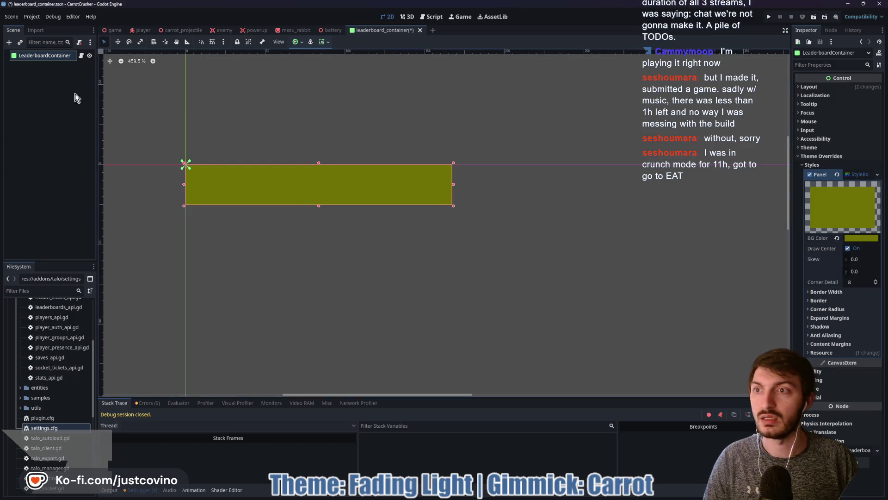
{"action": "left_click", "coordinate": [39, 54]}
{"action": "key", "text": "ctrl+a"}
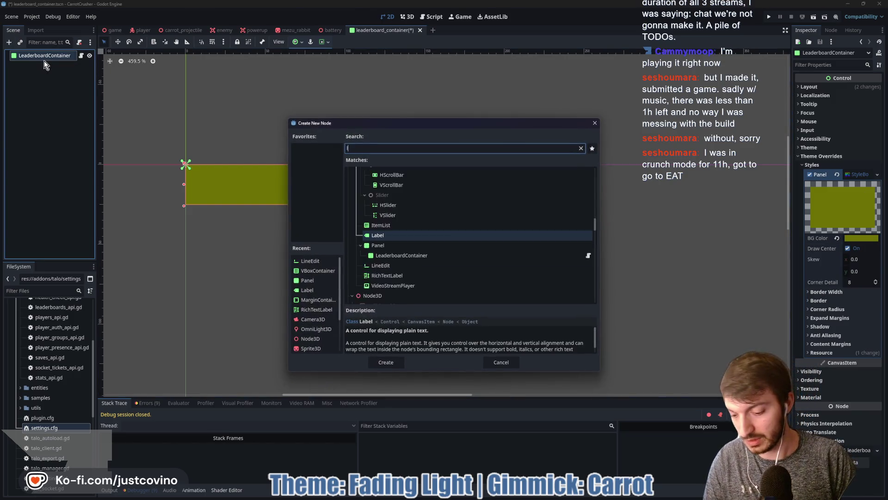
Create a Label child and apply the Full Rect anchor preset so it fills the panel.
{"action": "type", "text": "label"}
{"action": "key", "text": "Return"}
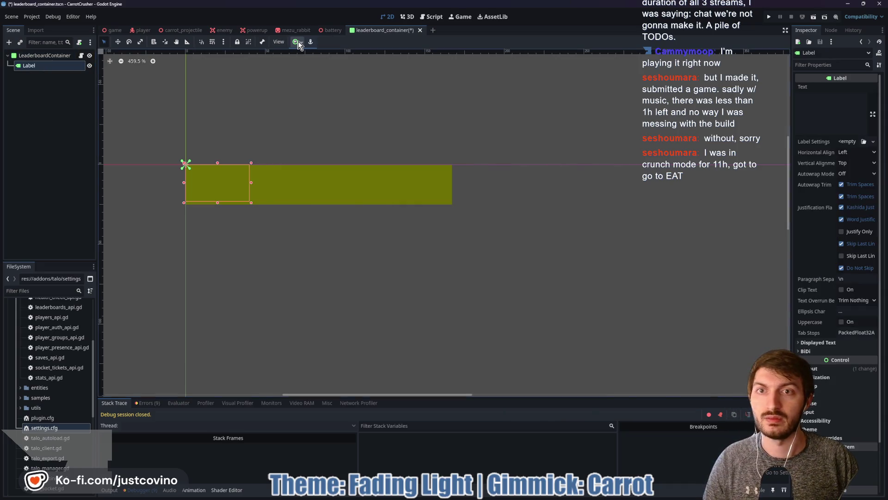
{"action": "left_click", "coordinate": [297, 42]}
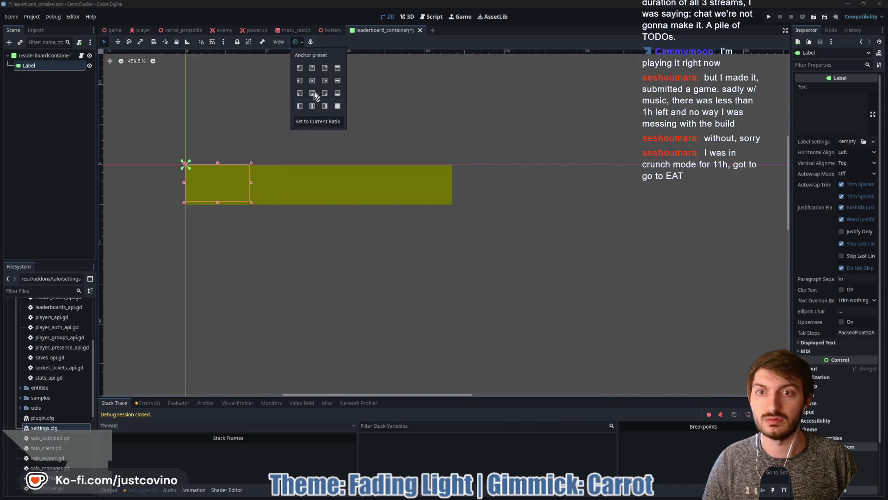
{"action": "left_click", "coordinate": [336, 105]}
{"action": "left_click", "coordinate": [295, 43]}
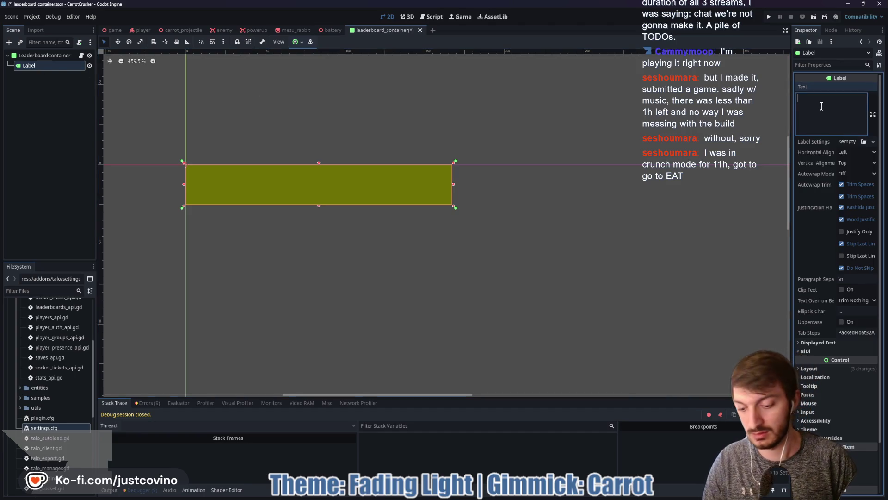
Try the sample text 'PlayerName: 100' in the label, then clear it again.
{"action": "type", "text": "Player"}
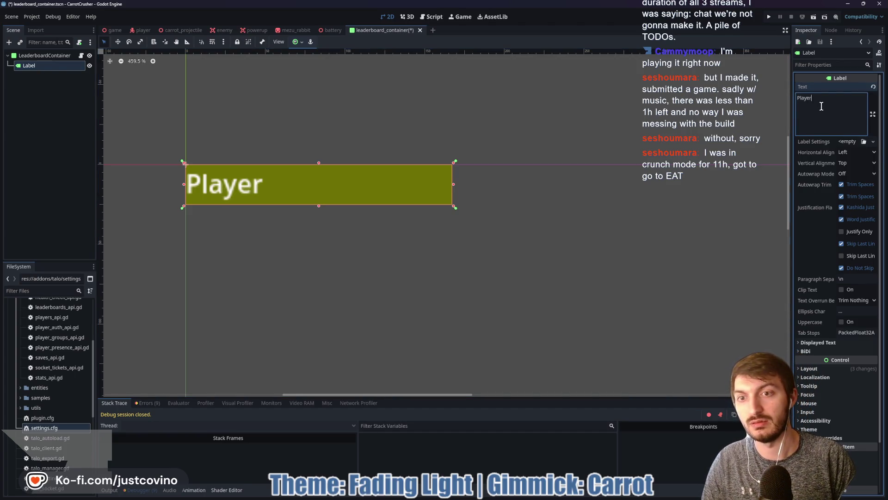
{"action": "type", "text": "Name:"}
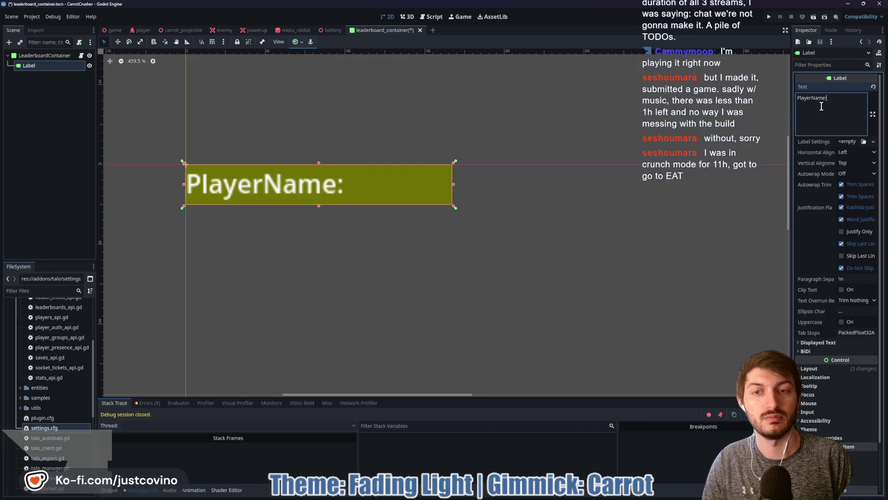
{"action": "type", "text": " 100"}
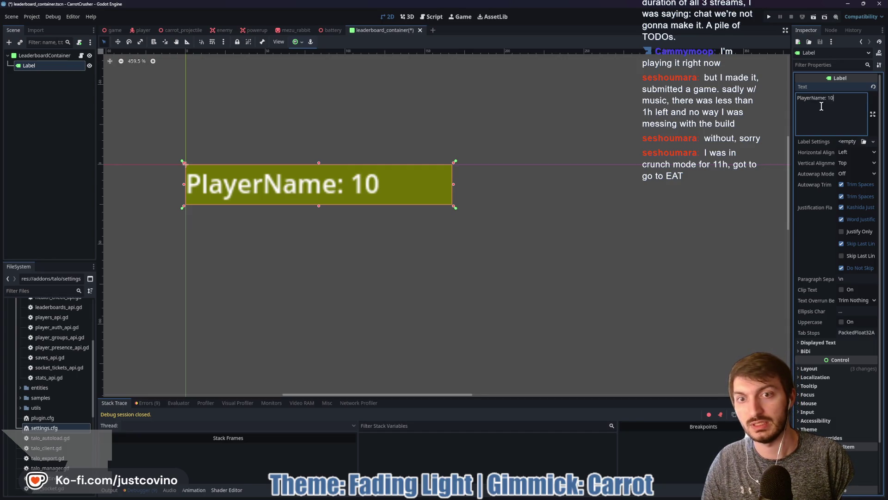
{"action": "key", "text": "BackSpace"}
{"action": "key", "text": "BackSpace"}
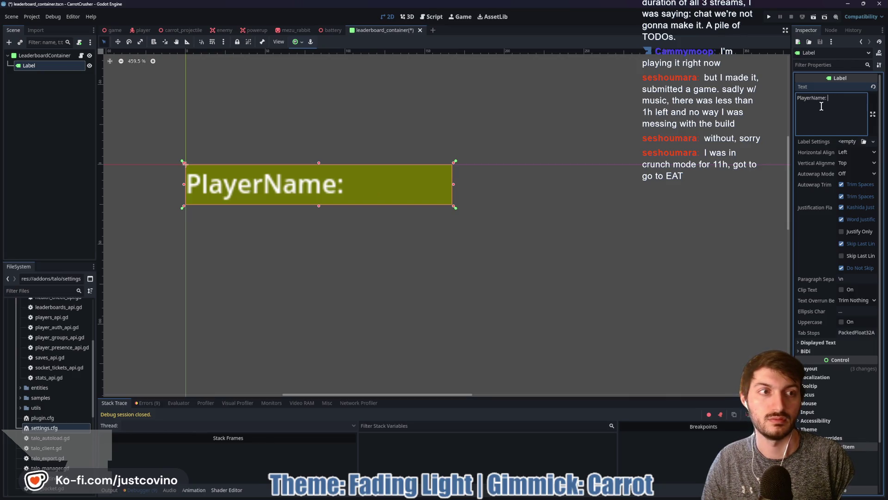
{"action": "type", "text": "10"}
{"action": "key", "text": "BackSpace"}
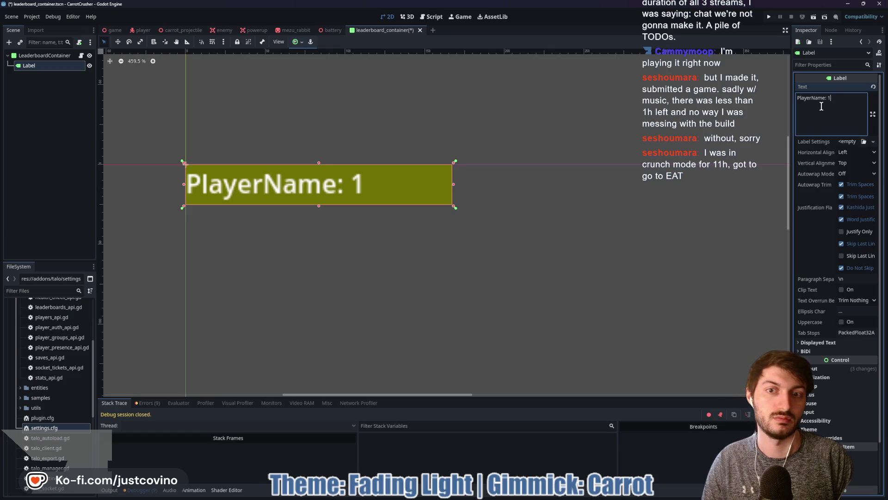
{"action": "key", "text": "BackSpace"}
{"action": "key", "text": "BackSpace"}
{"action": "key", "text": "BackSpace"}
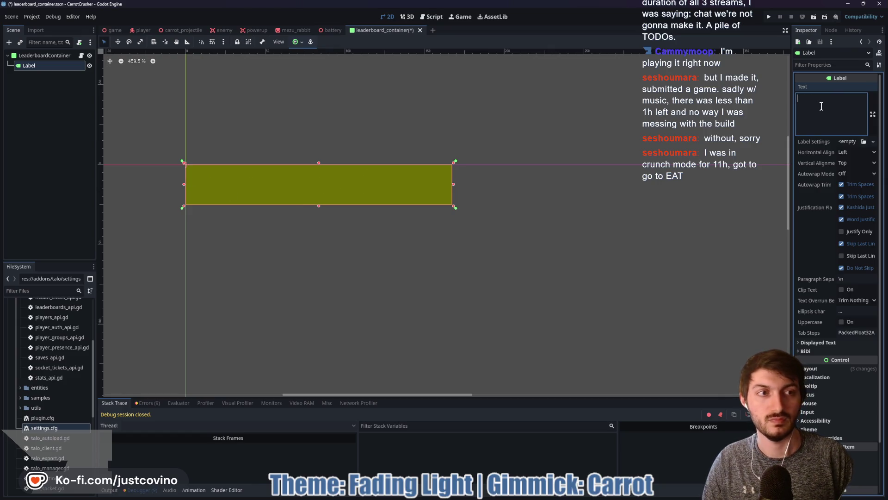
{"action": "left_click", "coordinate": [80, 55]}
{"action": "left_click", "coordinate": [286, 91]}
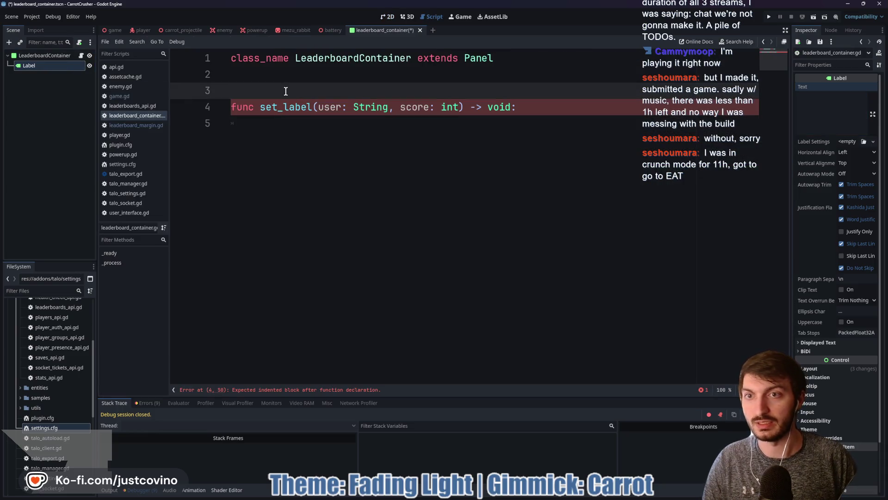
{"action": "key", "text": "Return"}
{"action": "left_click", "coordinate": [277, 138]}
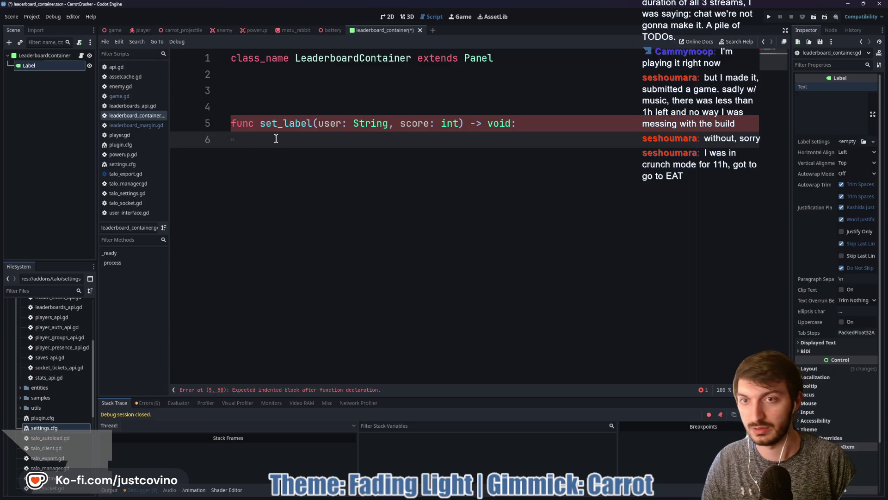
{"action": "left_click", "coordinate": [262, 90]}
{"action": "type", "text": "@onready"}
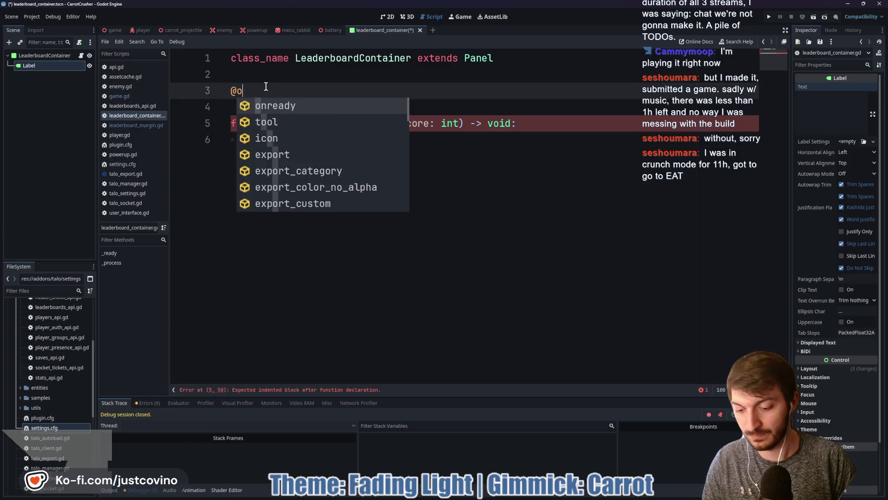
{"action": "type", "text": " var sco"}
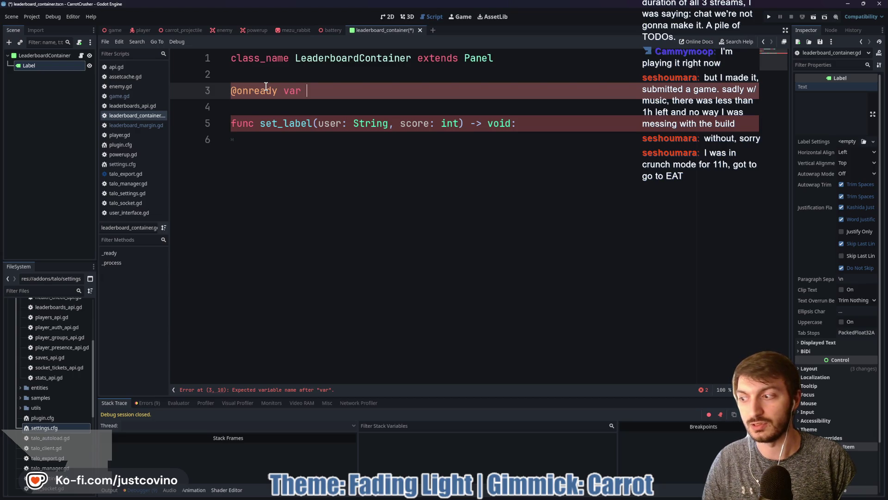
{"action": "type", "text": "re"}
{"action": "key", "text": "BackSpace"}
{"action": "key", "text": "BackSpace"}
{"action": "key", "text": "BackSpace"}
{"action": "type", "text": "core_"}
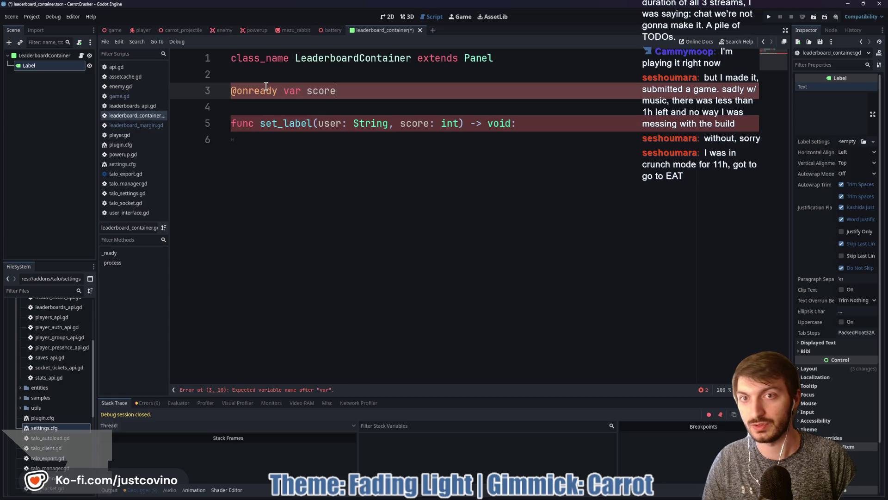
{"action": "type", "text": "label:"}
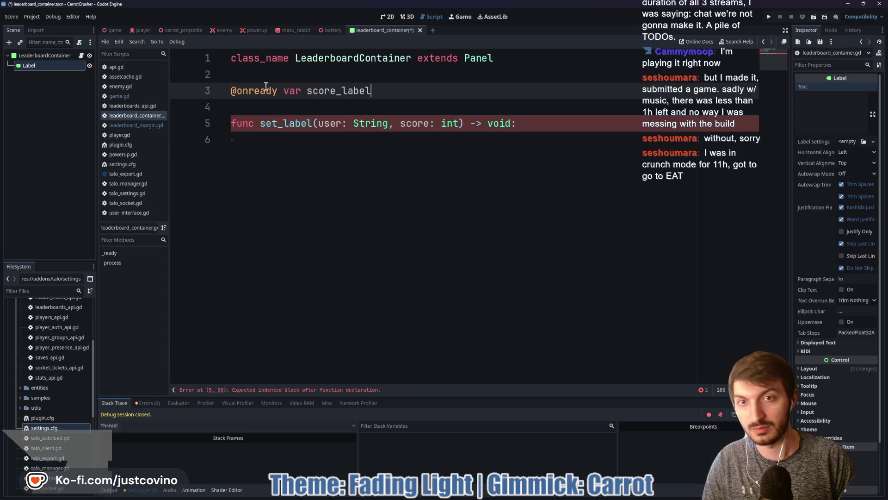
{"action": "type", "text": " Label = "}
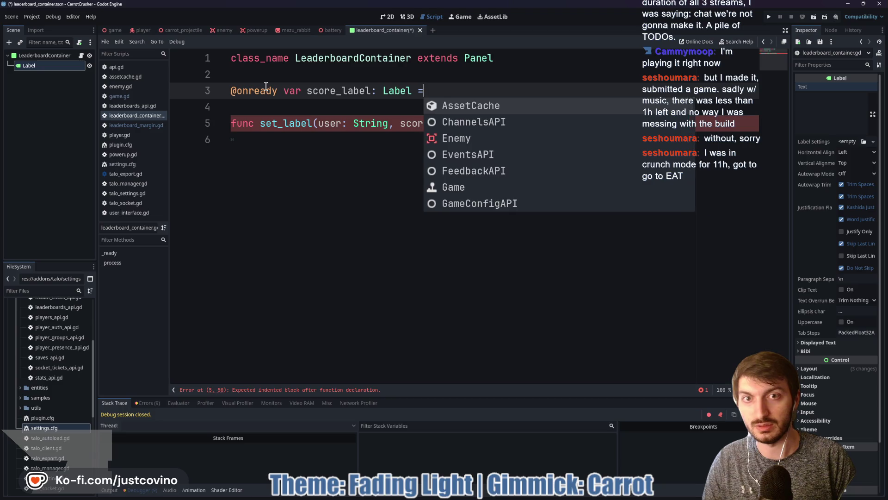
{"action": "type", "text": "$L"}
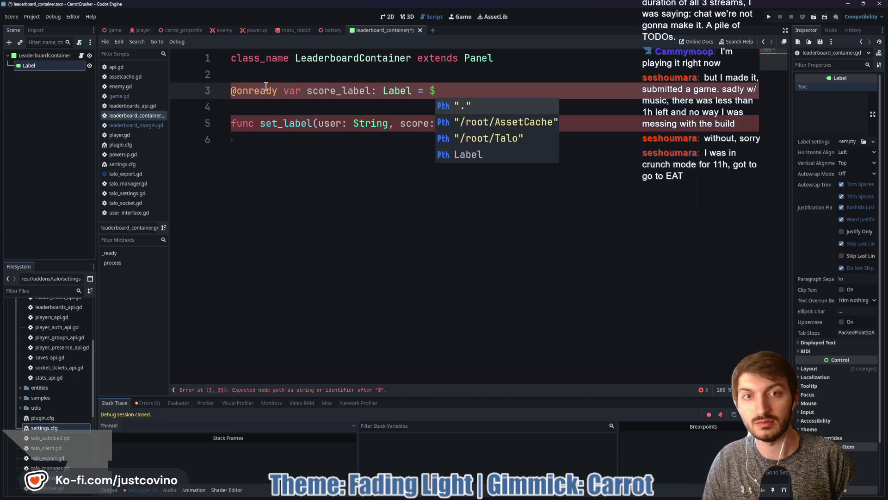
{"action": "key", "text": "Return"}
Start set_label's body assigning score_label.text from user and a colon separator.
{"action": "left_click", "coordinate": [292, 138]}
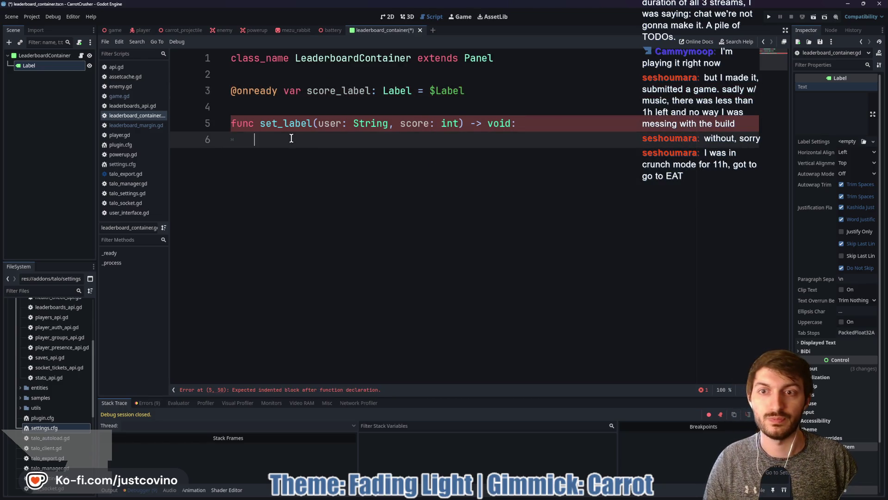
{"action": "type", "text": "scor"}
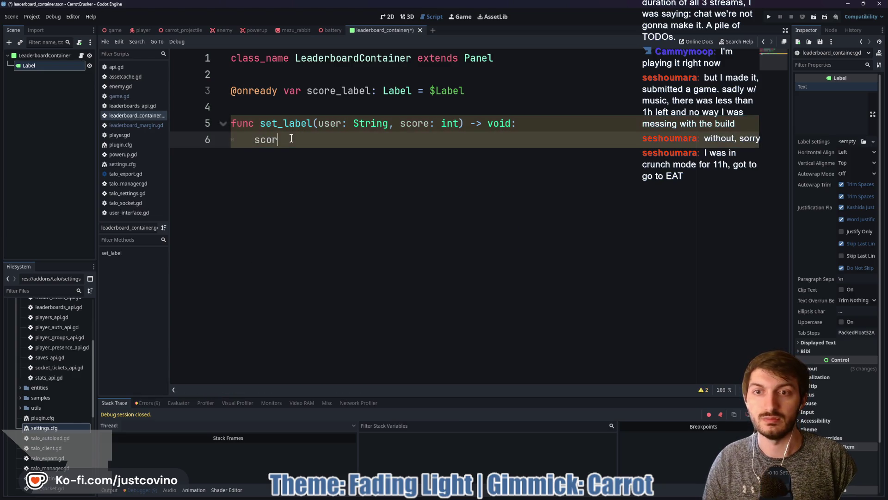
{"action": "type", "text": "core"}
{"action": "key", "text": "Down"}
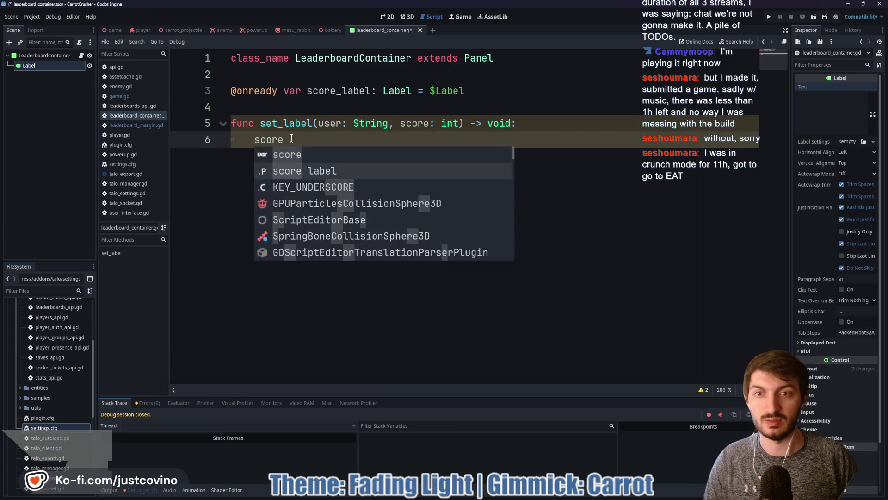
{"action": "key", "text": "Return"}
{"action": "type", "text": ".text = "}
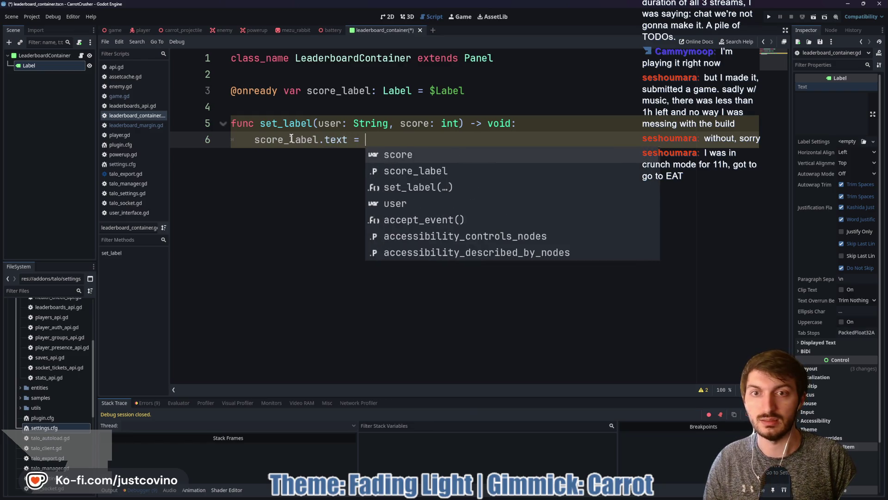
{"action": "type", "text": "\""}
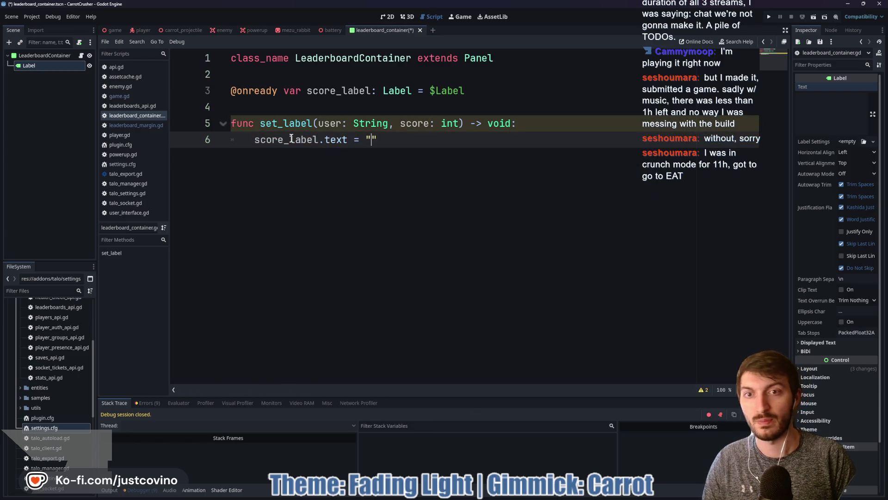
{"action": "key", "text": "BackSpace"}
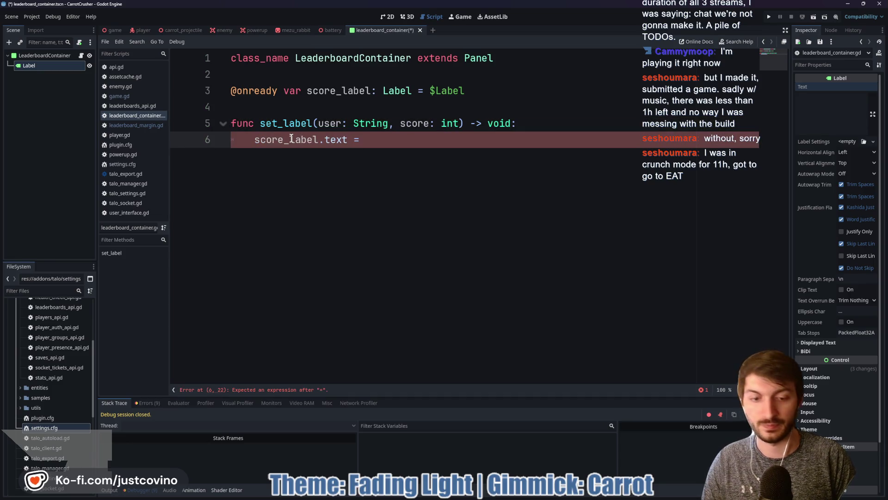
{"action": "type", "text": "\""}
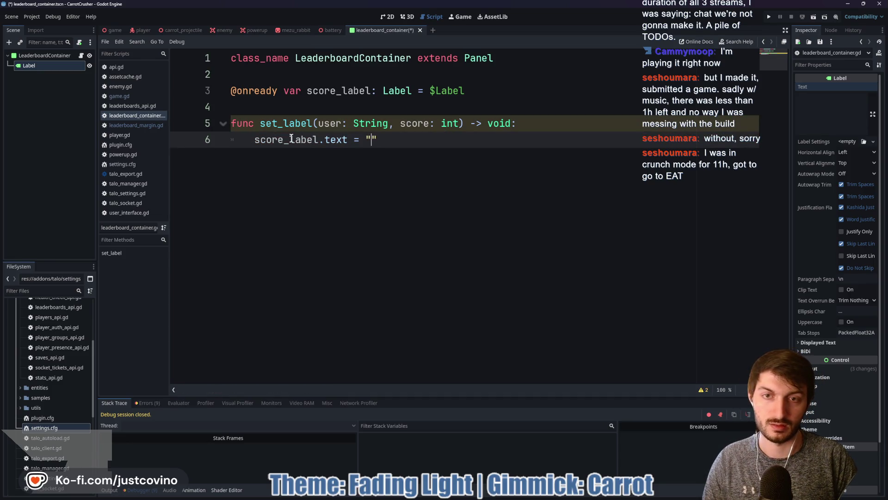
{"action": "type", "text": "user "}
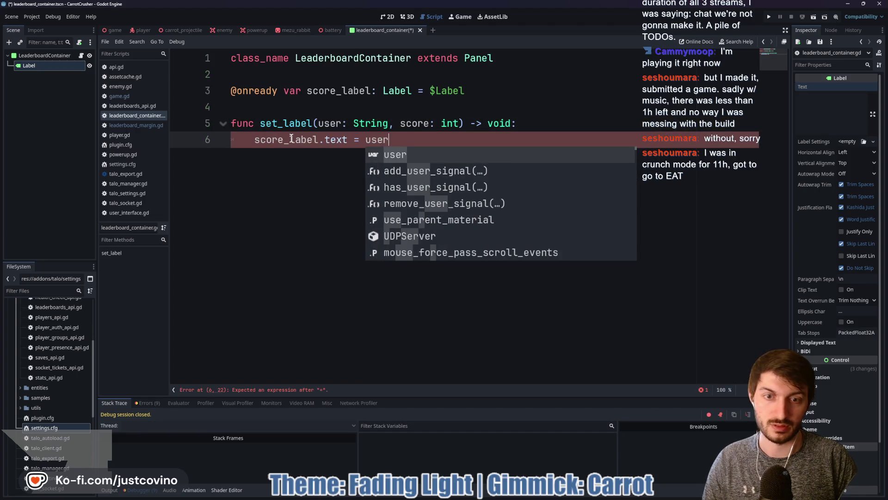
{"action": "type", "text": "+ \": \""}
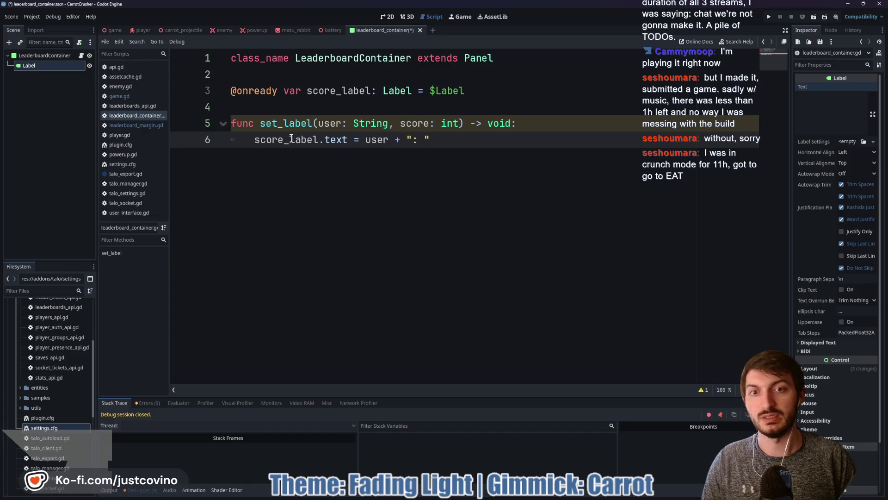
Finish the expression with str(score) and save leaderboard_container.gd.
{"action": "left_click", "coordinate": [457, 134]}
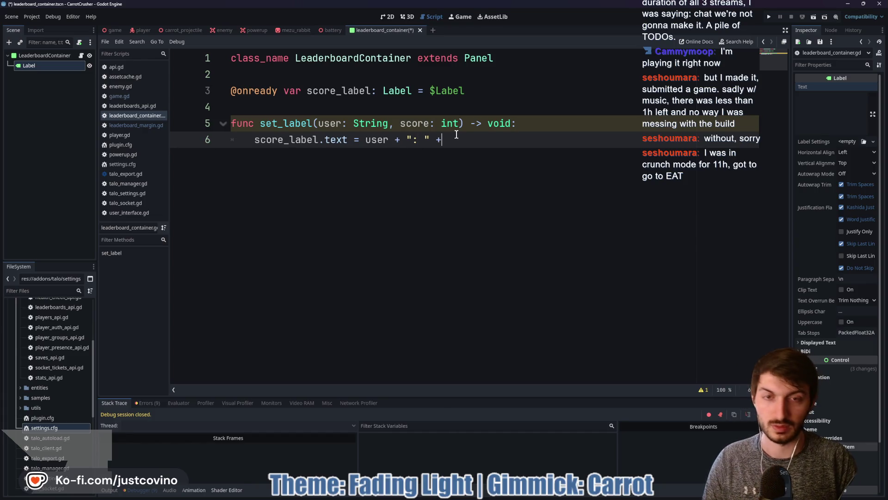
{"action": "type", "text": "core"}
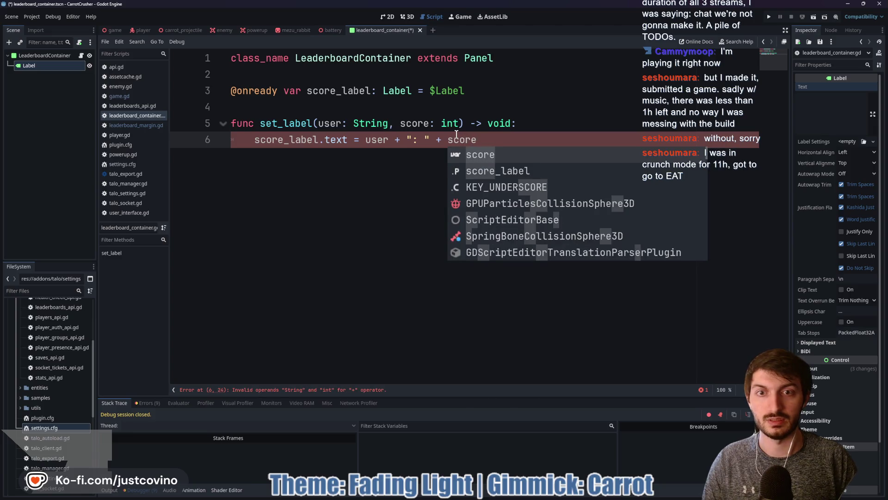
{"action": "key", "text": "Escape"}
{"action": "left_click_drag", "start_coordinate": [475, 137], "coordinate": [446, 141]}
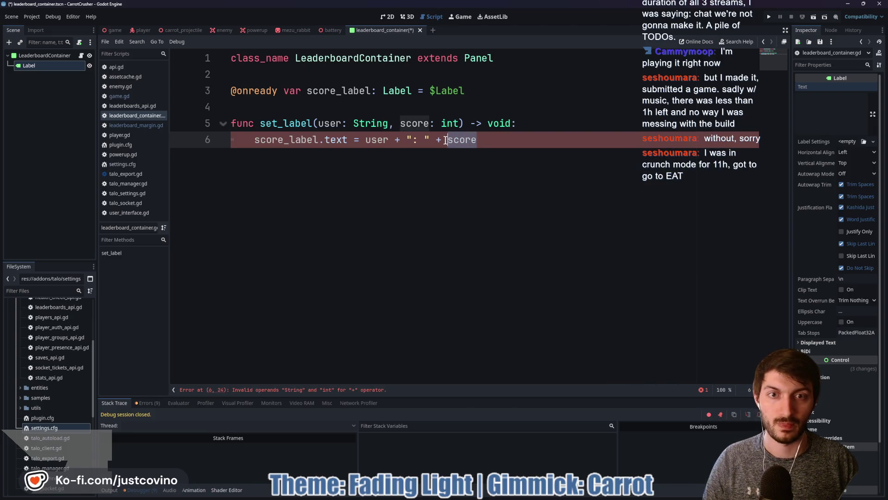
{"action": "type", "text": "("}
{"action": "left_click", "coordinate": [447, 139]}
{"action": "type", "text": "str"}
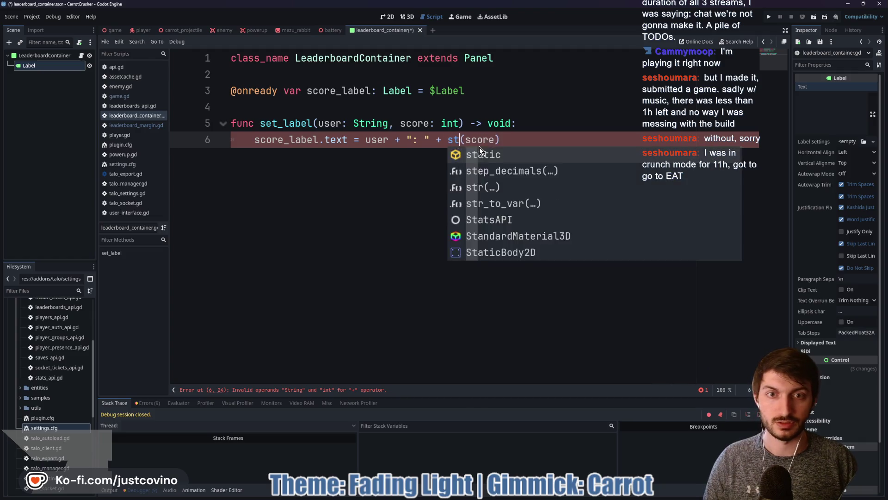
{"action": "left_click", "coordinate": [523, 137]}
{"action": "key", "text": "ctrl+s"}
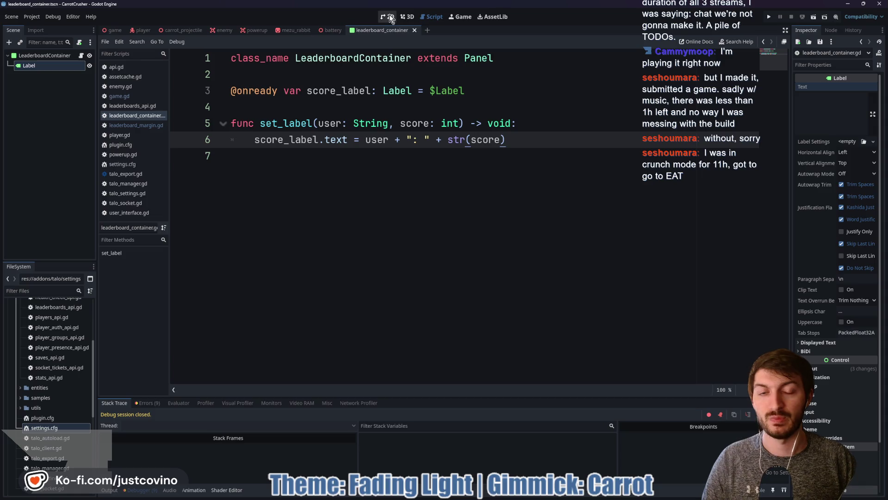
Run the game scene with F5, enter player name Test and start playing.
{"action": "left_click", "coordinate": [111, 30]}
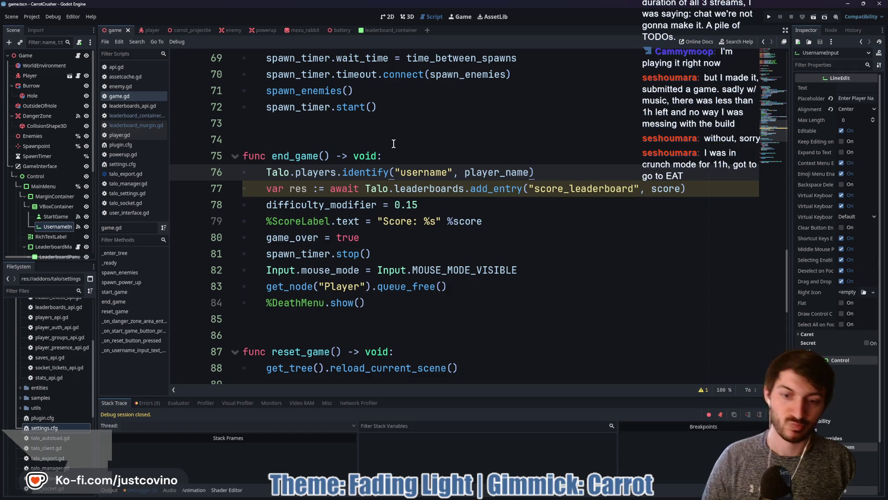
{"action": "key", "text": "F5"}
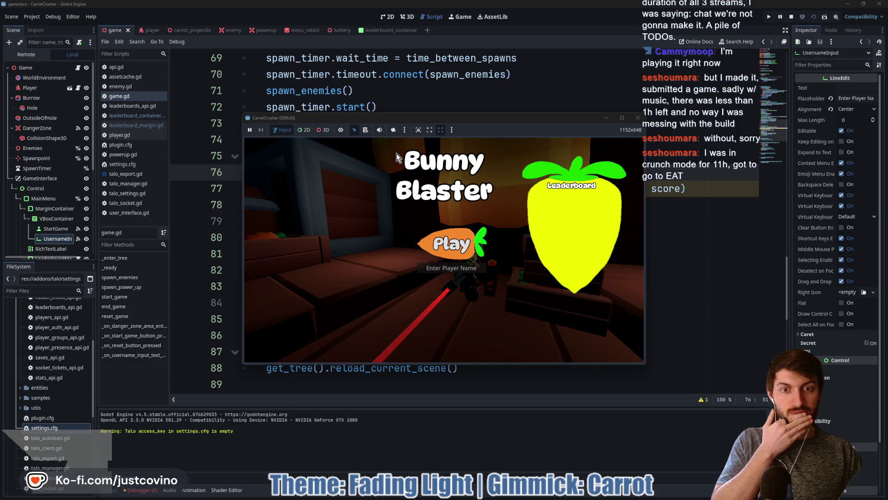
{"action": "left_click", "coordinate": [453, 268]}
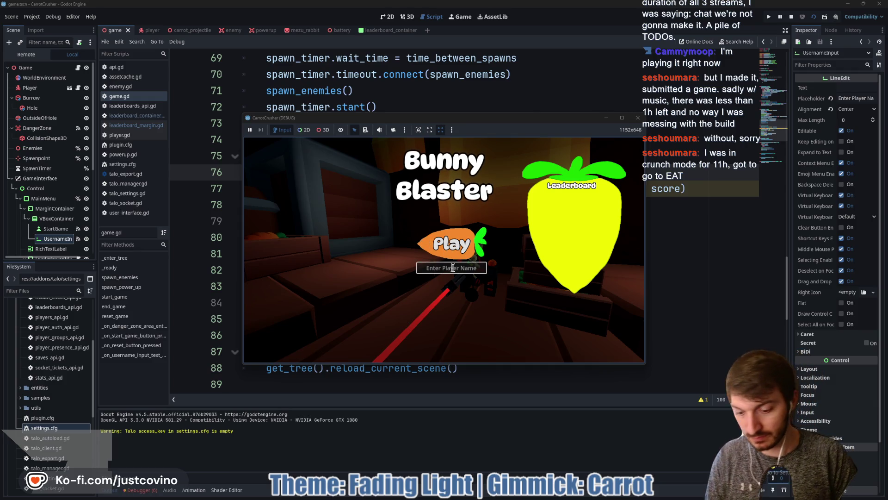
{"action": "type", "text": "Test"}
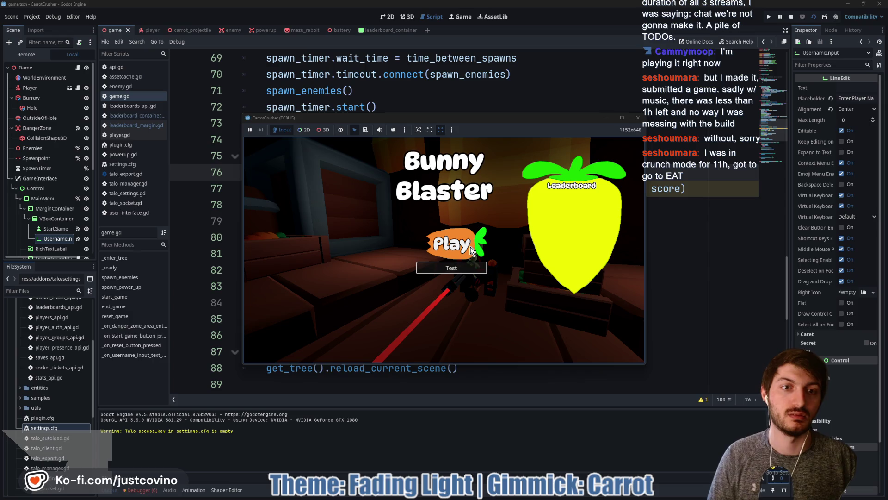
{"action": "left_click", "coordinate": [451, 251]}
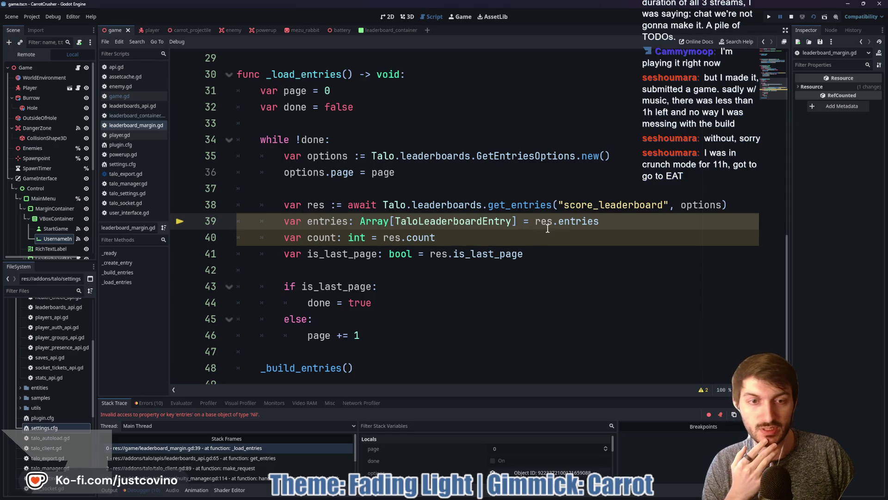
Inspect the debugger values of res and entries on line 39, then switch to the Talo Dashboard.
{"action": "mouse_move", "coordinate": [579, 222]}
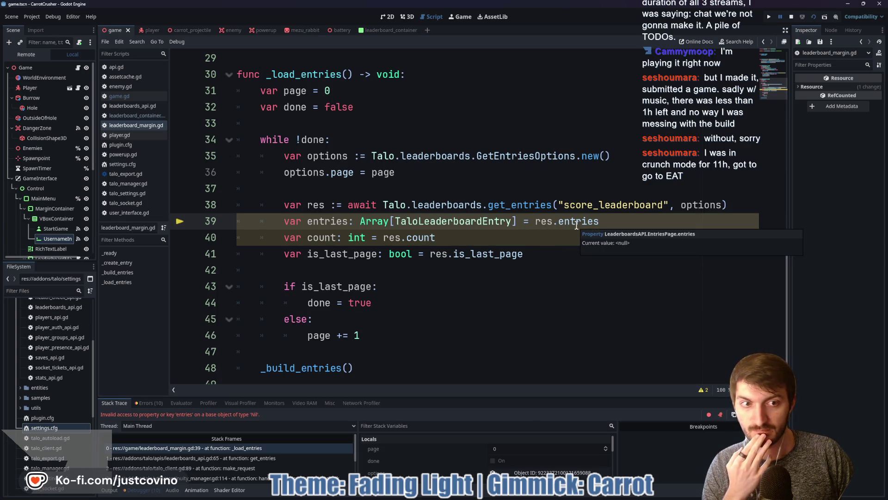
{"action": "mouse_move", "coordinate": [544, 223]}
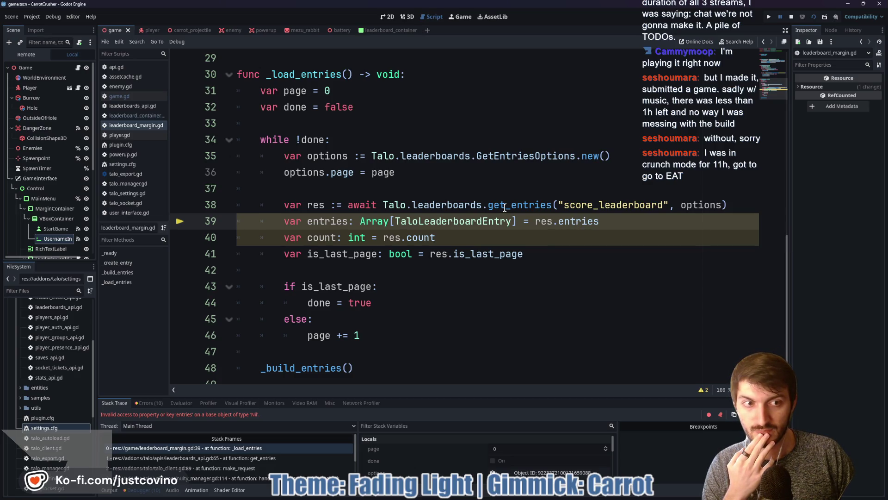
{"action": "mouse_move", "coordinate": [504, 206]}
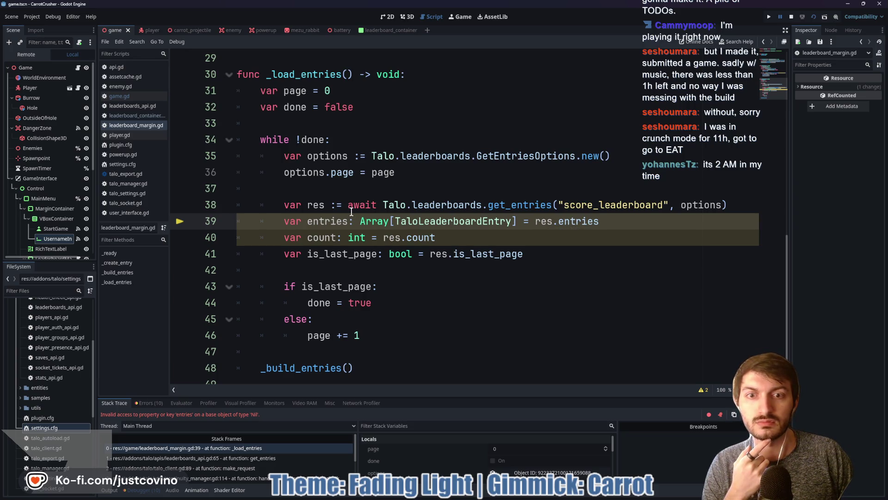
{"action": "mouse_move", "coordinate": [308, 217]}
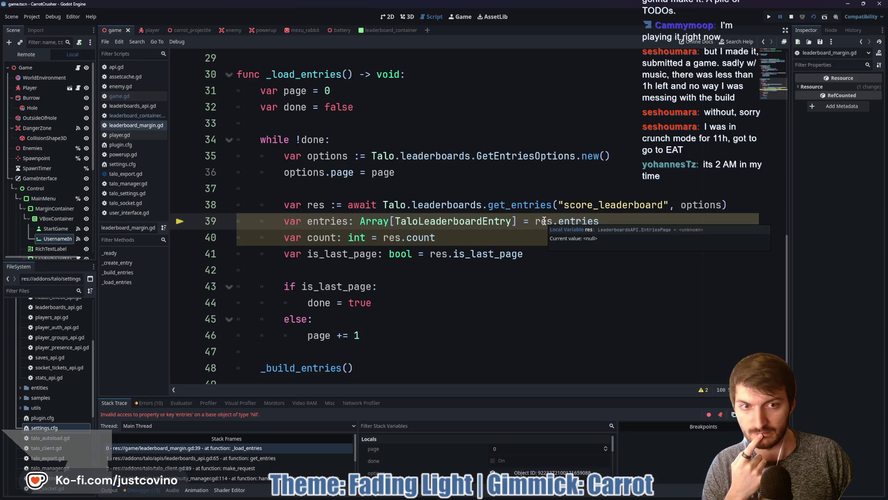
{"action": "left_click", "coordinate": [494, 496]}
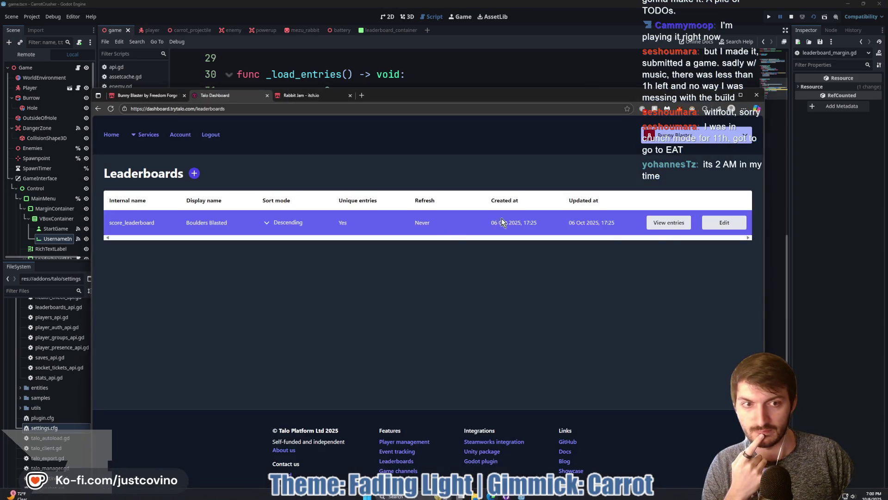
View score_leaderboard's entries, confirm the list is empty, and go back to the leaderboards list.
{"action": "left_click", "coordinate": [669, 223]}
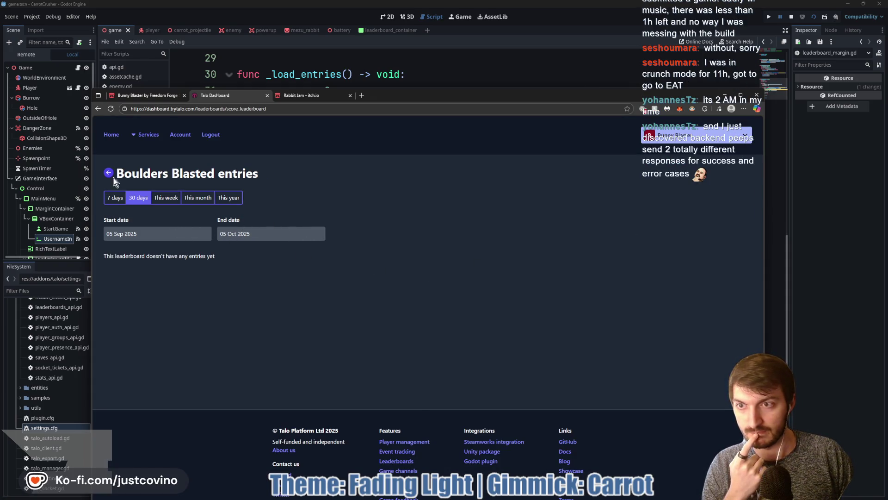
{"action": "left_click", "coordinate": [109, 173]}
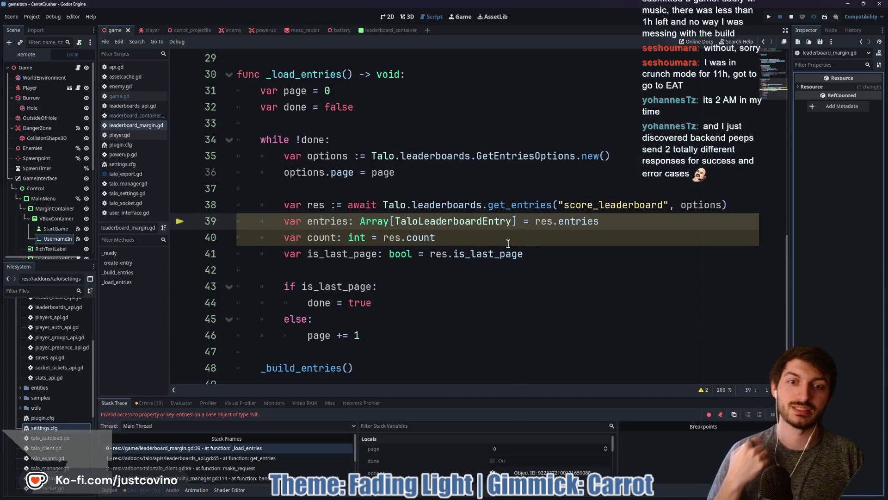
Highlight the uses of res on line 39, stop the debug session, and dismiss the documentation popup.
{"action": "mouse_move", "coordinate": [496, 251]}
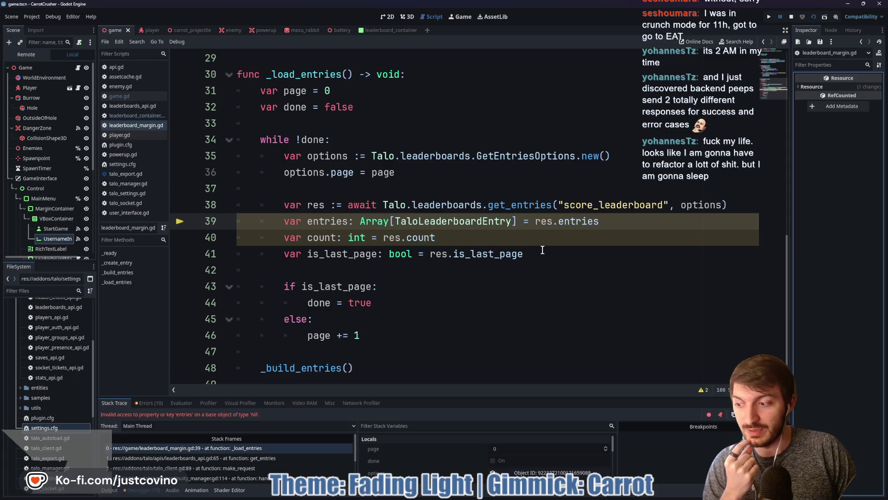
{"action": "left_click", "coordinate": [471, 235]}
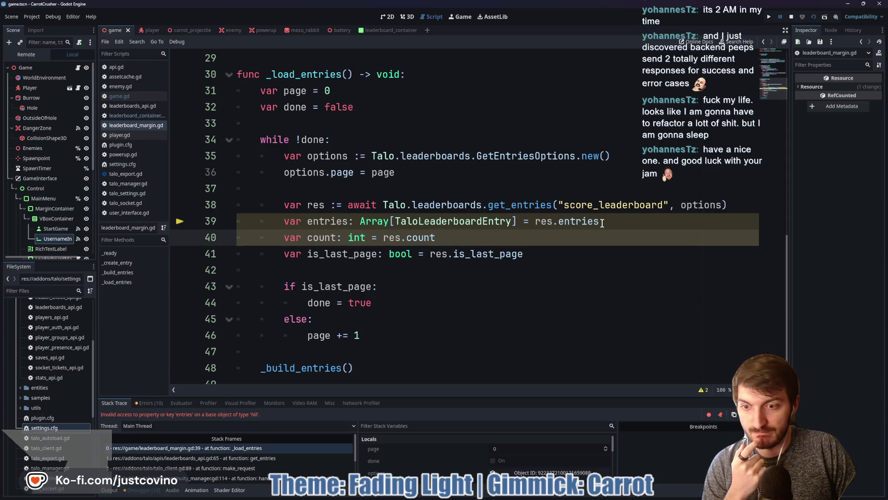
{"action": "double_click", "coordinate": [541, 224]}
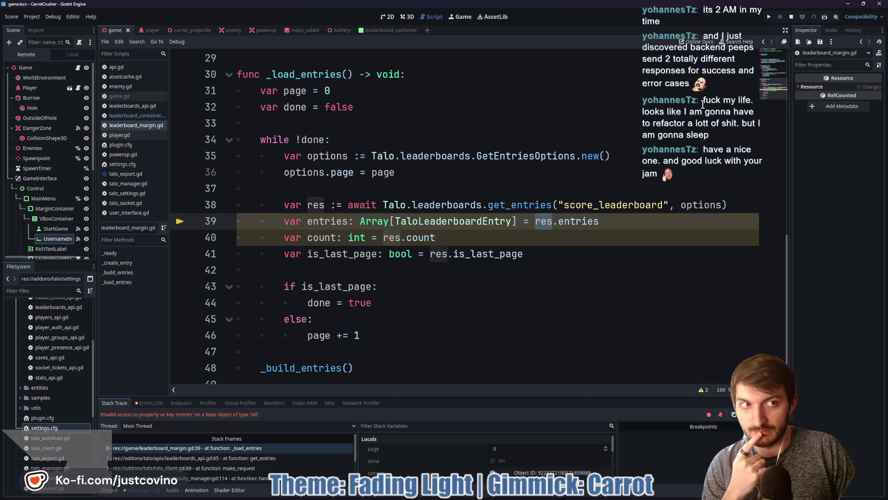
{"action": "left_click", "coordinate": [792, 17]}
{"action": "mouse_move", "coordinate": [461, 204]}
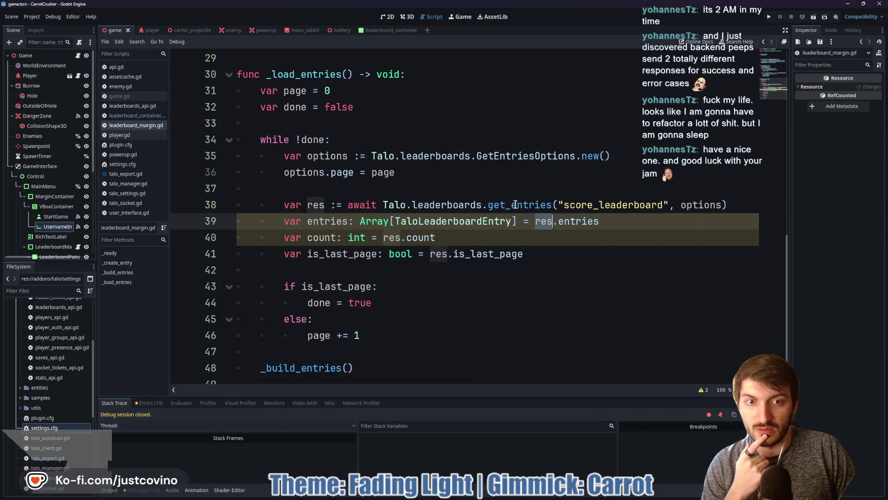
{"action": "left_click", "coordinate": [423, 193]}
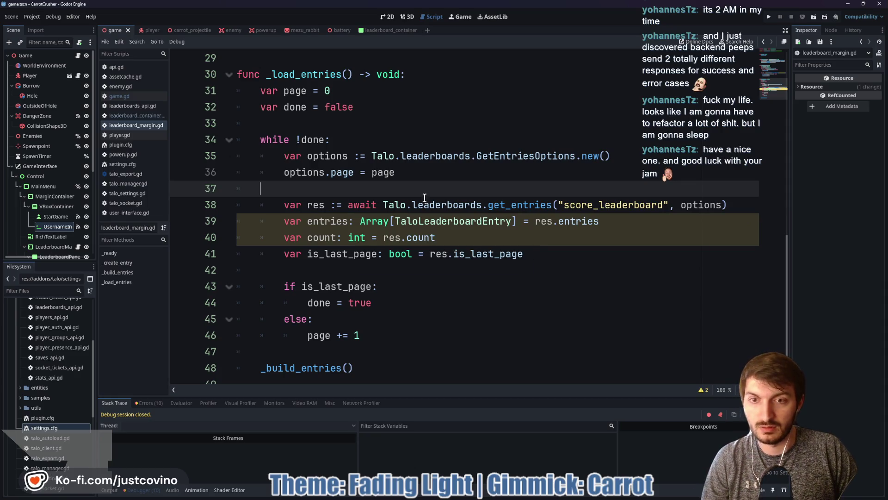
{"action": "double_click", "coordinate": [46, 427]}
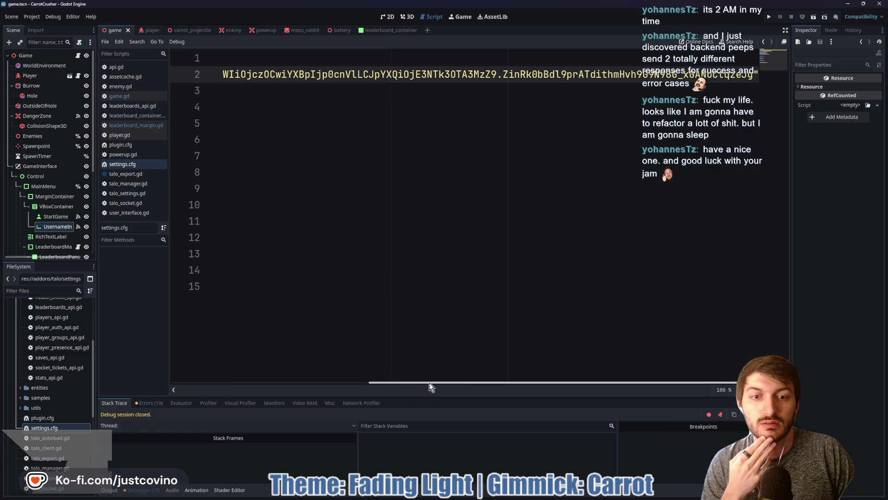
{"action": "left_click_drag", "start_coordinate": [429, 382], "coordinate": [176, 383]}
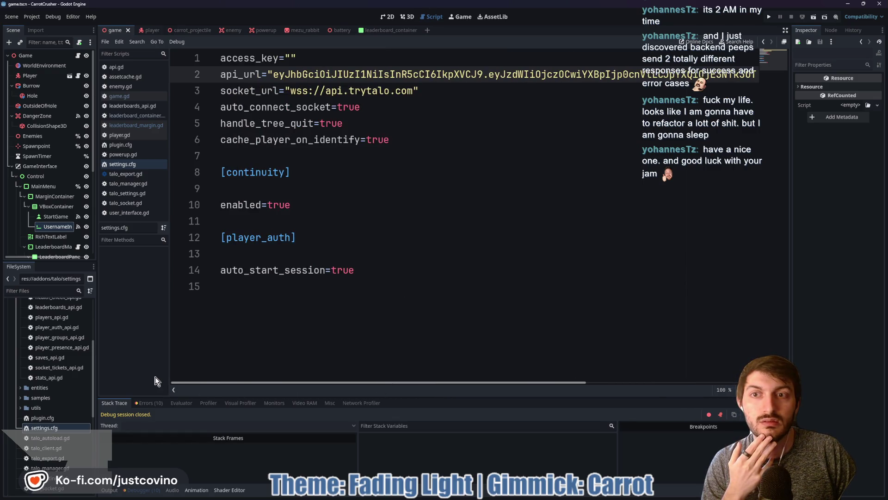
{"action": "mouse_move", "coordinate": [523, 498]}
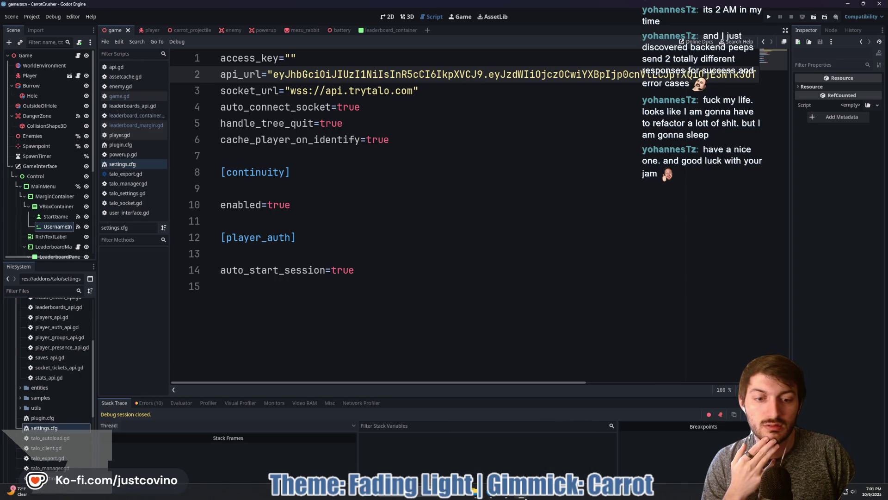
{"action": "left_click", "coordinate": [522, 450]}
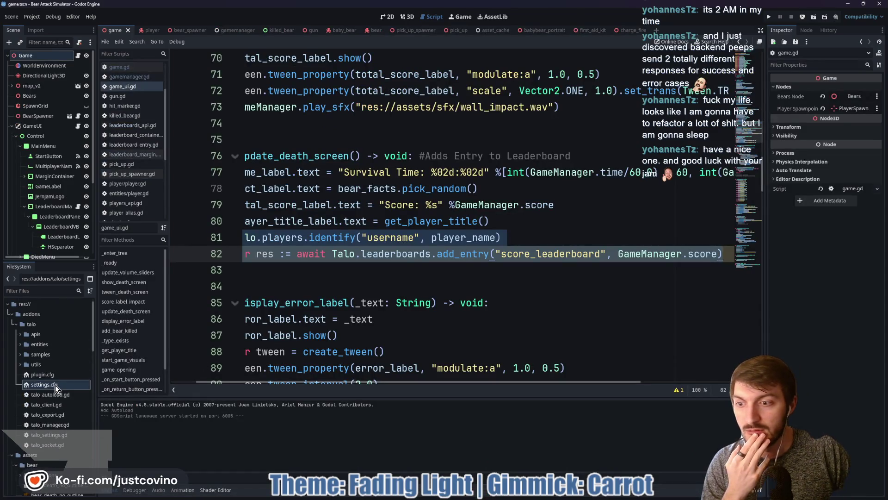
{"action": "double_click", "coordinate": [56, 384]}
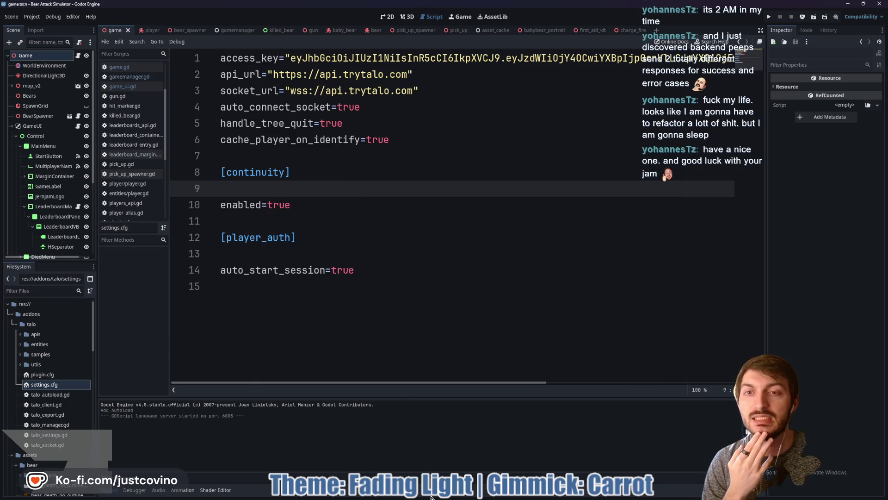
{"action": "mouse_move", "coordinate": [433, 498]}
{"action": "mouse_move", "coordinate": [518, 495]}
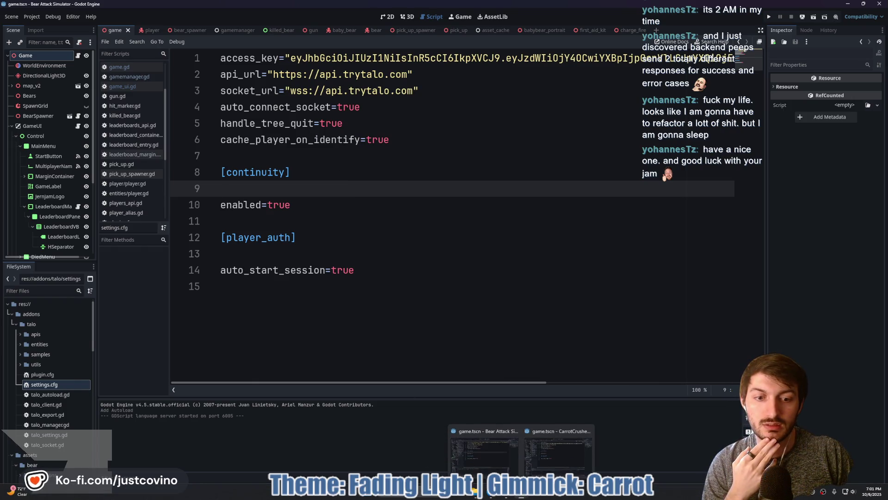
{"action": "left_click", "coordinate": [522, 450]}
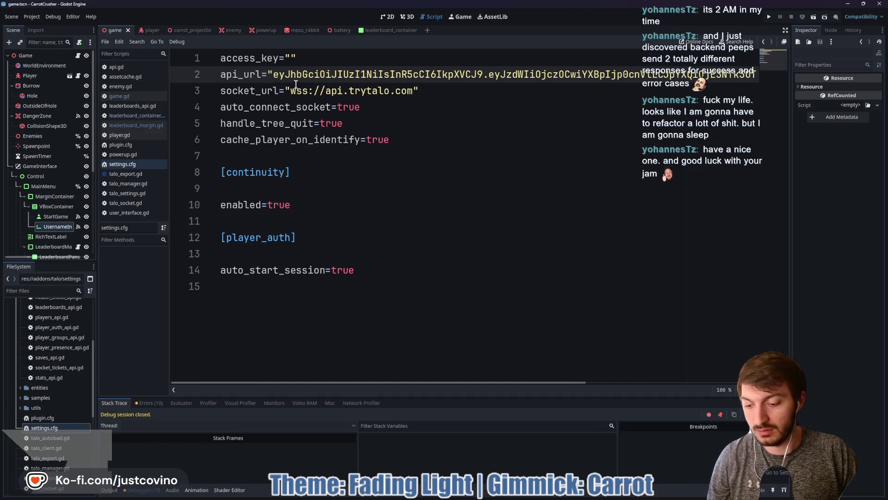
Move the key out of api_url into the empty access_key value and save settings.cfg.
{"action": "left_click_drag", "start_coordinate": [274, 74], "coordinate": [765, 74]}
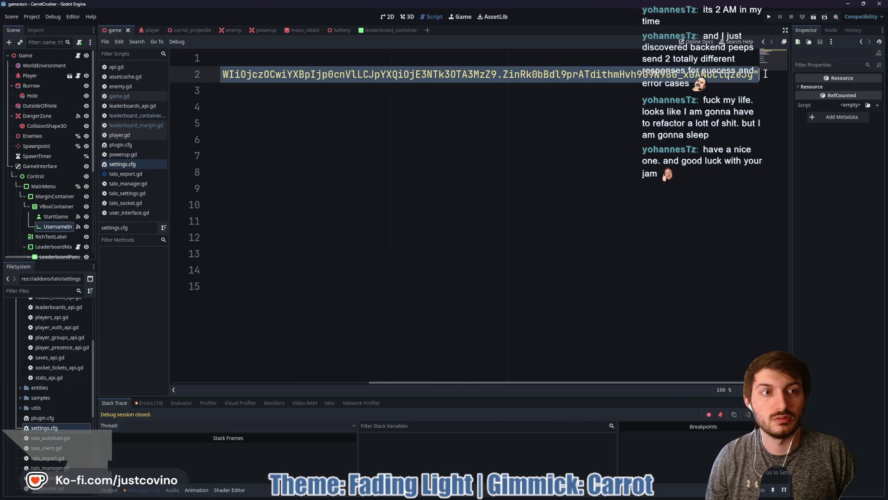
{"action": "key", "text": "BackSpace"}
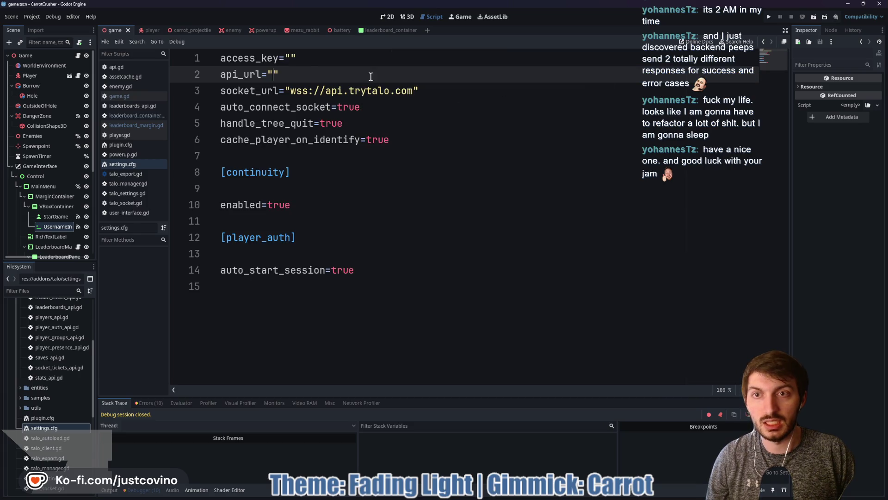
{"action": "left_click", "coordinate": [291, 57]}
{"action": "key", "text": "ctrl+v"}
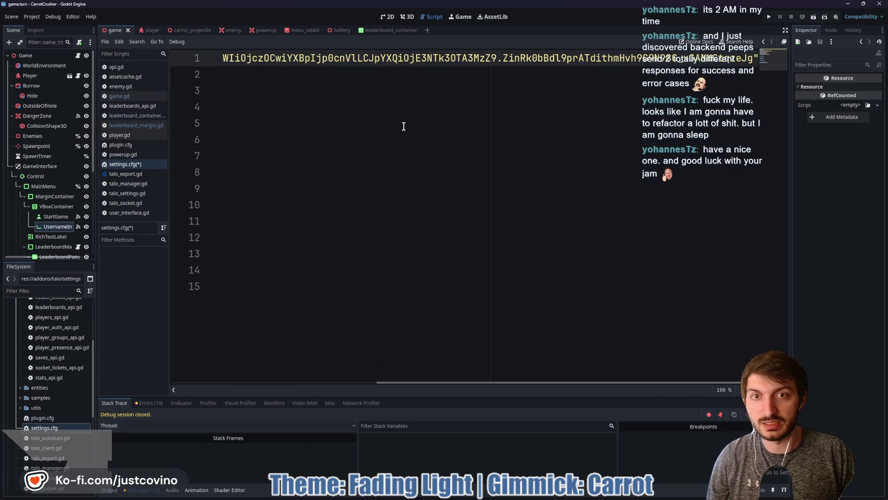
{"action": "left_click", "coordinate": [403, 126]}
{"action": "key", "text": "ctrl+s"}
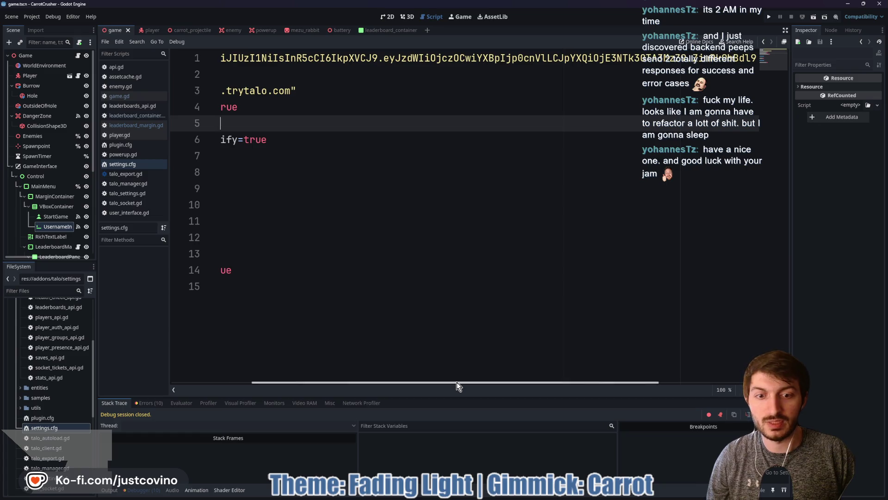
{"action": "left_click_drag", "start_coordinate": [456, 382], "coordinate": [292, 375]}
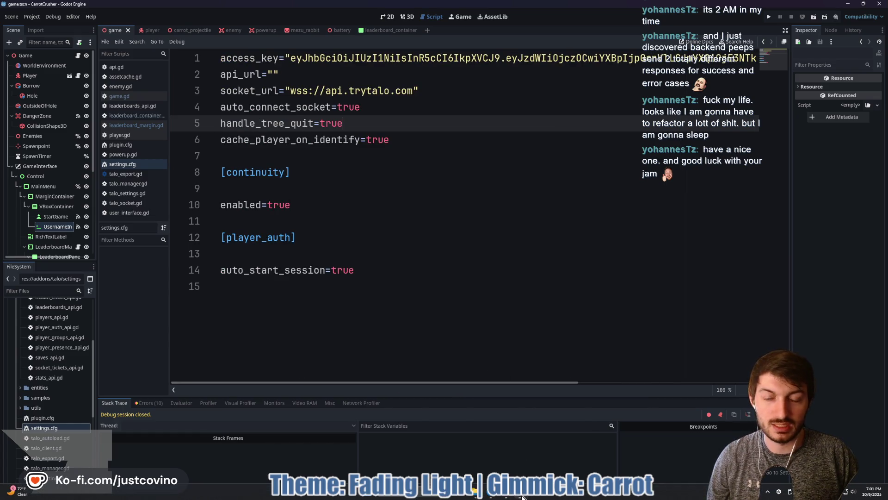
{"action": "mouse_move", "coordinate": [522, 497]}
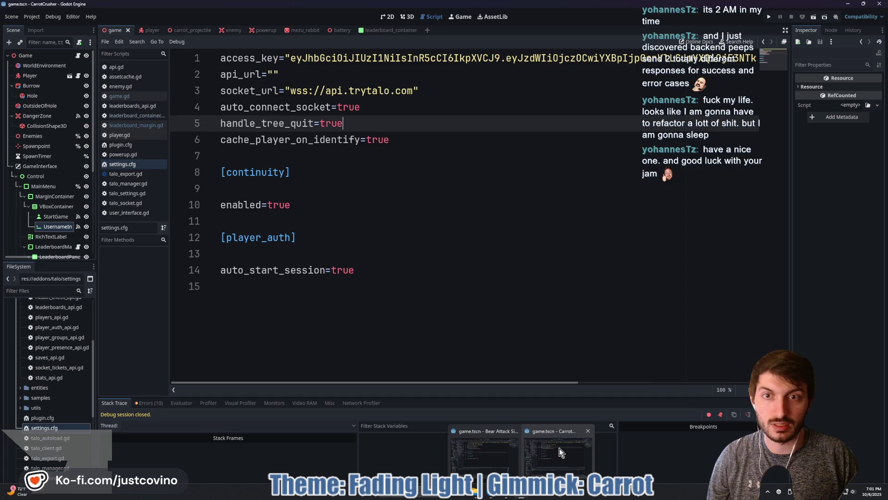
{"action": "left_click", "coordinate": [490, 448]}
{"action": "mouse_move", "coordinate": [407, 76]}
{"action": "left_mouse_down"}
{"action": "mouse_move", "coordinate": [277, 58]}
{"action": "mouse_move", "coordinate": [274, 74]}
{"action": "left_mouse_up"}
{"action": "key", "text": "ctrl+c"}
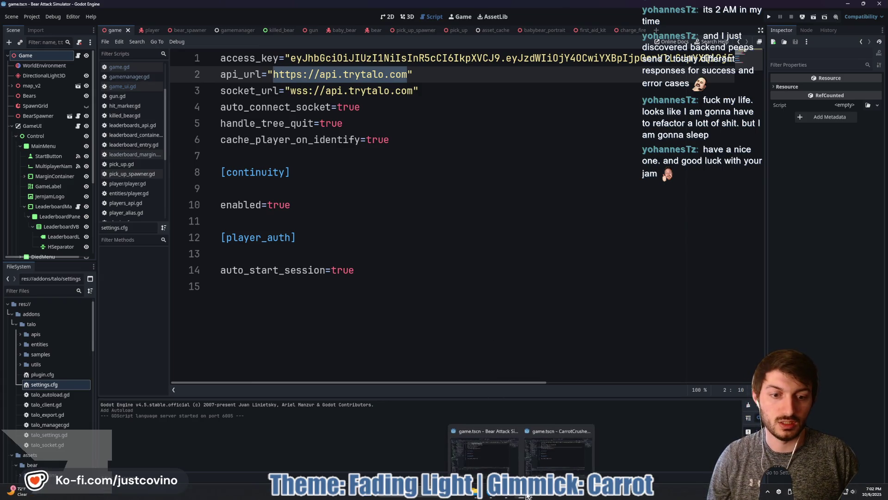
{"action": "left_click", "coordinate": [509, 449]}
{"action": "key", "text": "ctrl+v"}
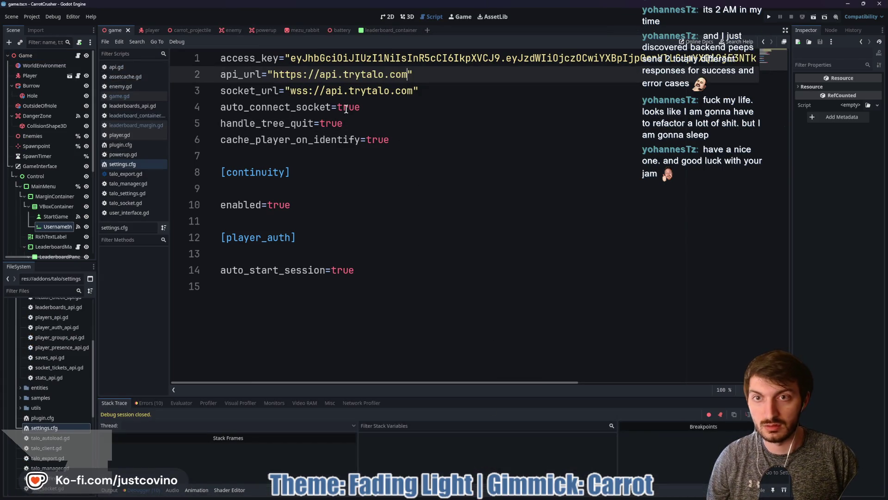
{"action": "left_click", "coordinate": [459, 144]}
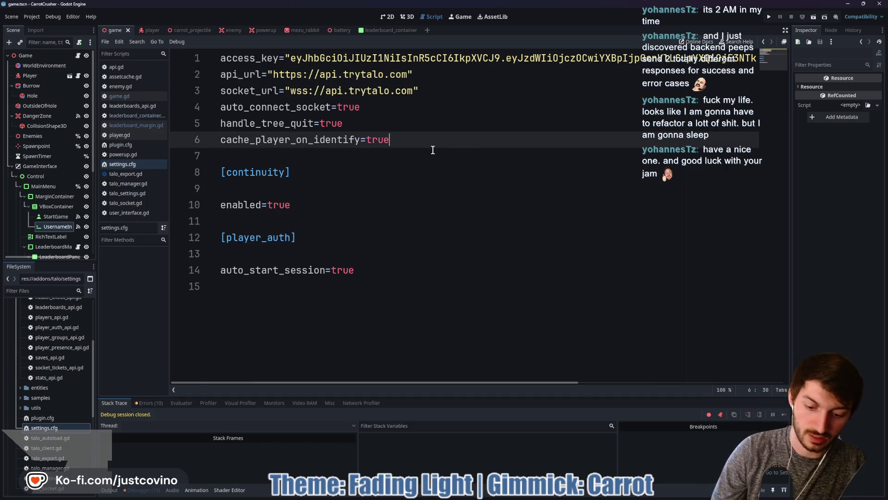
{"action": "key", "text": "F5"}
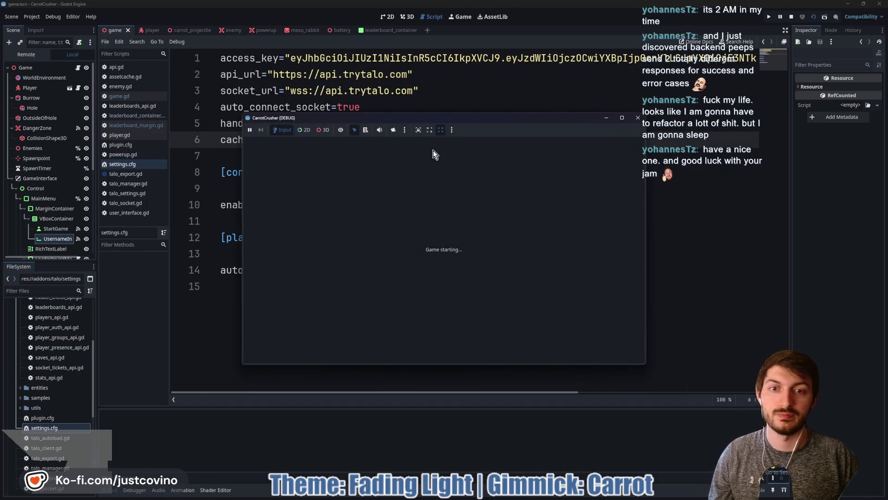
Enter 'Test' as the player name and start a round.
{"action": "left_click", "coordinate": [454, 272]}
{"action": "type", "text": "Test"}
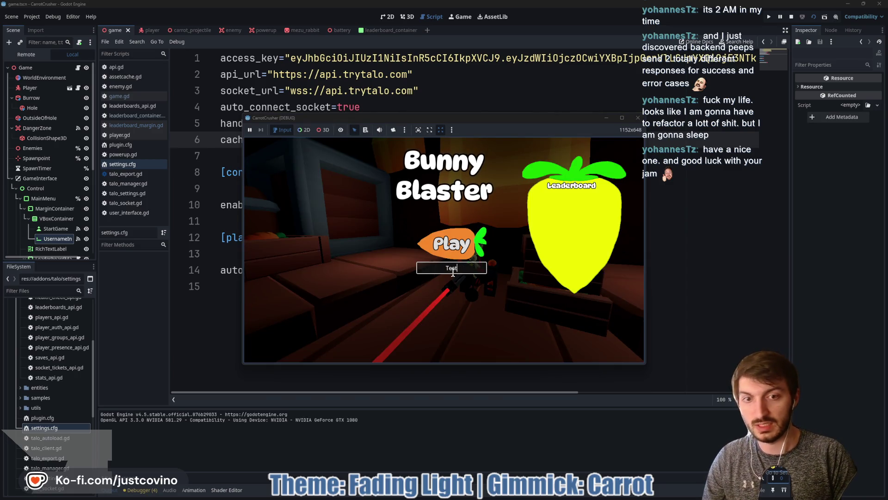
{"action": "key", "text": "Return"}
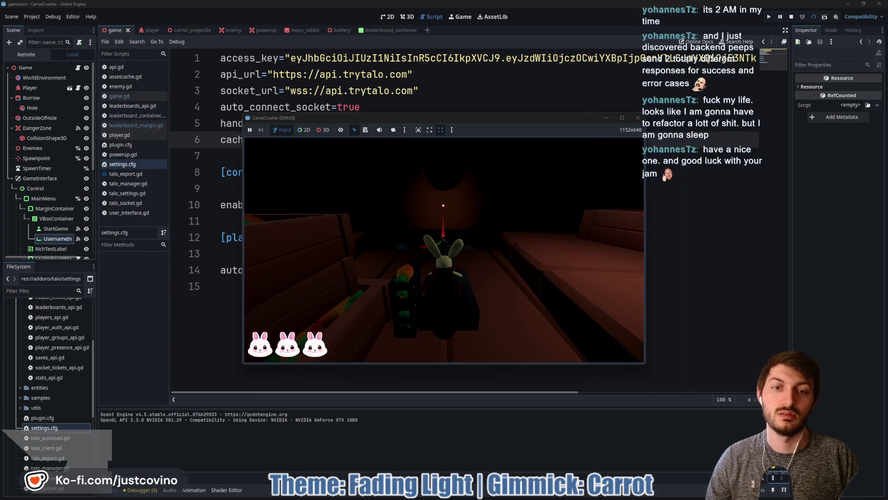
Play until the Score: 10 game over, restart, then close the running game window.
{"action": "key", "text": "s"}
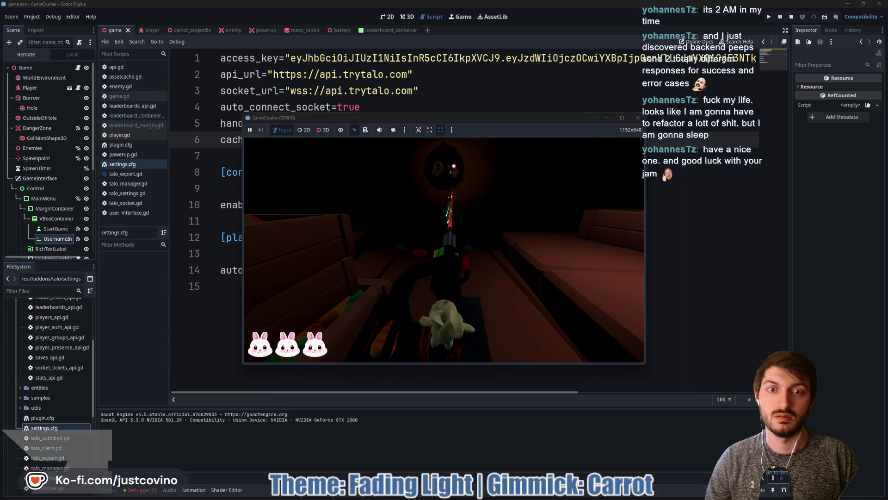
{"action": "key", "text": "w"}
{"action": "key", "text": "w"}
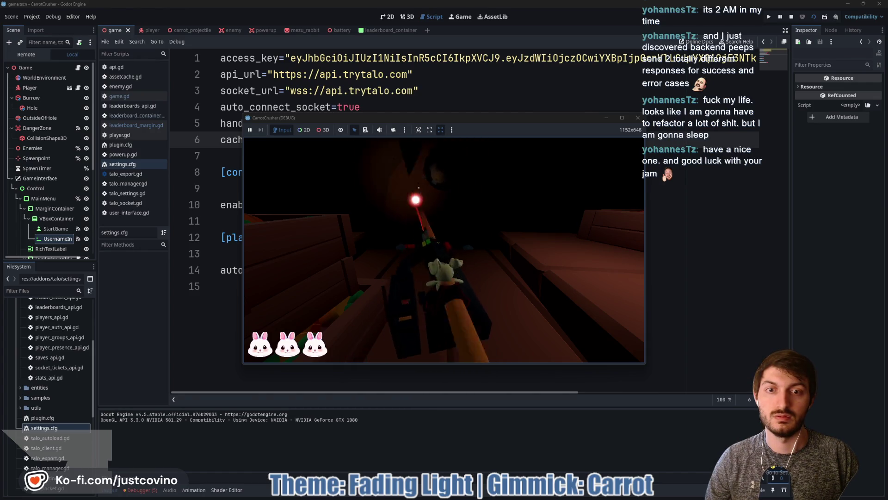
{"action": "key", "text": "w"}
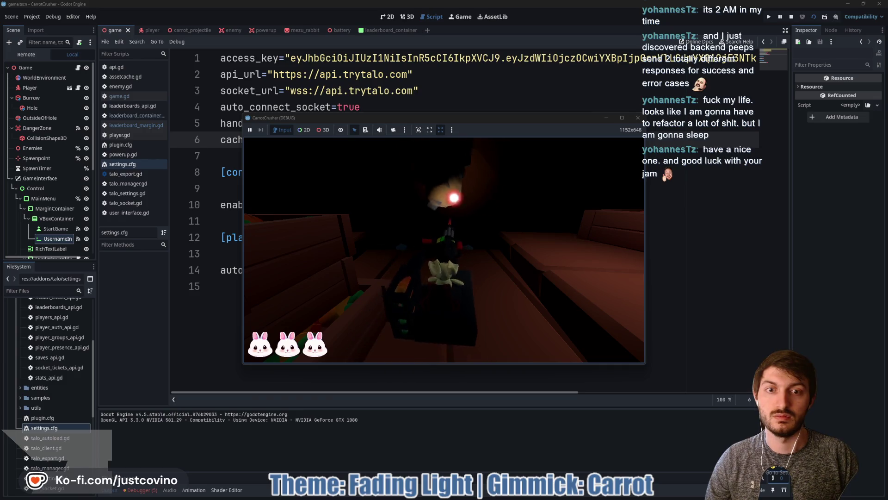
{"action": "key", "text": "w"}
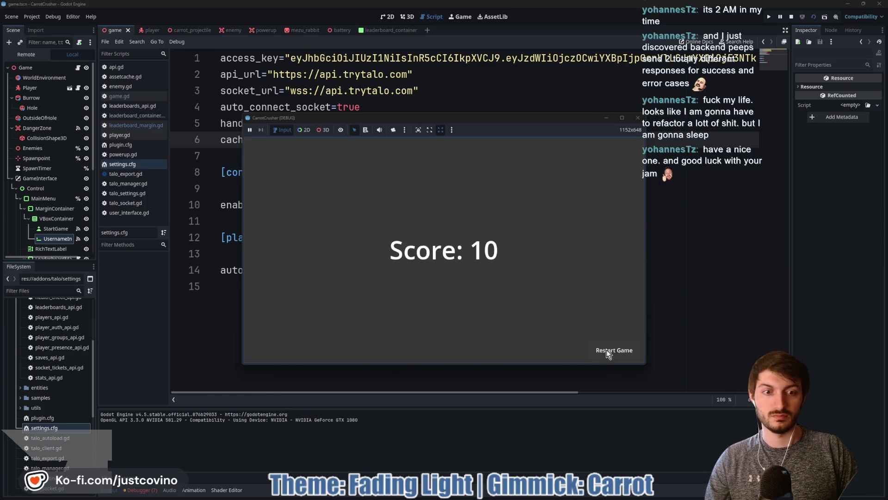
{"action": "left_click", "coordinate": [606, 350]}
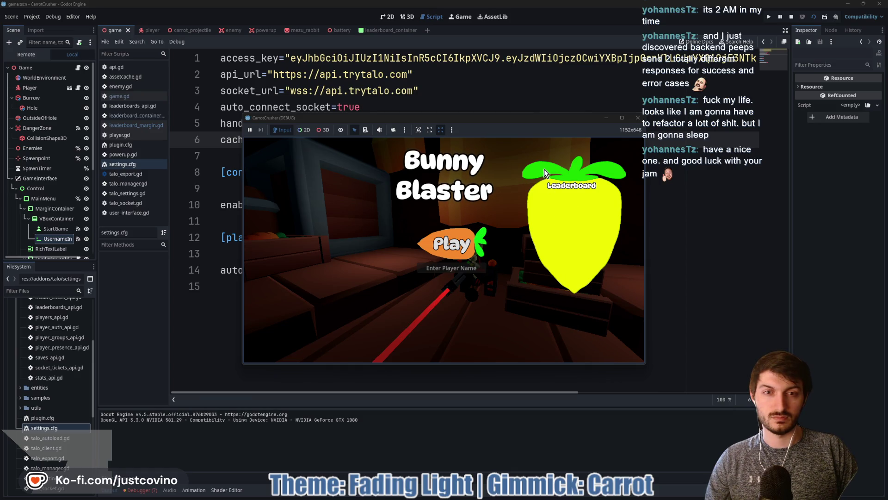
{"action": "mouse_move", "coordinate": [542, 118]}
{"action": "left_mouse_down"}
{"action": "mouse_move", "coordinate": [488, 116]}
{"action": "mouse_move", "coordinate": [536, 106]}
{"action": "left_mouse_up"}
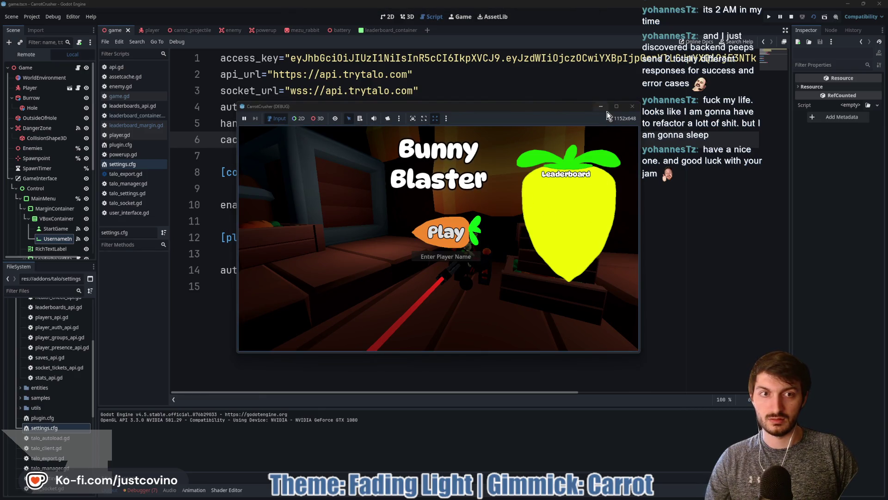
{"action": "left_click", "coordinate": [632, 106]}
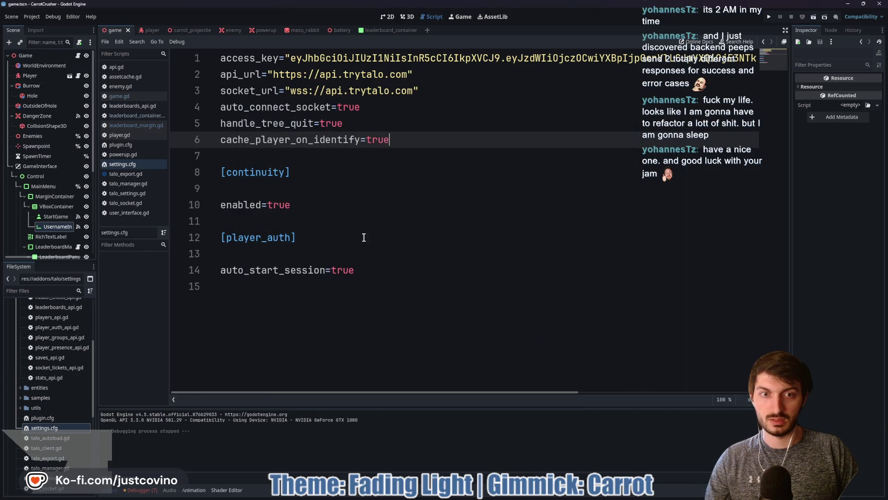
{"action": "left_click", "coordinate": [140, 490]}
{"action": "left_click", "coordinate": [147, 402]}
{"action": "left_click_drag", "start_coordinate": [437, 397], "coordinate": [454, 237]}
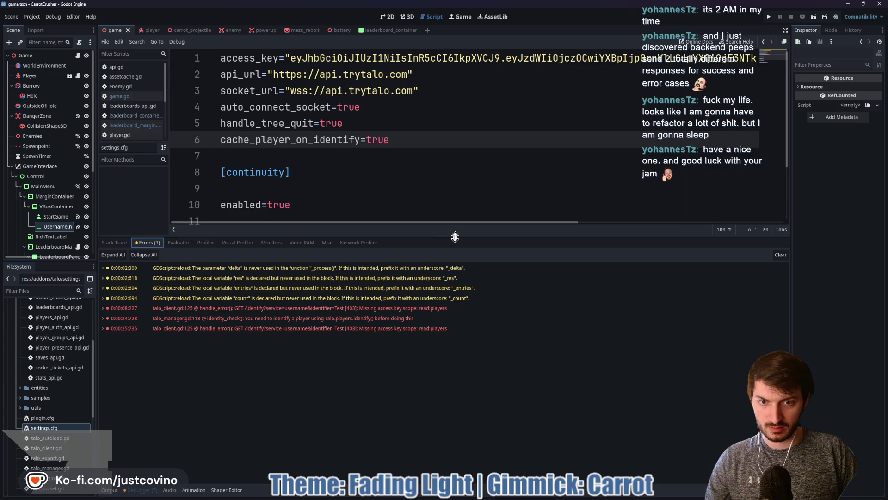
{"action": "mouse_move", "coordinate": [431, 309]}
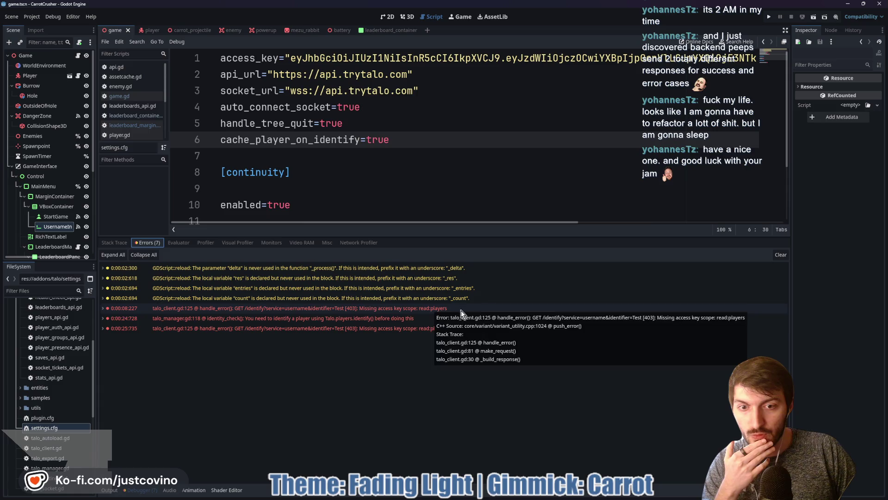
{"action": "mouse_move", "coordinate": [478, 327]}
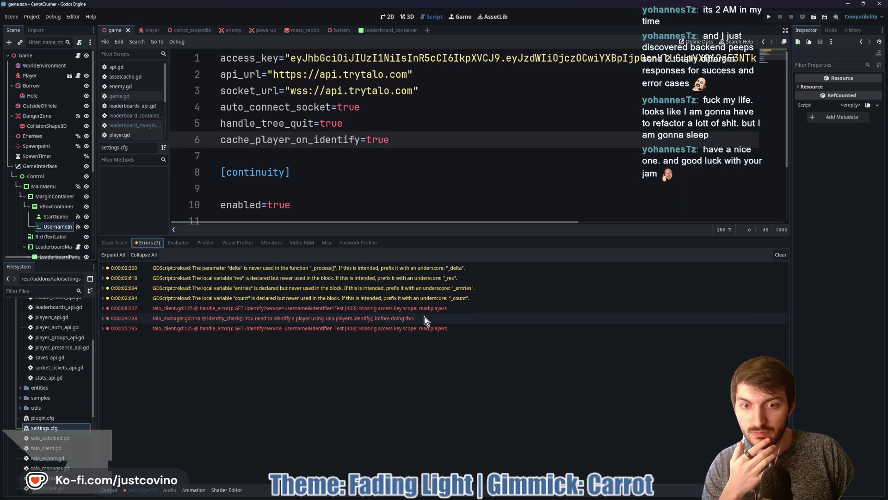
{"action": "left_click", "coordinate": [426, 318]}
{"action": "left_click_drag", "start_coordinate": [450, 237], "coordinate": [440, 338]}
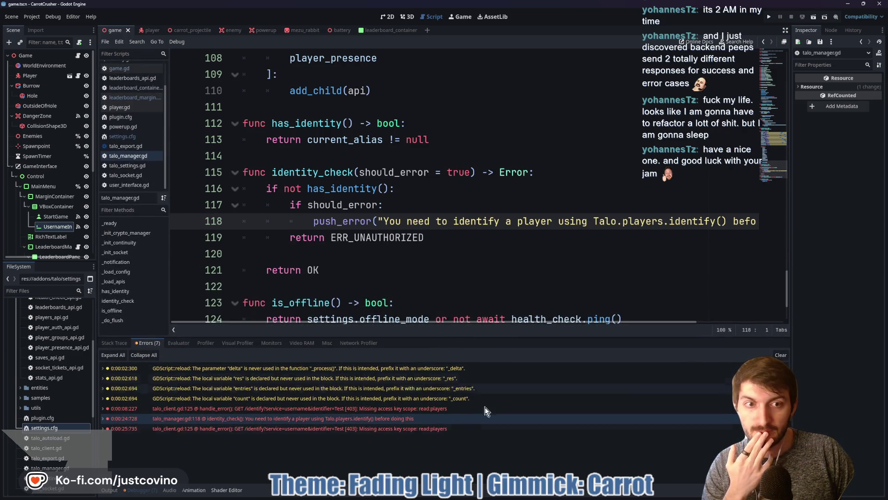
{"action": "mouse_move", "coordinate": [492, 492]}
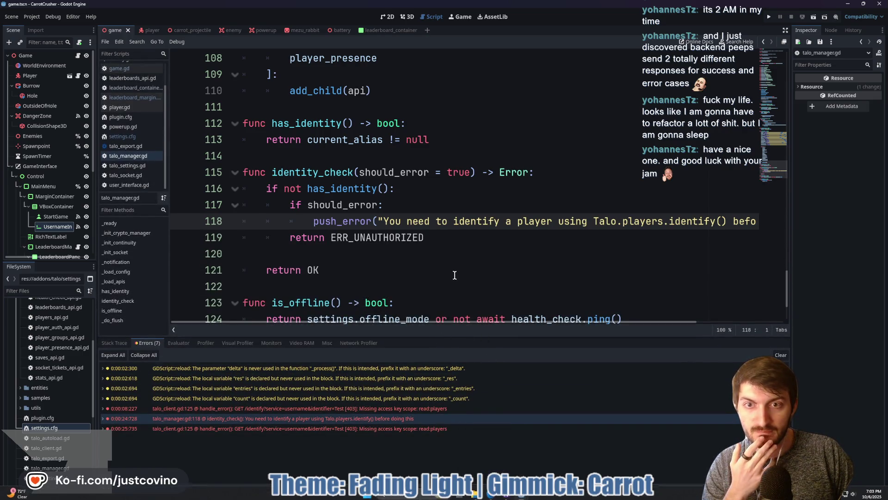
{"action": "mouse_move", "coordinate": [398, 322]}
{"action": "left_mouse_down"}
{"action": "mouse_move", "coordinate": [504, 326]}
{"action": "mouse_move", "coordinate": [363, 323]}
{"action": "left_mouse_up"}
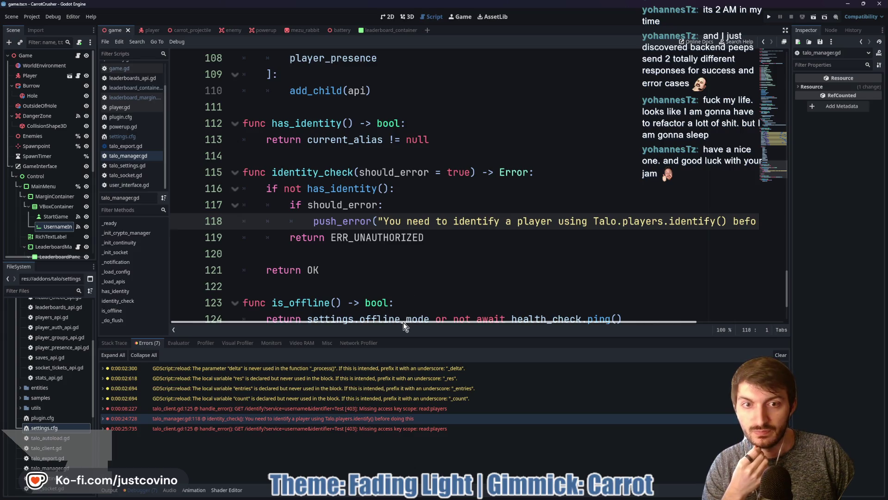
{"action": "mouse_move", "coordinate": [496, 497]}
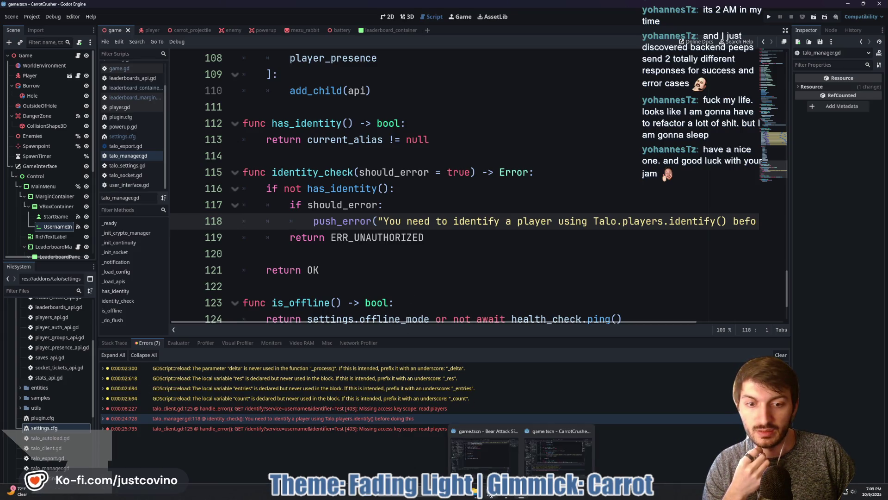
Add the write:players scope to the existing Talo access key, then open Godot's identity_check error.
{"action": "left_click", "coordinate": [483, 449]}
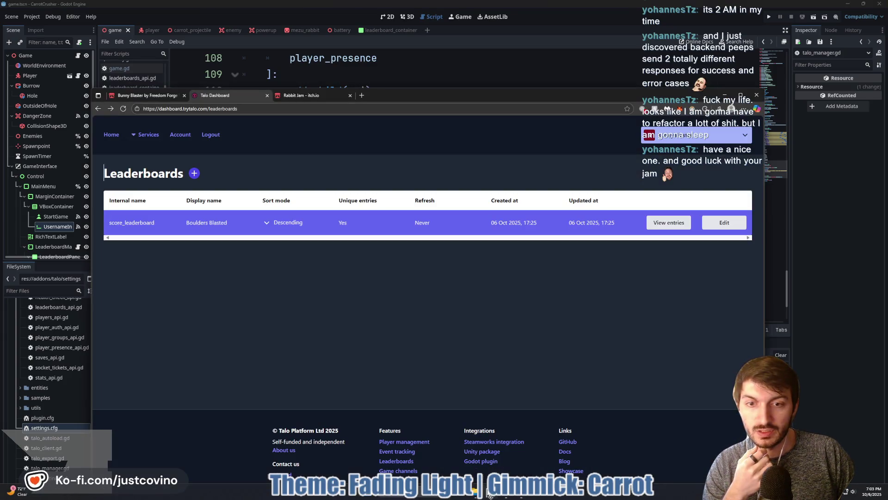
{"action": "left_click", "coordinate": [137, 136]}
{"action": "left_click", "coordinate": [158, 159]}
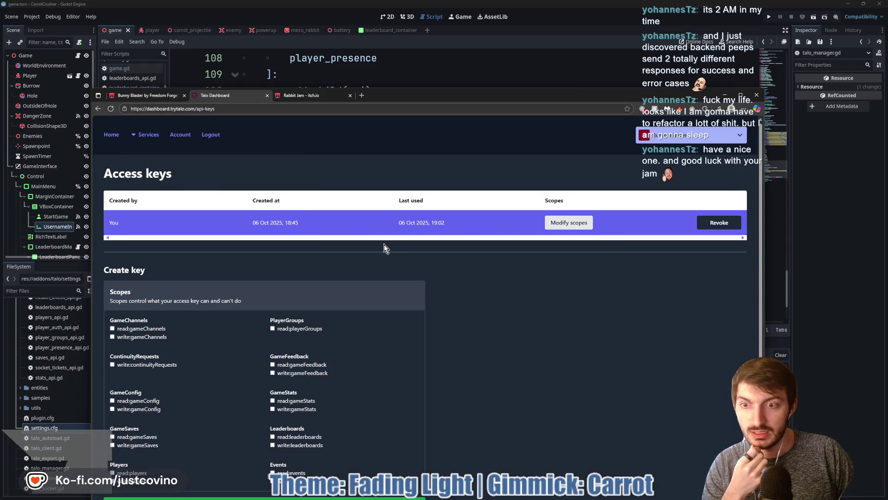
{"action": "left_click", "coordinate": [579, 223]}
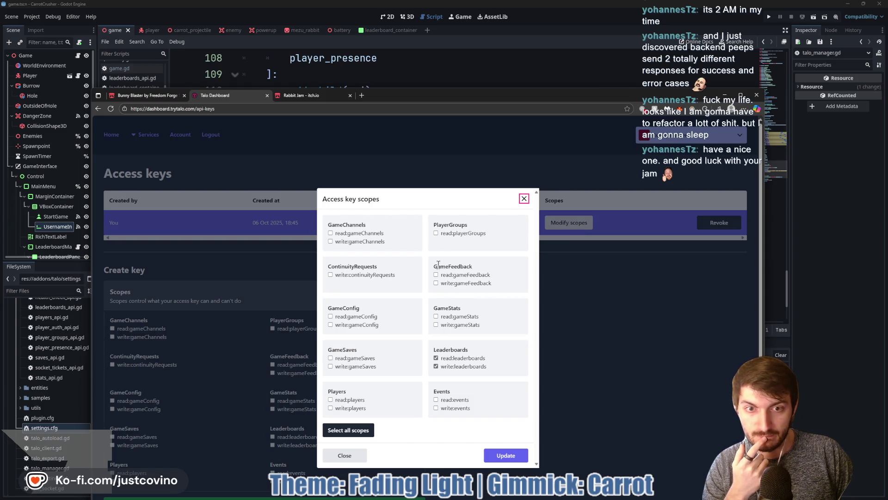
{"action": "left_click", "coordinate": [330, 408]}
{"action": "left_click", "coordinate": [505, 456]}
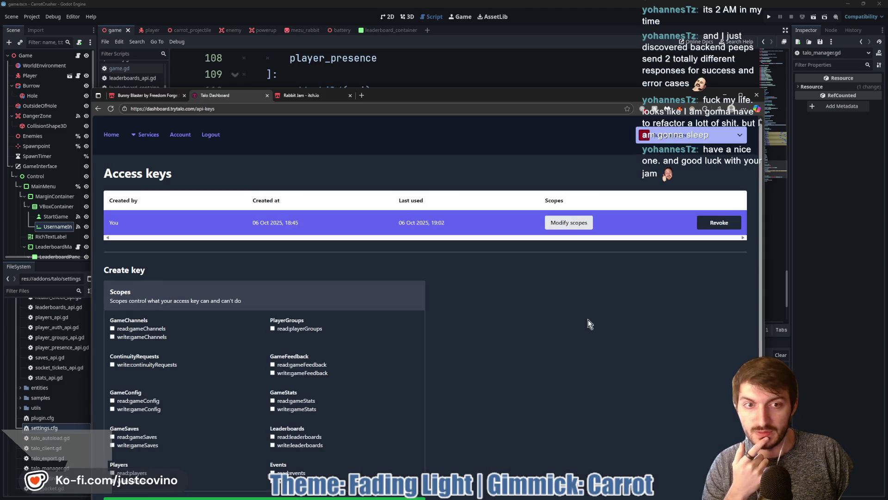
{"action": "left_click", "coordinate": [390, 75]}
{"action": "double_click", "coordinate": [310, 419]}
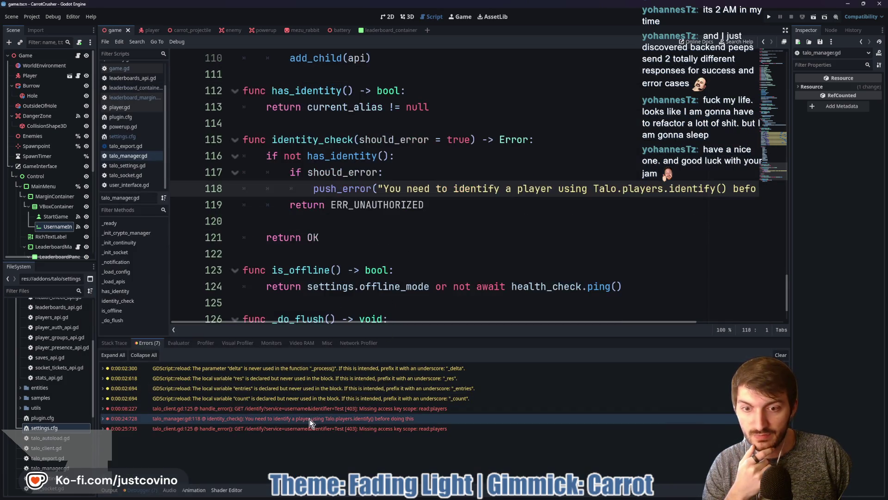
Open the leaderboard margin and game scripts and run the project to reproduce the error.
{"action": "mouse_move", "coordinate": [310, 422]}
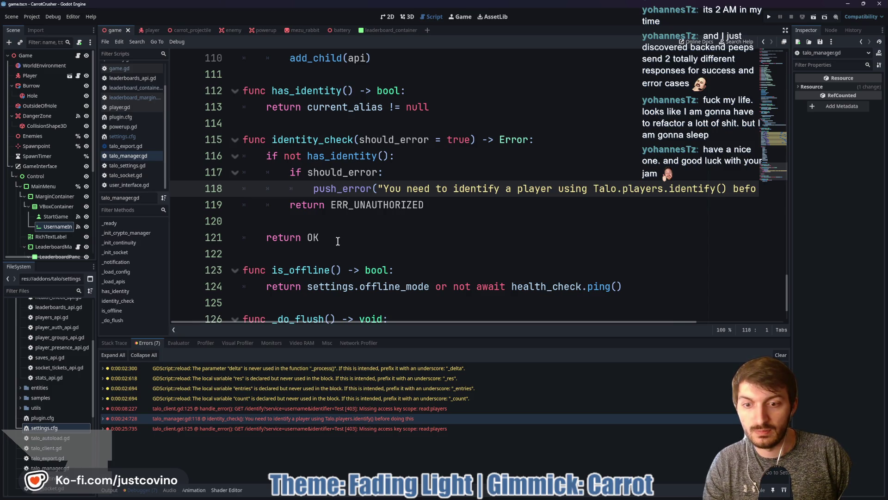
{"action": "left_click", "coordinate": [78, 246]}
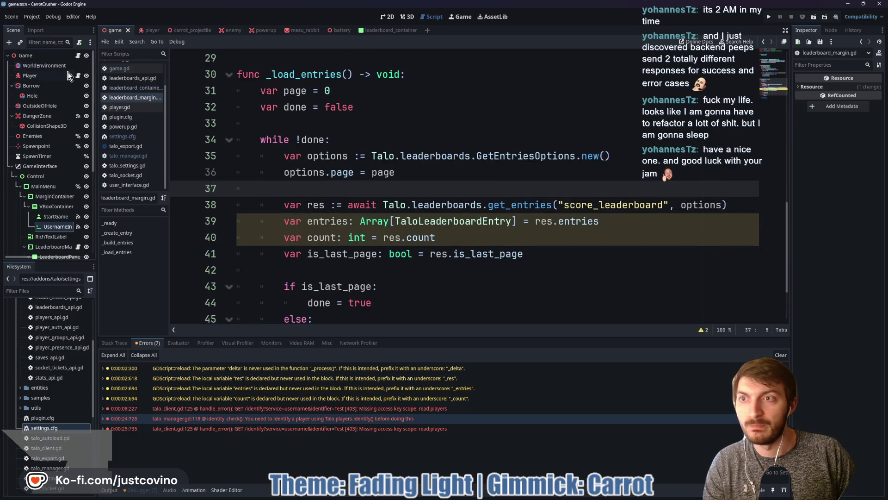
{"action": "left_click", "coordinate": [78, 56]}
{"action": "key", "text": "F5"}
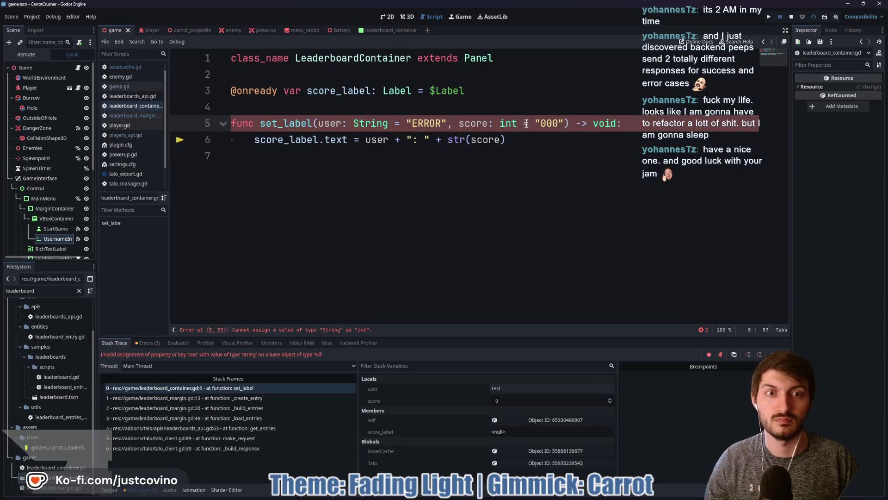
Remove the quotes so set_label's score defaults to 000, check line 6, and stop the game.
{"action": "key", "text": "BackSpace"}
{"action": "key", "text": "Right"}
{"action": "key", "text": "Right"}
{"action": "key", "text": "Right"}
{"action": "key", "text": "Delete"}
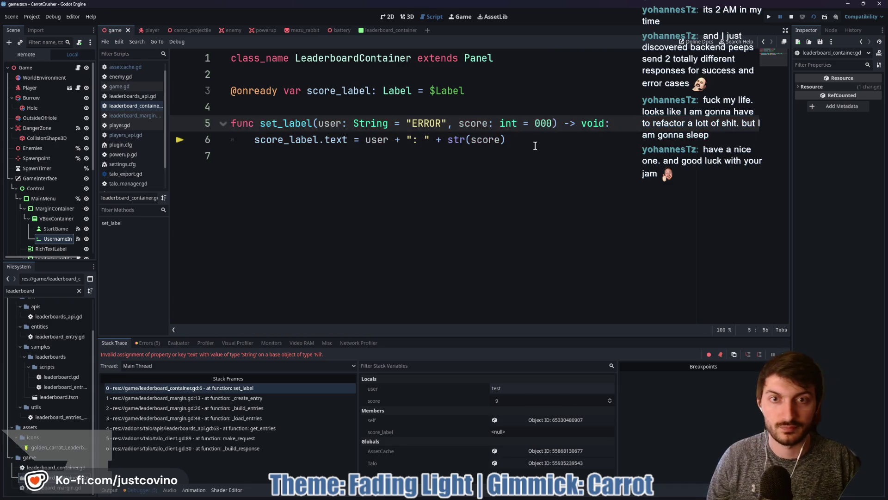
{"action": "left_click", "coordinate": [535, 146]}
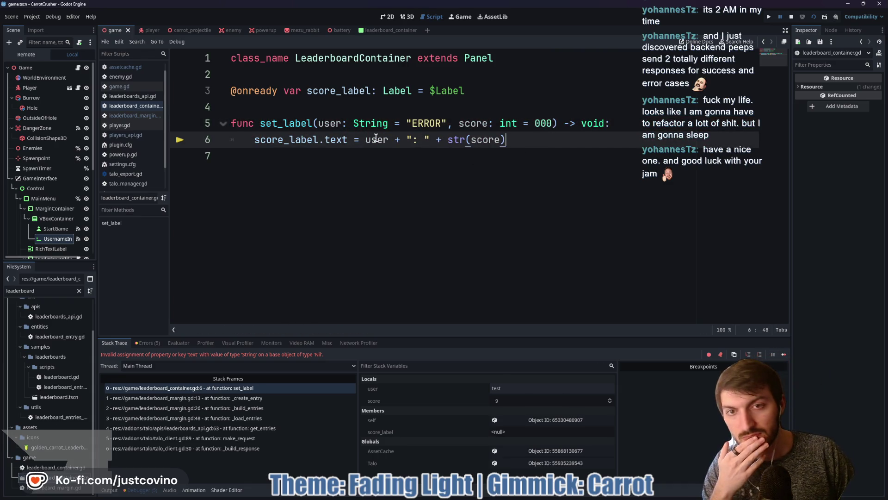
{"action": "mouse_move", "coordinate": [376, 138]}
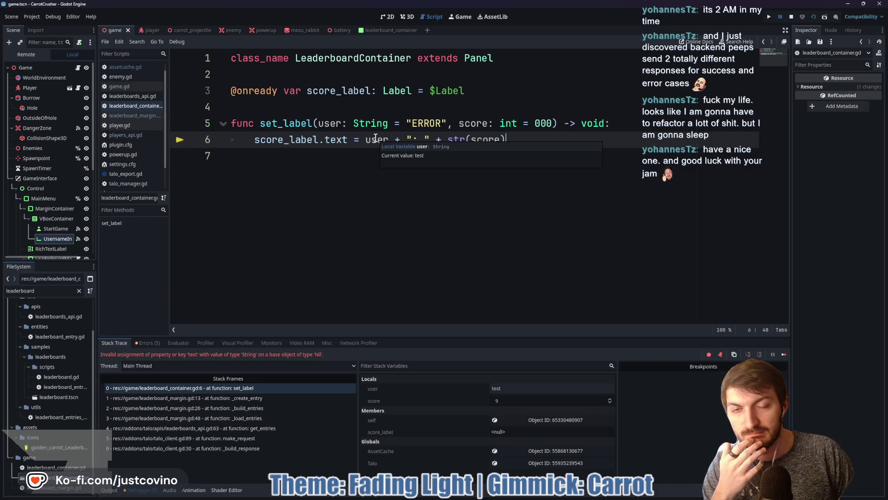
{"action": "left_click", "coordinate": [291, 138]}
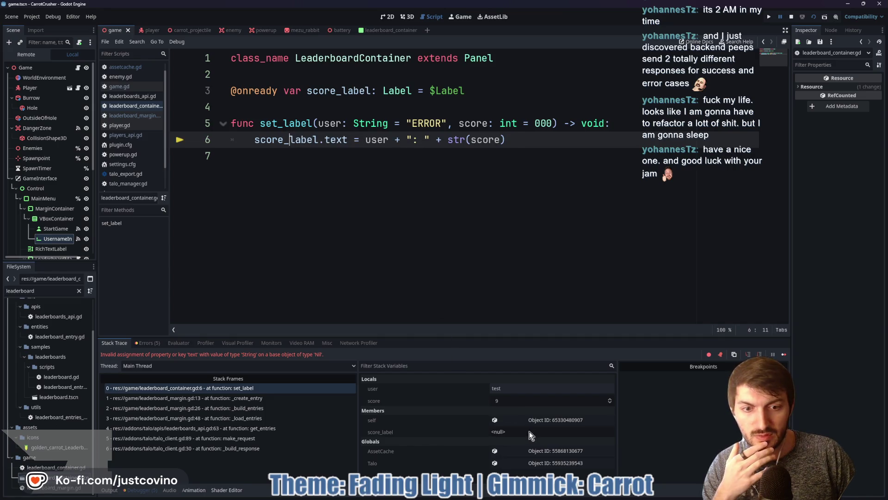
{"action": "left_click", "coordinate": [791, 16]}
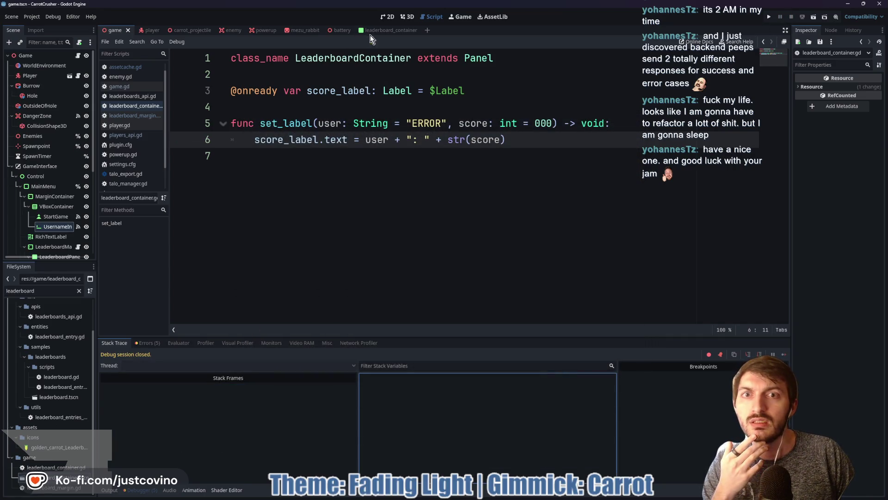
{"action": "left_click", "coordinate": [371, 31]}
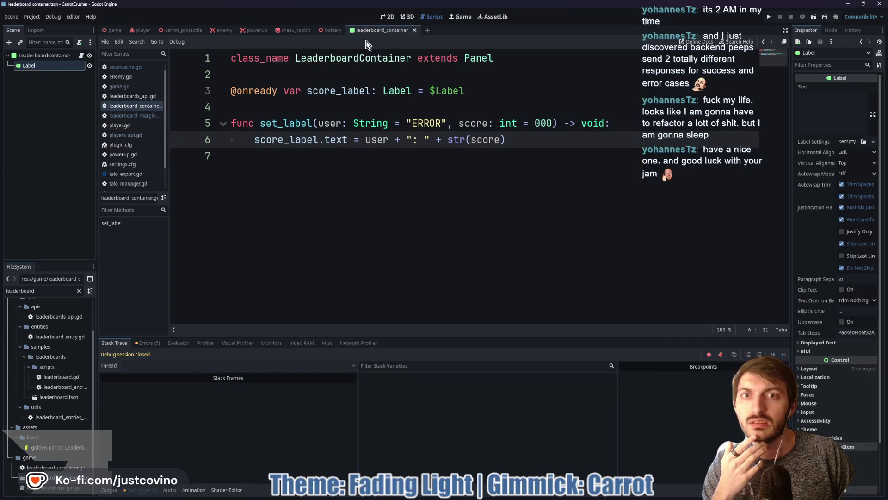
{"action": "left_click", "coordinate": [348, 97]}
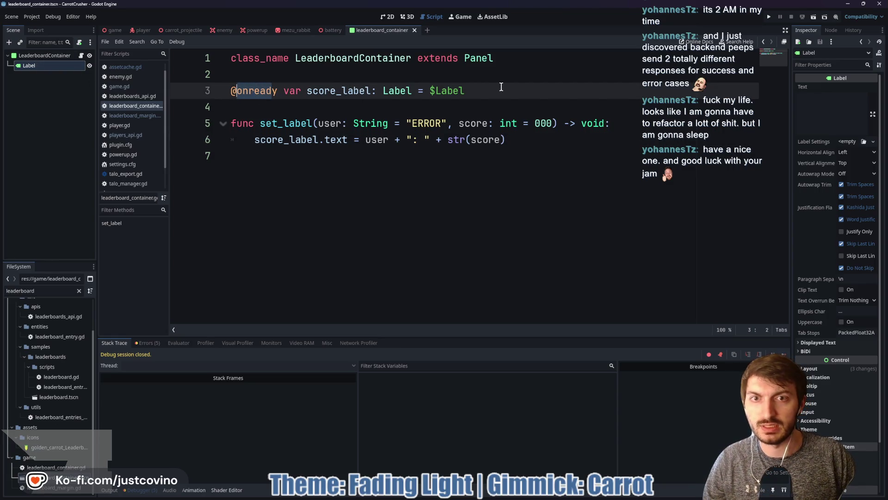
{"action": "left_click_drag", "start_coordinate": [501, 87], "coordinate": [226, 92]}
{"action": "type", "text": "@export var "}
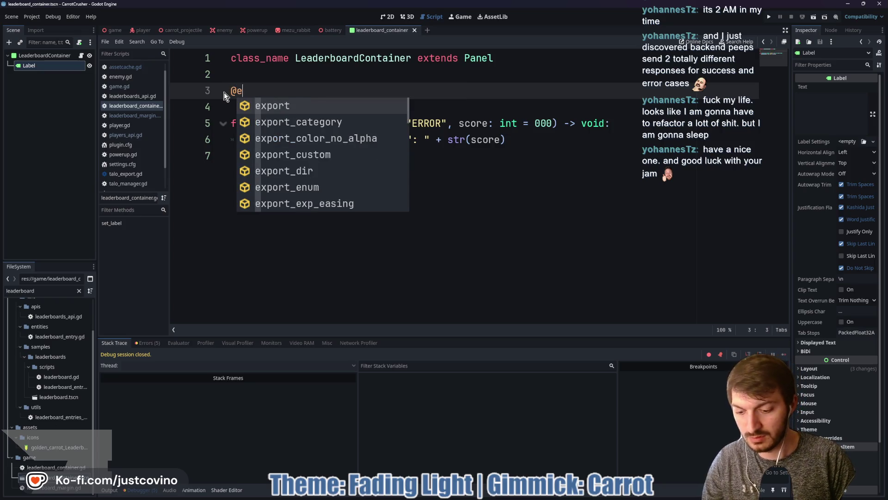
{"action": "type", "text": "score_label"}
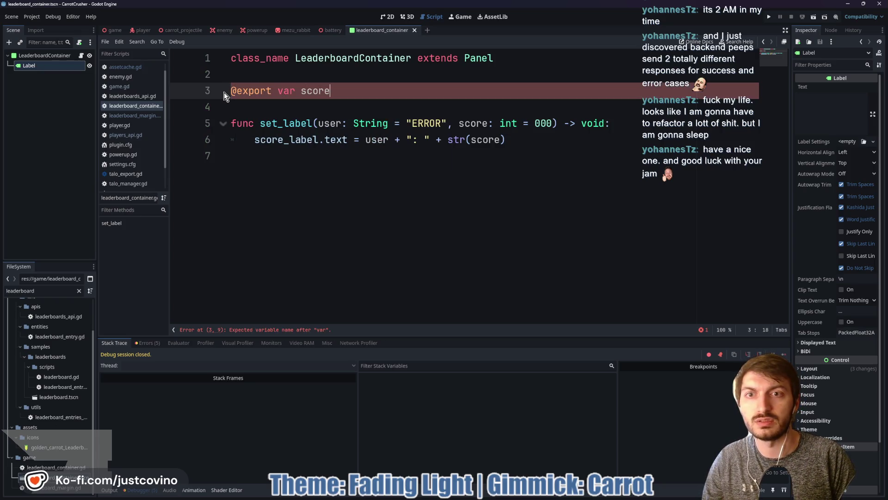
{"action": "type", "text": ": Label"}
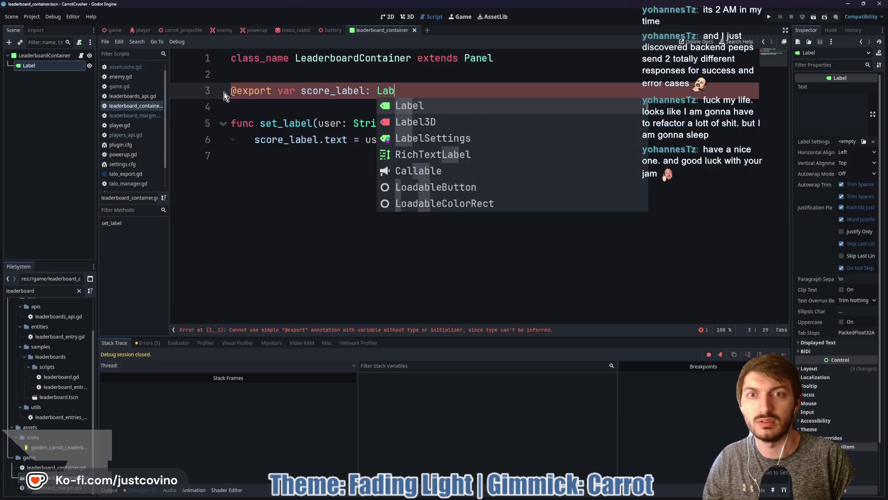
Assign the Label node to LeaderboardContainer's Score Label property and save the scene.
{"action": "left_click", "coordinate": [44, 55]}
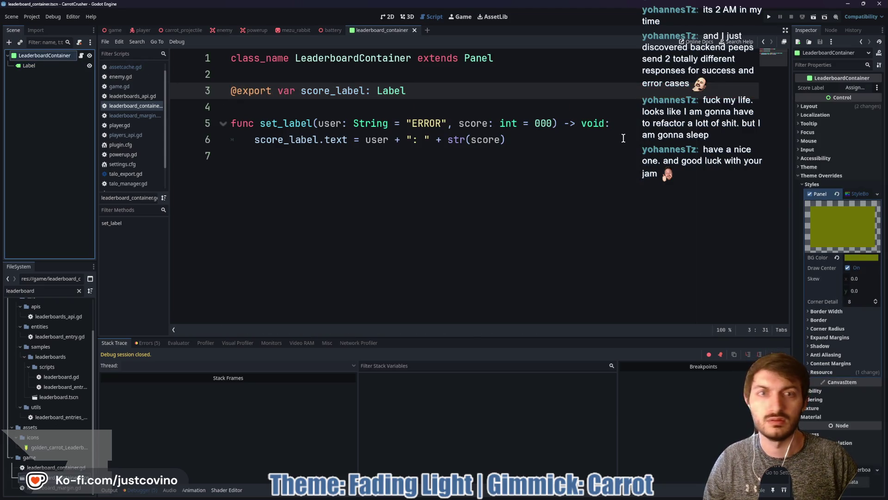
{"action": "left_click", "coordinate": [855, 87]}
{"action": "left_click", "coordinate": [437, 171]}
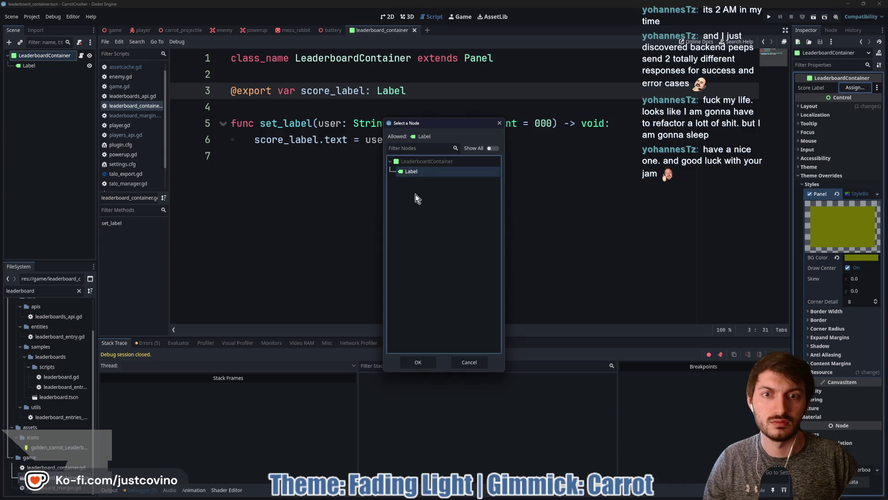
{"action": "left_click", "coordinate": [418, 362]}
{"action": "left_click", "coordinate": [335, 165]}
{"action": "key", "text": "ctrl+s"}
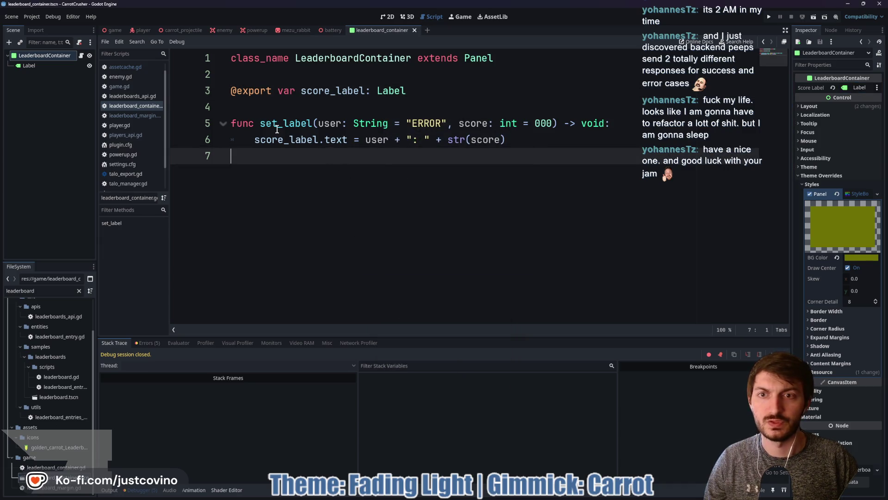
Switch to the game scene and run it to test the leaderboard.
{"action": "left_click", "coordinate": [385, 18]}
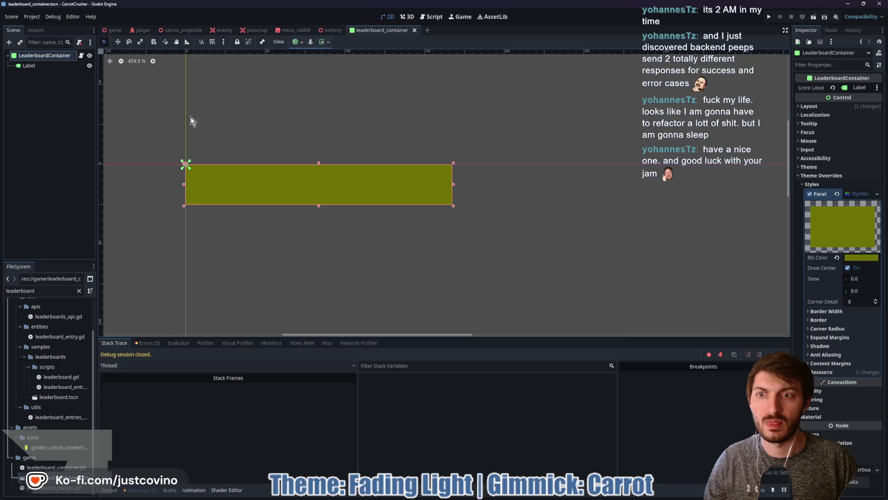
{"action": "left_click", "coordinate": [112, 32]}
{"action": "key", "text": "F5"}
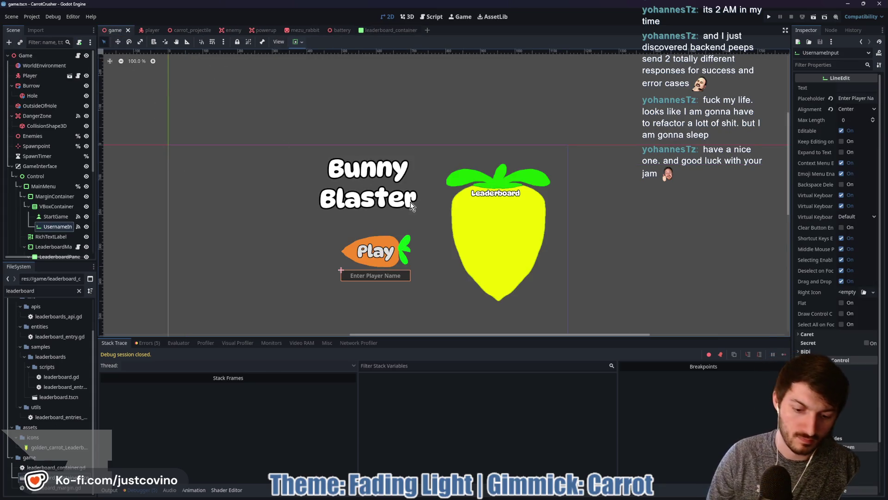
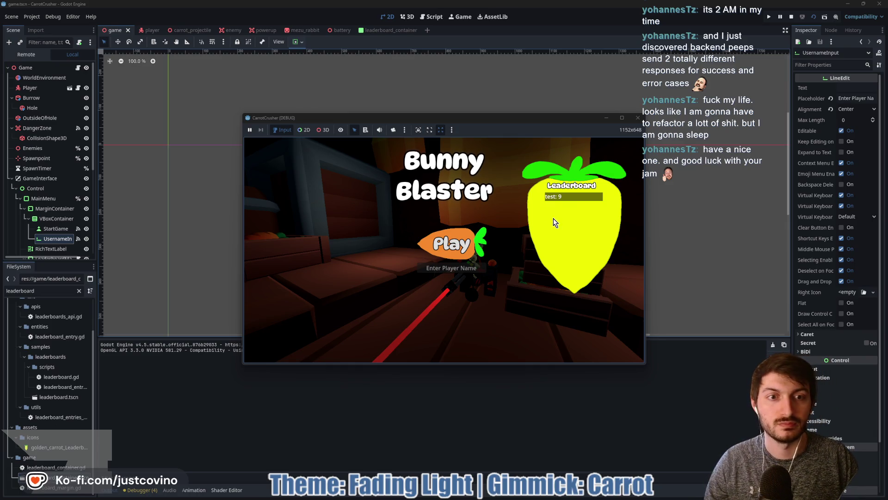
Stop the test run, cap the player-name LineEdit's Max Length at 12, save, and switch to leaderboard_container.
{"action": "left_click", "coordinate": [637, 119]}
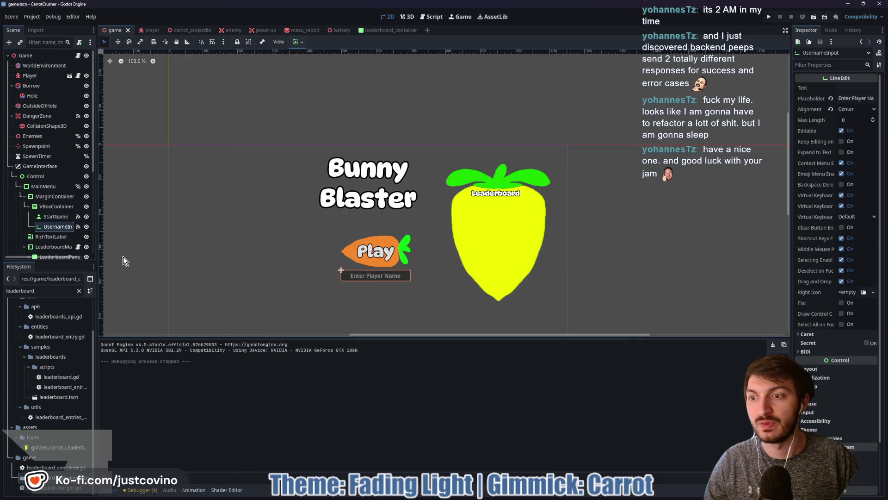
{"action": "scroll", "coordinate": [48, 197], "scroll_direction": "down", "scroll_amount": 3}
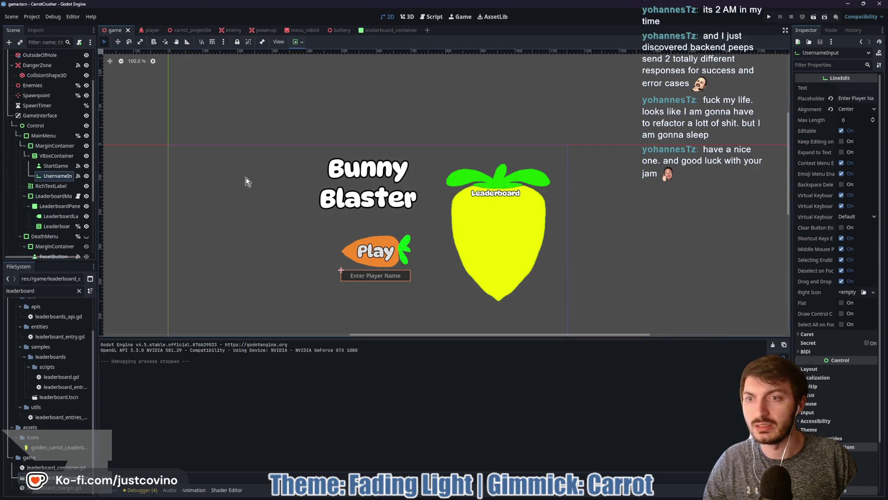
{"action": "left_click", "coordinate": [849, 120]}
{"action": "type", "text": "12"}
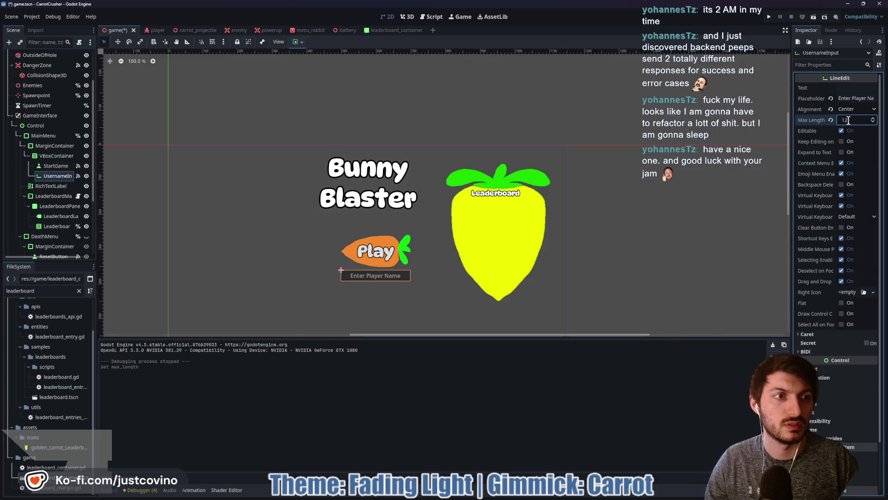
{"action": "key", "text": "Return"}
{"action": "key", "text": "ctrl+s"}
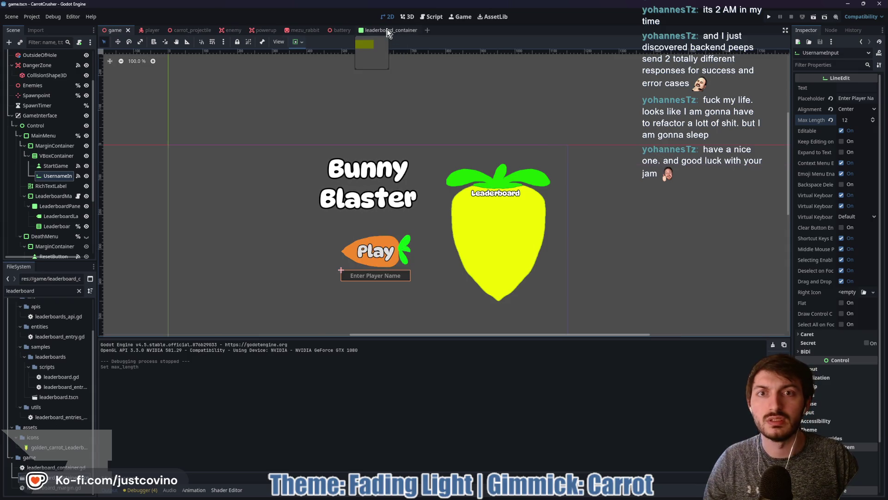
{"action": "left_click", "coordinate": [379, 31]}
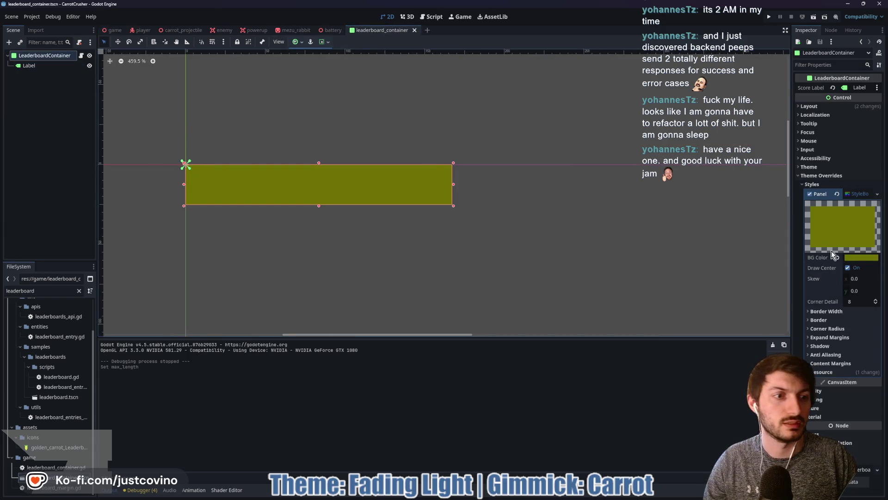
Brighten the panel's olive background colour and set its border colour to black.
{"action": "left_click", "coordinate": [862, 257]}
{"action": "left_click_drag", "start_coordinate": [873, 320], "coordinate": [872, 300]}
{"action": "left_click", "coordinate": [555, 258]}
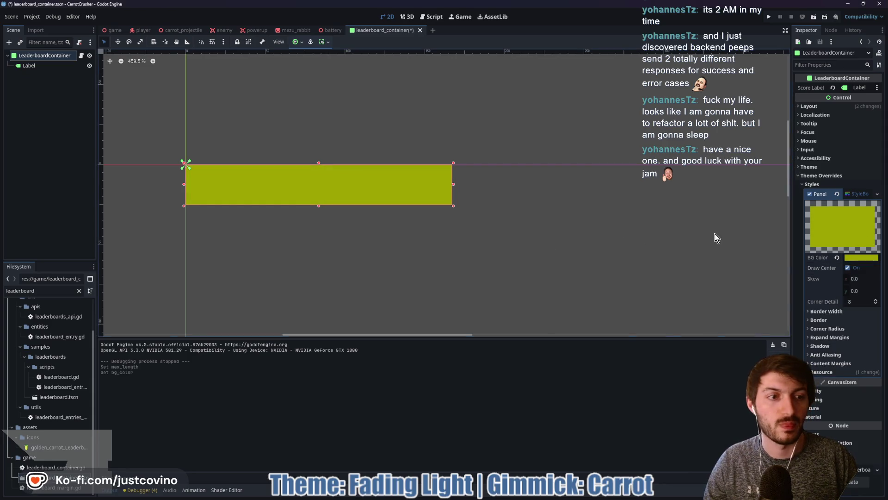
{"action": "left_click", "coordinate": [819, 320]}
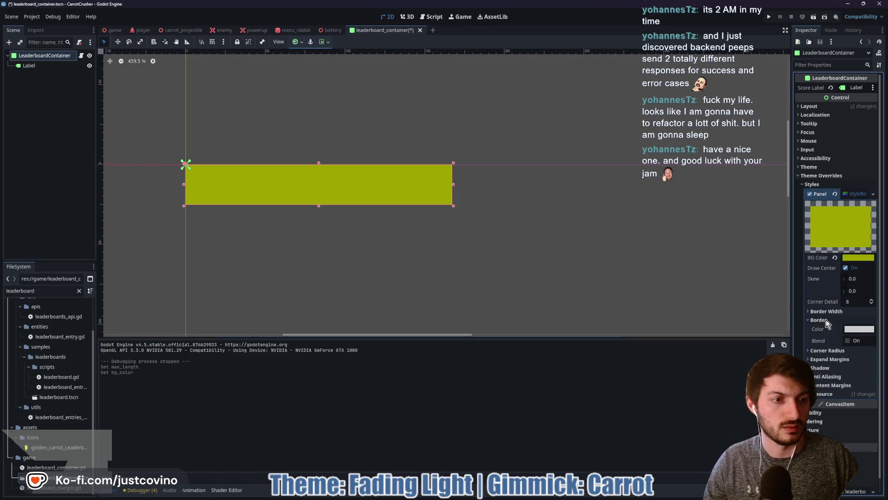
{"action": "left_click", "coordinate": [860, 329]}
{"action": "left_click_drag", "start_coordinate": [797, 170], "coordinate": [780, 203]}
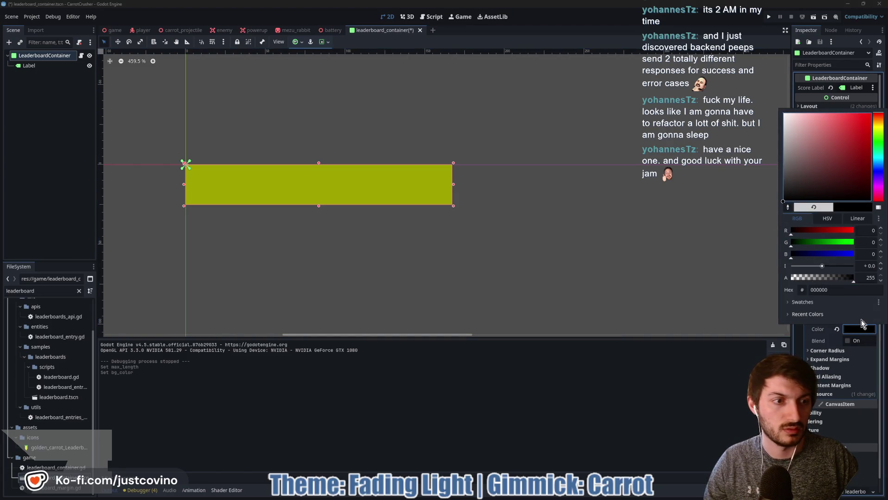
{"action": "left_click", "coordinate": [851, 343]}
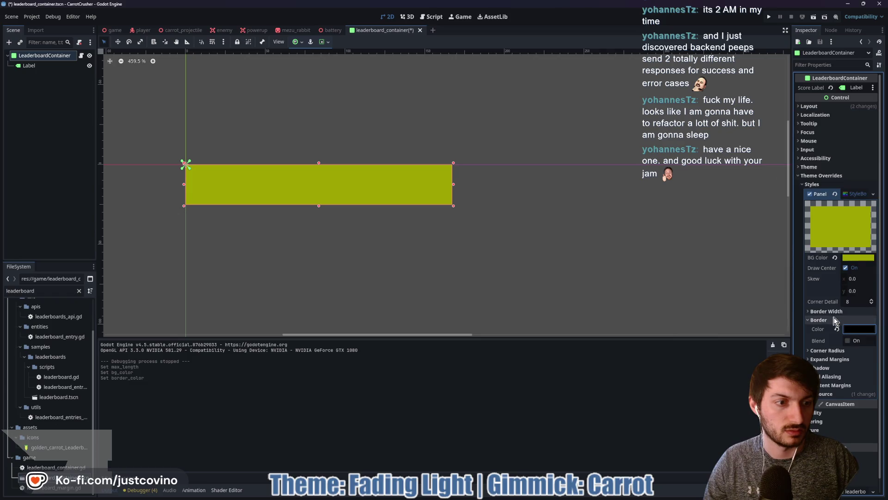
Set the panel's left, top, right and bottom border widths to 1 px.
{"action": "left_click", "coordinate": [854, 313]}
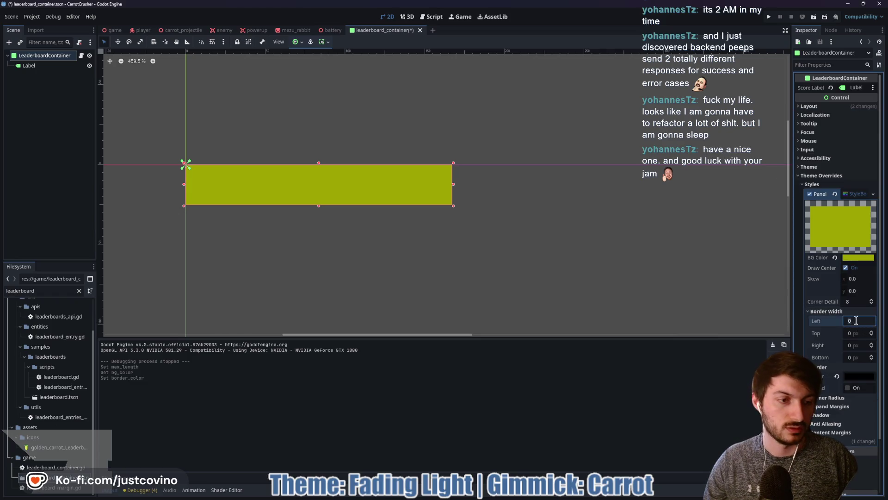
{"action": "type", "text": "2"}
{"action": "key", "text": "Tab"}
{"action": "type", "text": "2"}
{"action": "key", "text": "Tab"}
{"action": "type", "text": "2"}
{"action": "key", "text": "Tab"}
{"action": "type", "text": "2"}
{"action": "key", "text": "Return"}
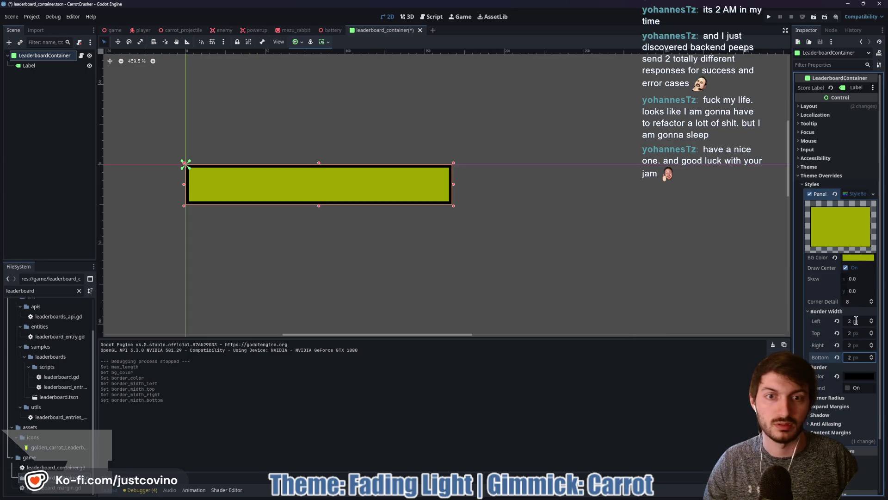
{"action": "left_click", "coordinate": [856, 320]}
{"action": "type", "text": "1"}
{"action": "key", "text": "Tab"}
{"action": "type", "text": "1"}
{"action": "key", "text": "Tab"}
{"action": "type", "text": "1"}
{"action": "key", "text": "Tab"}
{"action": "type", "text": "1"}
{"action": "key", "text": "Return"}
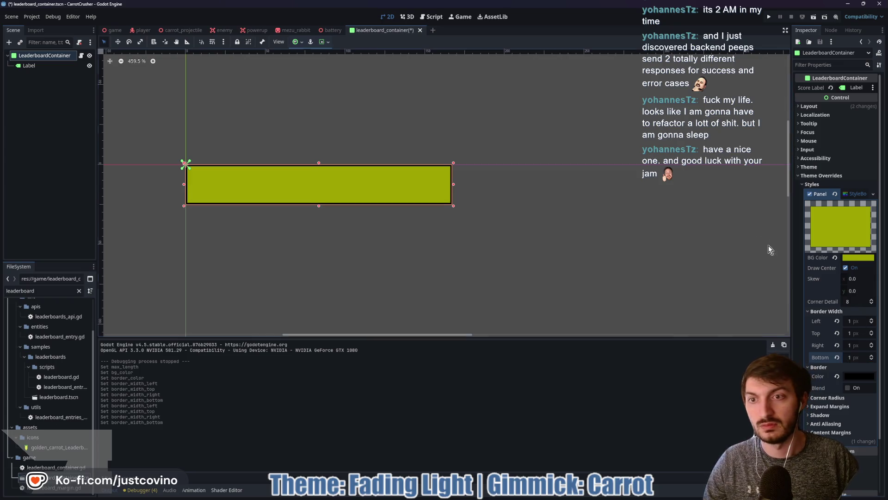
{"action": "left_click", "coordinate": [29, 65]}
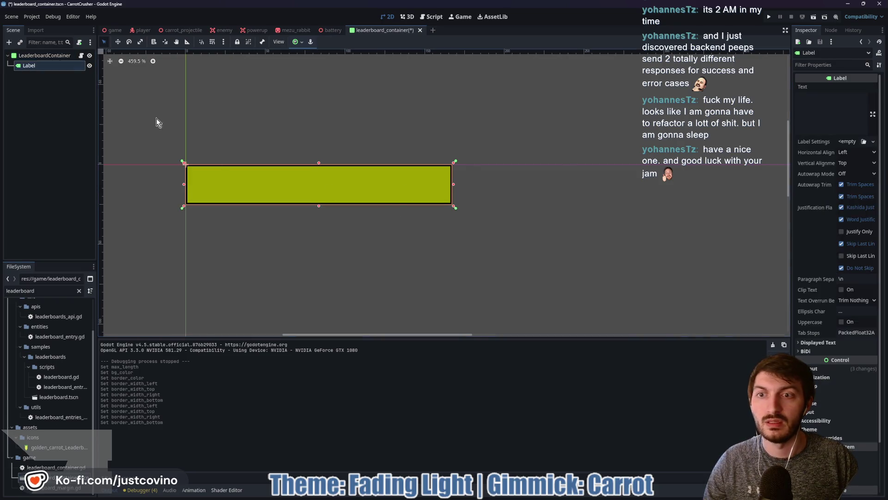
Add an HBoxContainer under LeaderboardContainer and delete the old Label.
{"action": "left_click", "coordinate": [837, 108]}
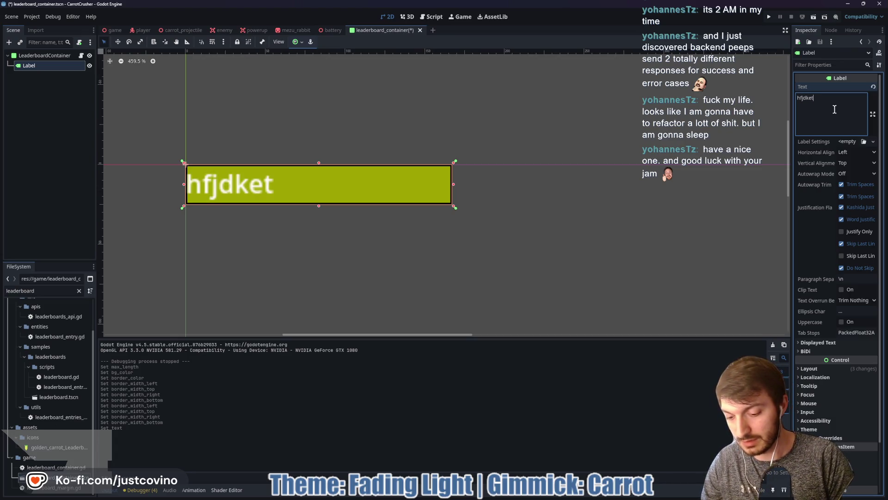
{"action": "type", "text": "fzka"}
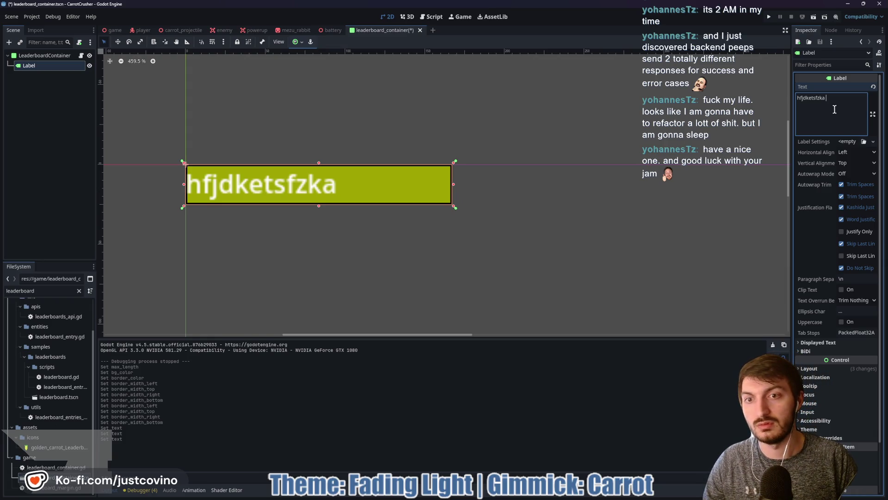
{"action": "left_click", "coordinate": [49, 57]}
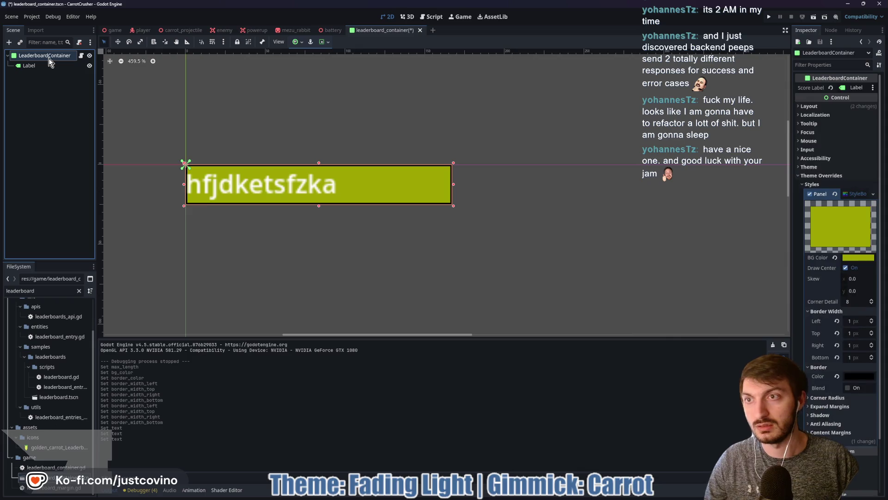
{"action": "key", "text": "ctrl+a"}
{"action": "type", "text": "hbox"}
{"action": "key", "text": "Return"}
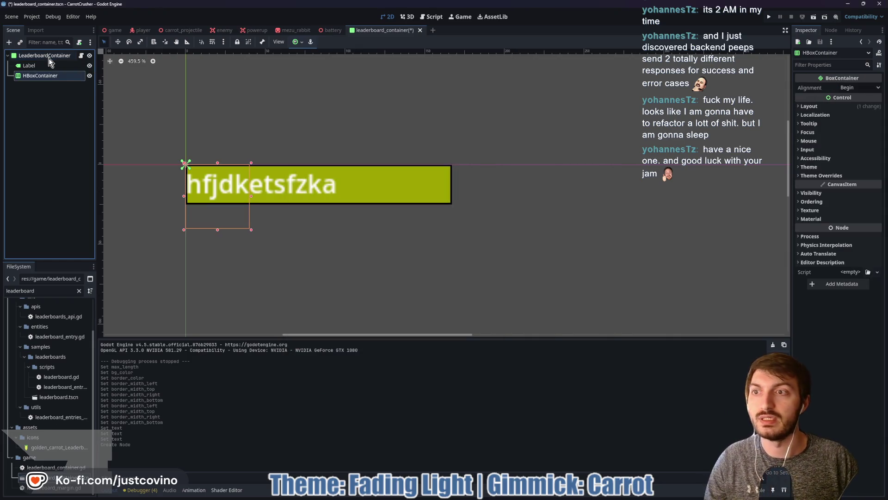
{"action": "left_click", "coordinate": [38, 67]}
{"action": "key", "text": "Delete"}
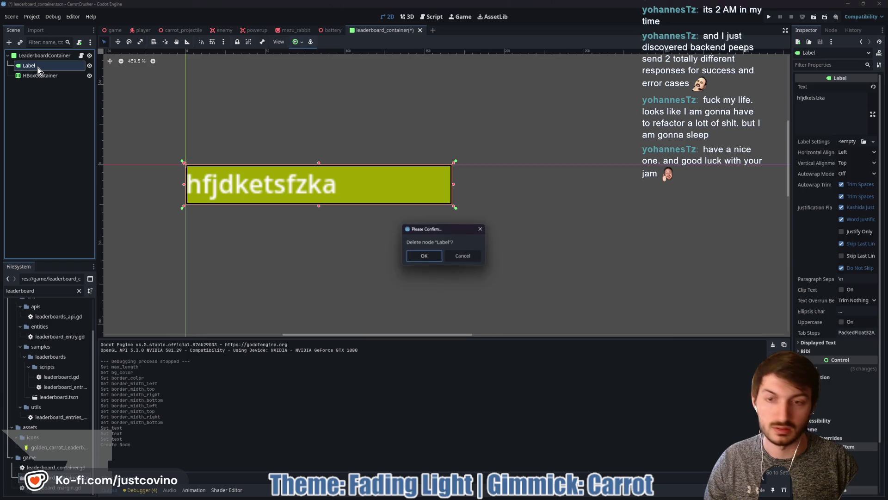
{"action": "key", "text": "Return"}
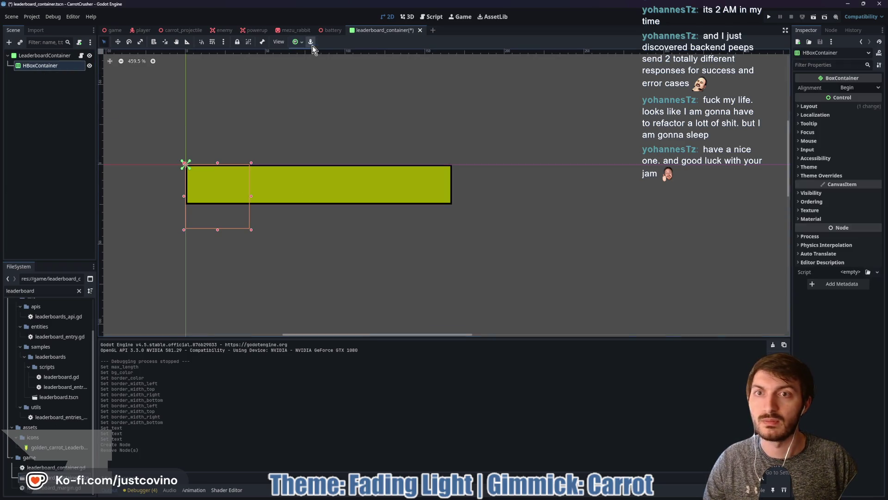
Give the HBoxContainer Full Rect anchors and add two labels, Label and Label2, inside it.
{"action": "left_click", "coordinate": [299, 44]}
{"action": "left_click", "coordinate": [339, 107]}
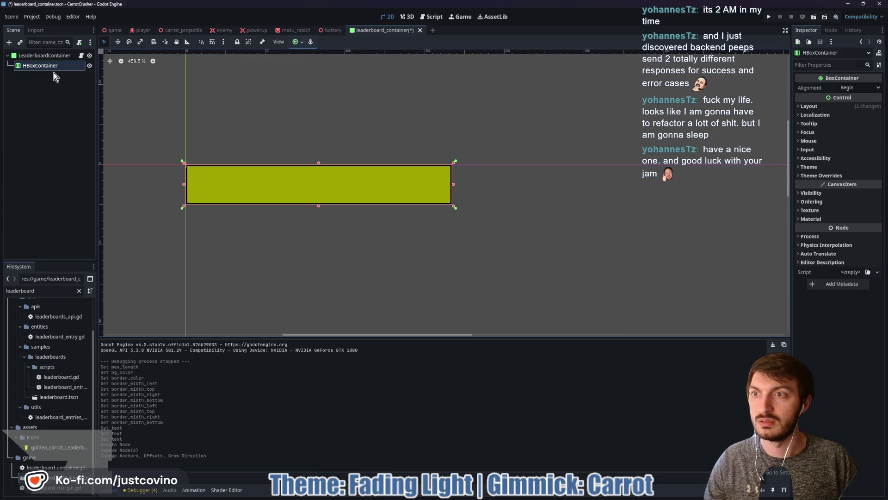
{"action": "key", "text": "ctrl+a"}
{"action": "type", "text": "label"}
{"action": "key", "text": "Return"}
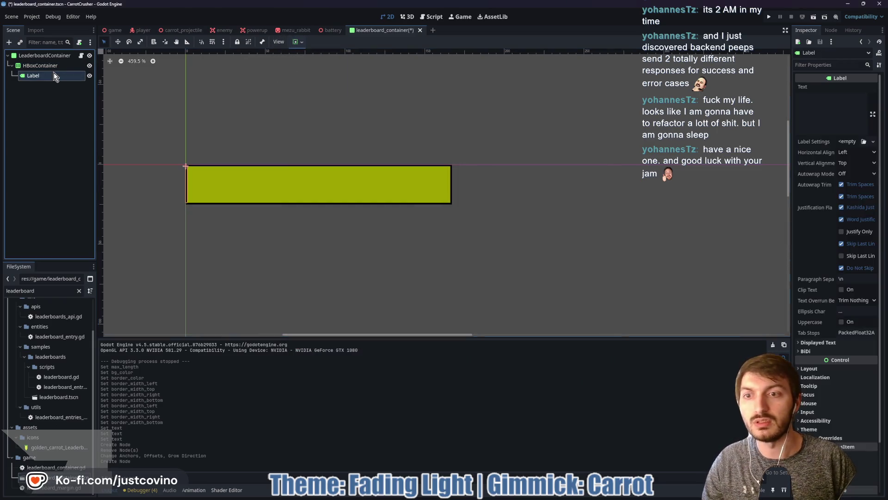
{"action": "left_click", "coordinate": [42, 67]}
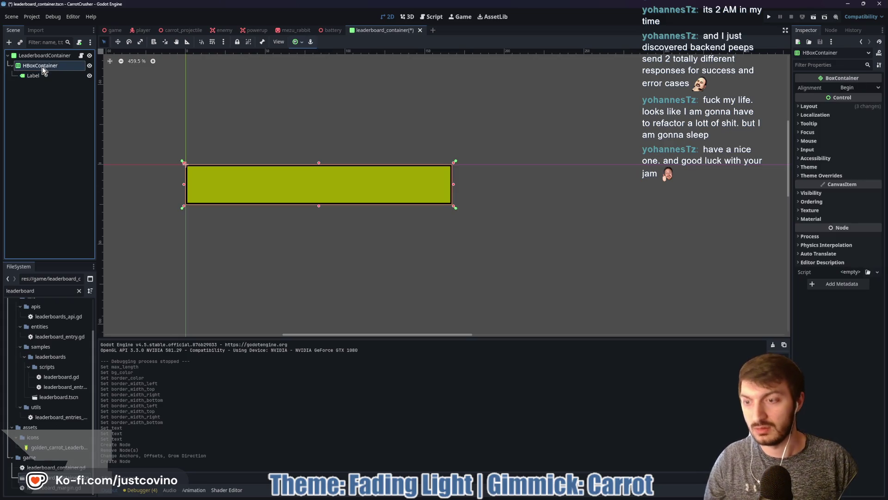
{"action": "key", "text": "ctrl+a"}
{"action": "type", "text": "label"}
{"action": "key", "text": "Return"}
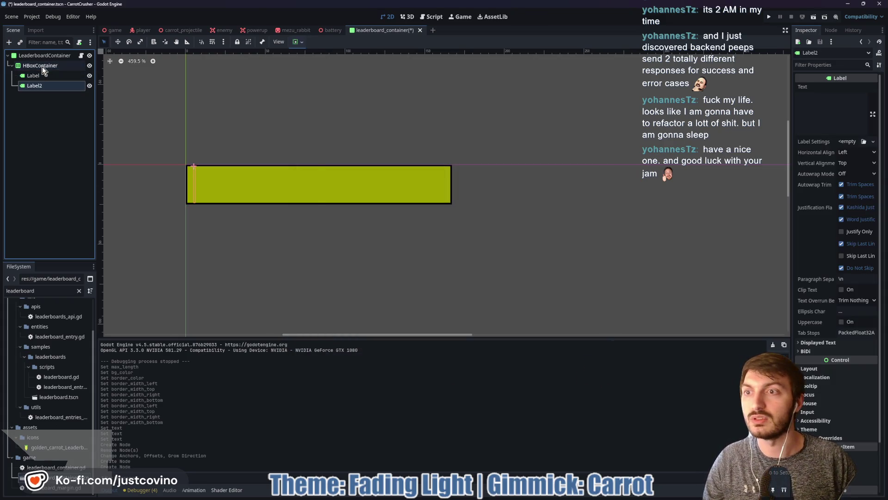
Add a VSeparator to the HBoxContainer and move it between Label and Label2.
{"action": "key", "text": "ctrl+a"}
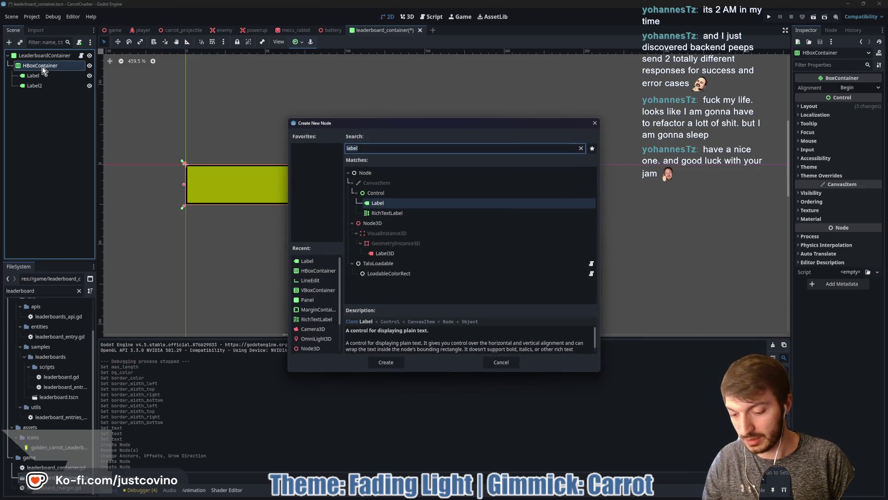
{"action": "type", "text": "vse"}
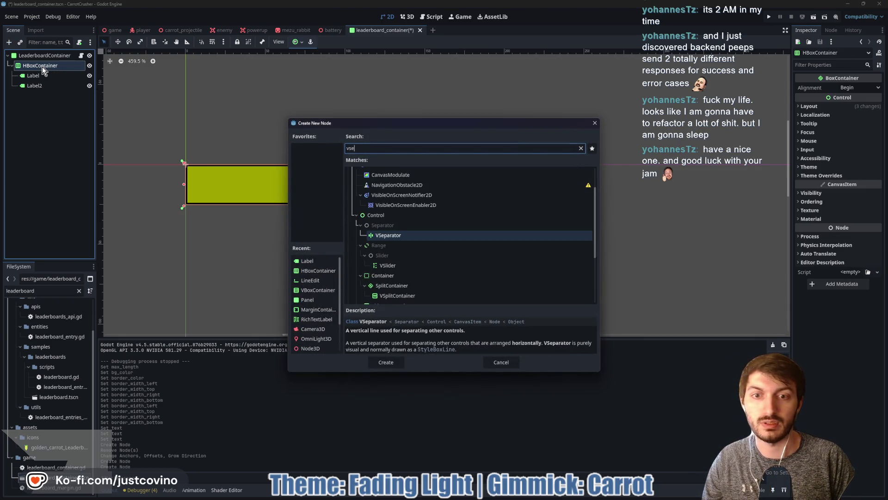
{"action": "key", "text": "Return"}
{"action": "left_click_drag", "start_coordinate": [26, 99], "coordinate": [38, 79]}
{"action": "left_click", "coordinate": [40, 77]}
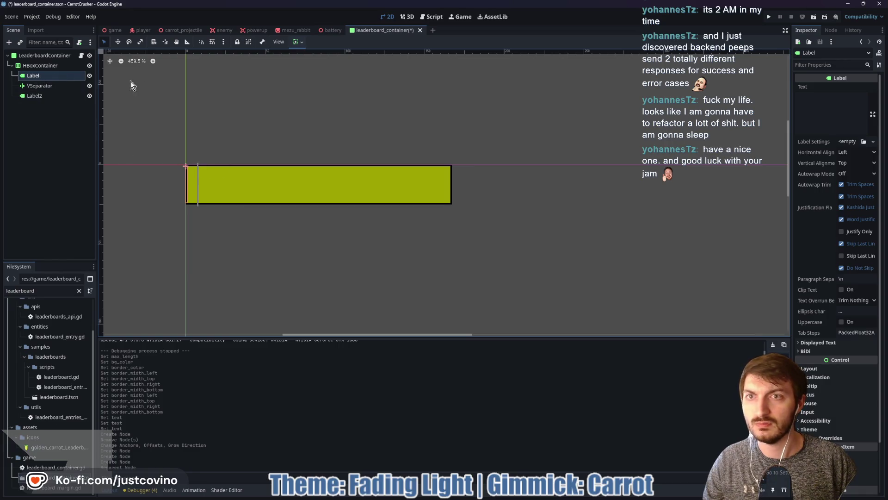
Center the name label's text horizontally and vertically and fill in placeholder text 'asdasdadadad'.
{"action": "left_click", "coordinate": [857, 153]}
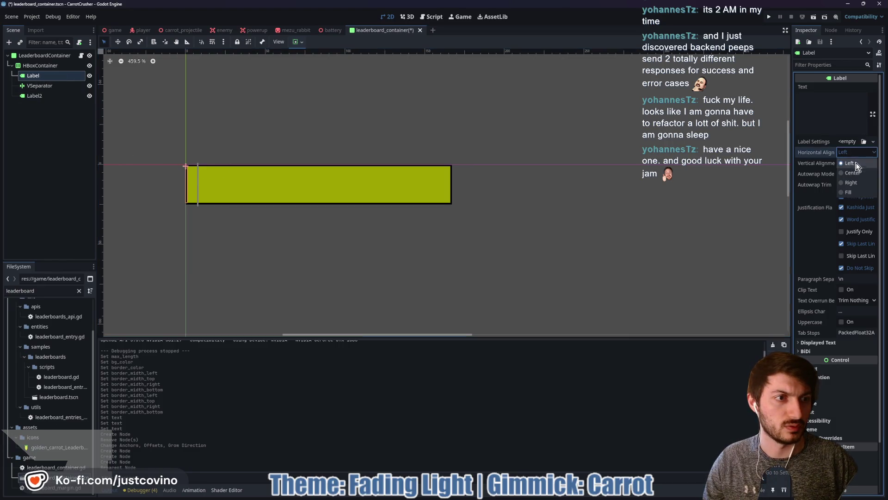
{"action": "left_click", "coordinate": [854, 173]}
{"action": "left_click", "coordinate": [856, 163]}
{"action": "left_click", "coordinate": [854, 183]}
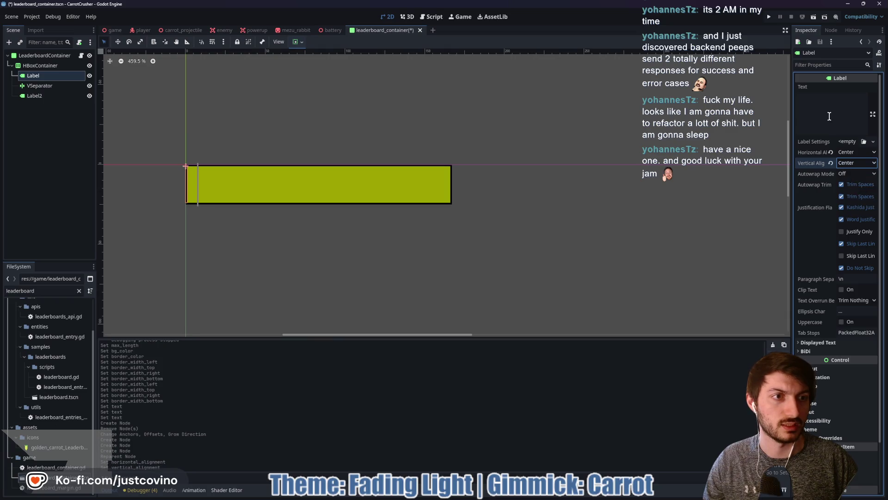
{"action": "left_click", "coordinate": [830, 115]}
{"action": "type", "text": "asdasdadad"}
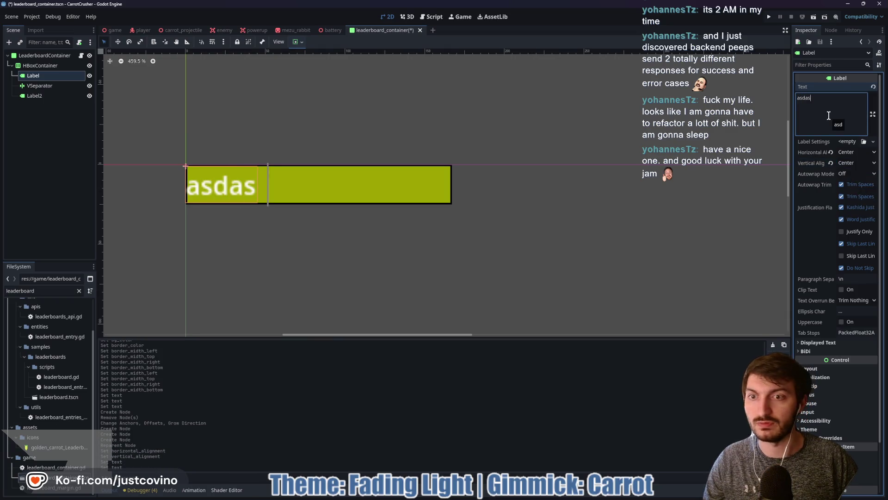
{"action": "type", "text": "ad"}
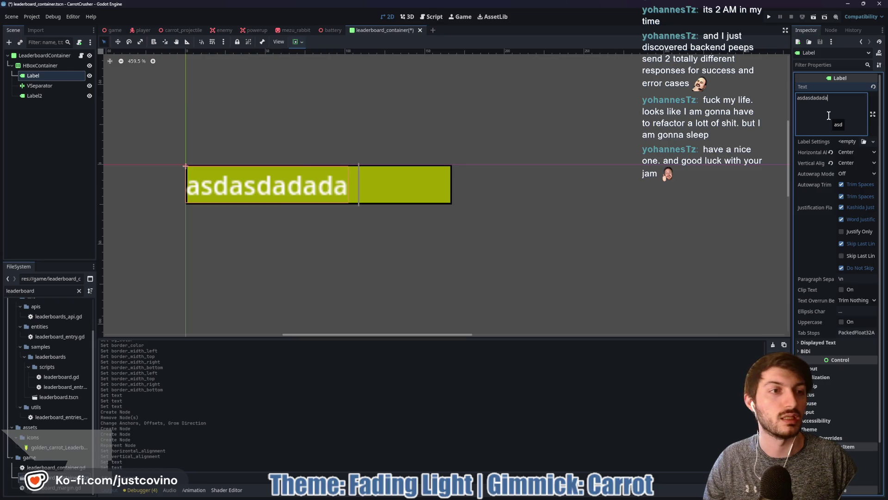
Create new LabelSettings for the name label using the DynaPuff font.
{"action": "left_click", "coordinate": [848, 141]}
{"action": "left_click", "coordinate": [849, 162]}
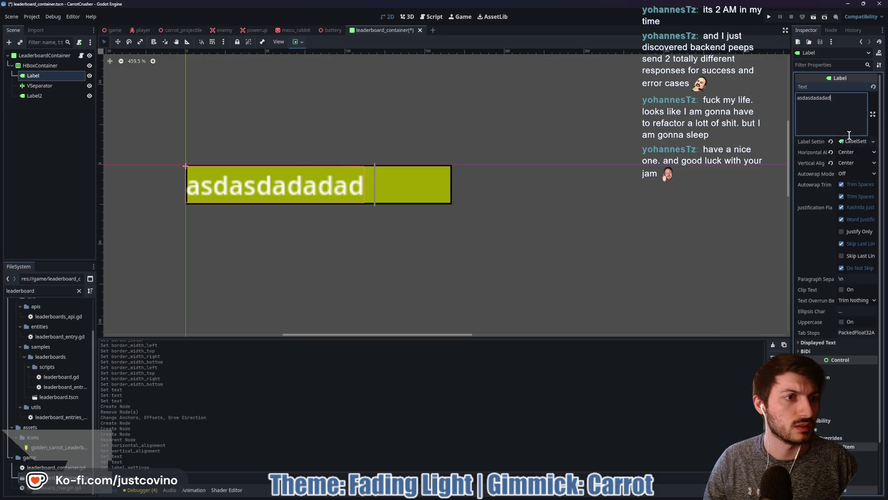
{"action": "left_click", "coordinate": [853, 141]}
{"action": "left_click", "coordinate": [815, 174]}
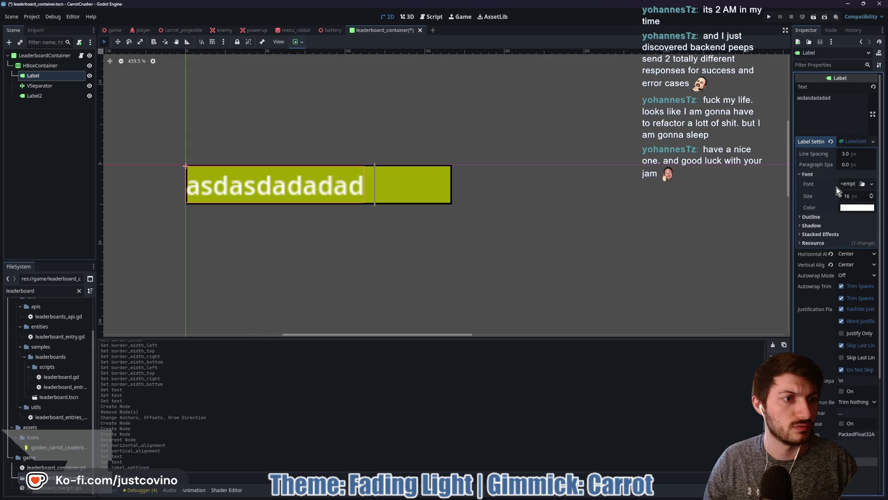
{"action": "left_click", "coordinate": [849, 186]}
{"action": "left_click", "coordinate": [856, 234]}
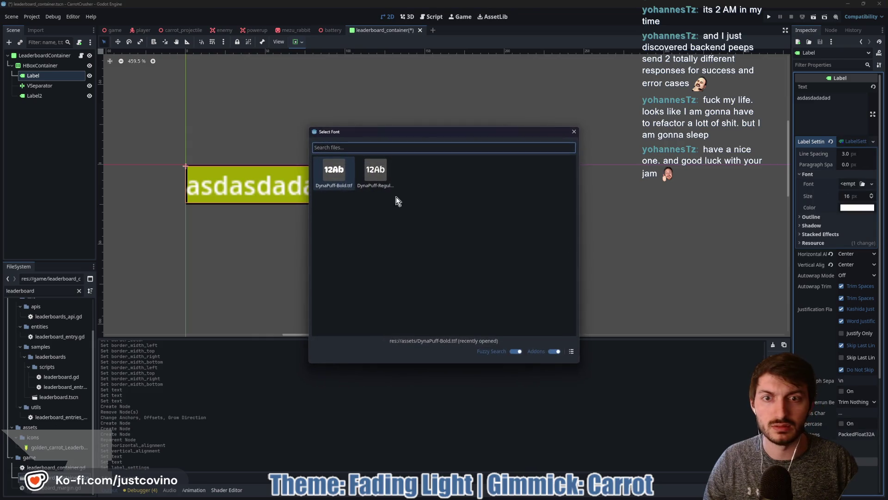
{"action": "double_click", "coordinate": [375, 176]}
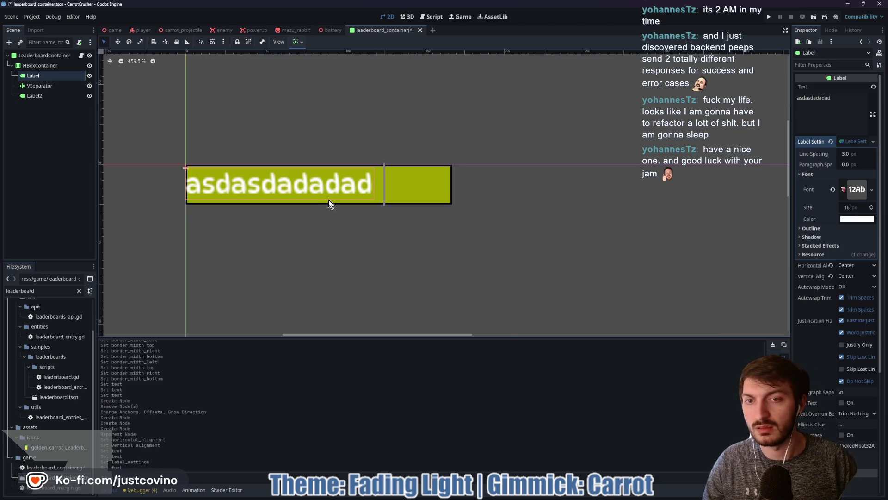
Enter the placeholder score 9999 as Label2's text.
{"action": "left_click", "coordinate": [42, 95]}
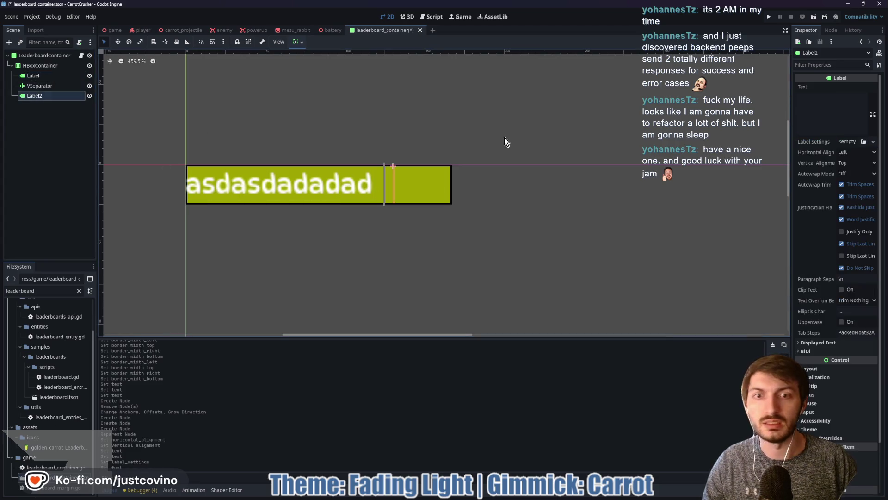
{"action": "left_click", "coordinate": [832, 96]}
{"action": "type", "text": "9999"}
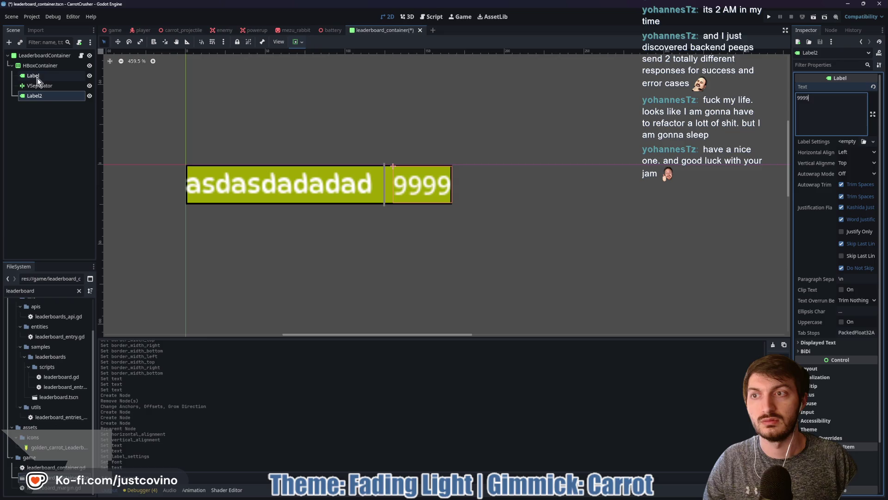
{"action": "left_click", "coordinate": [38, 88]}
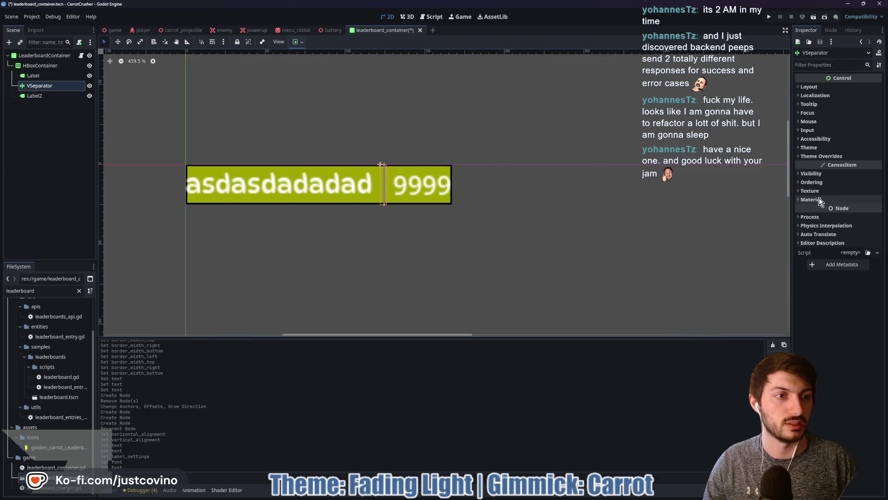
Override the VSeparator's Separation theme constant to 0.
{"action": "left_click", "coordinate": [812, 200]}
{"action": "left_click", "coordinate": [828, 199]}
{"action": "left_click", "coordinate": [826, 156]}
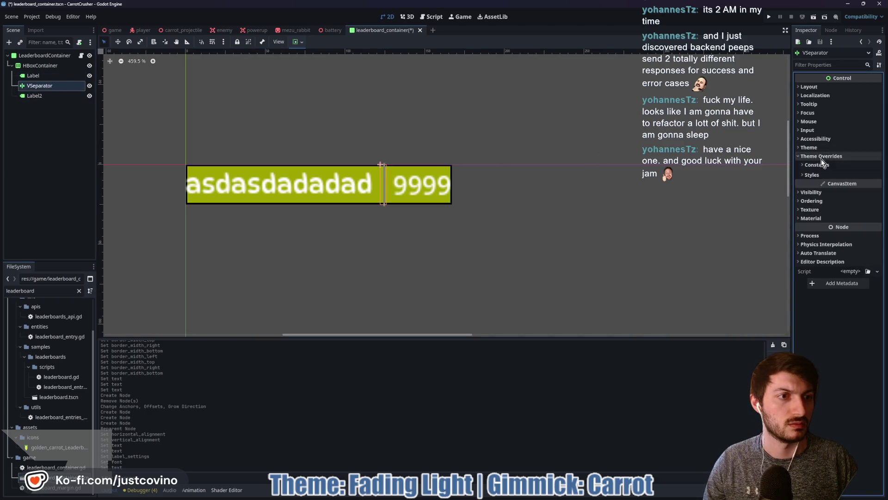
{"action": "left_click", "coordinate": [823, 165]}
{"action": "left_click", "coordinate": [811, 175]}
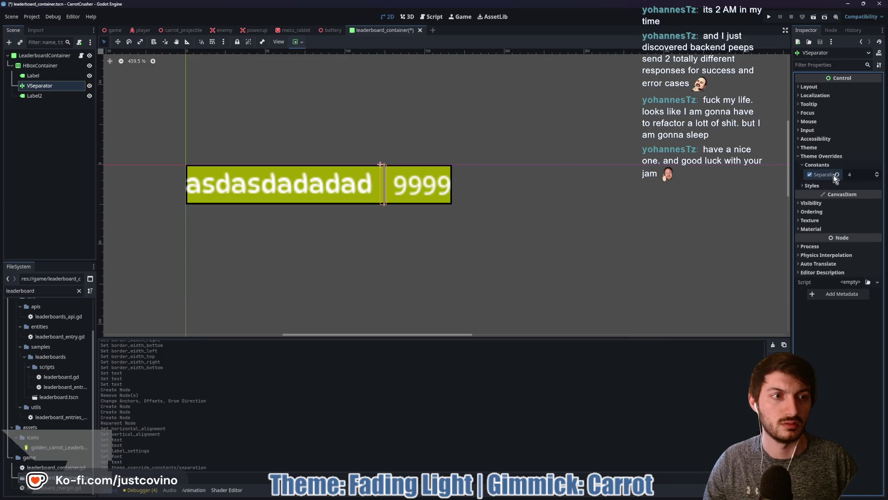
{"action": "mouse_move", "coordinate": [865, 178]}
{"action": "left_mouse_down"}
{"action": "mouse_move", "coordinate": [848, 178]}
{"action": "mouse_move", "coordinate": [870, 174]}
{"action": "mouse_move", "coordinate": [859, 175]}
{"action": "left_mouse_up"}
{"action": "left_click", "coordinate": [868, 174]}
{"action": "key", "text": "Return"}
Give the VSeparator a new StyleBoxLine separator style coloured dark olive.
{"action": "left_click", "coordinate": [812, 186]}
{"action": "left_click", "coordinate": [857, 195]}
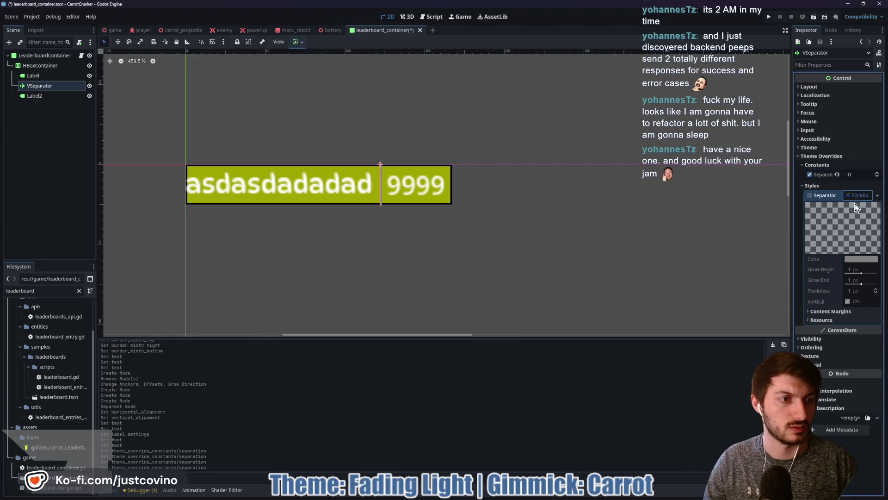
{"action": "left_click", "coordinate": [858, 196]}
{"action": "left_click", "coordinate": [870, 243]}
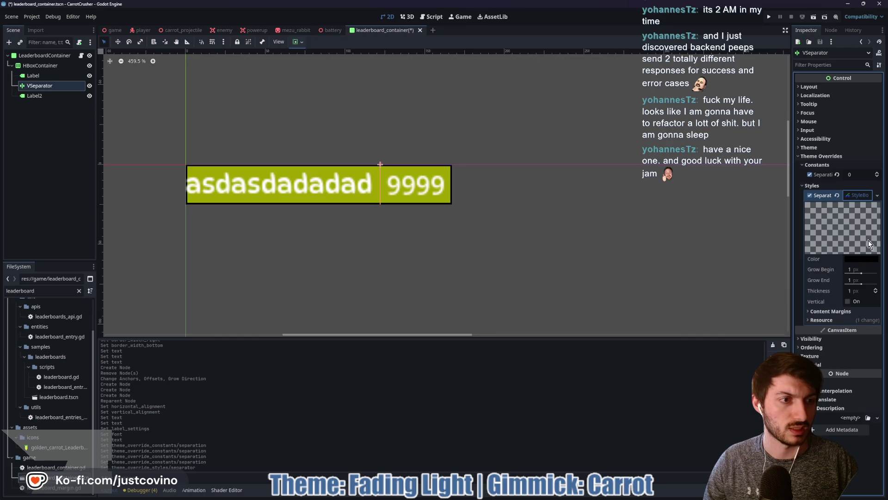
{"action": "left_click", "coordinate": [861, 260]}
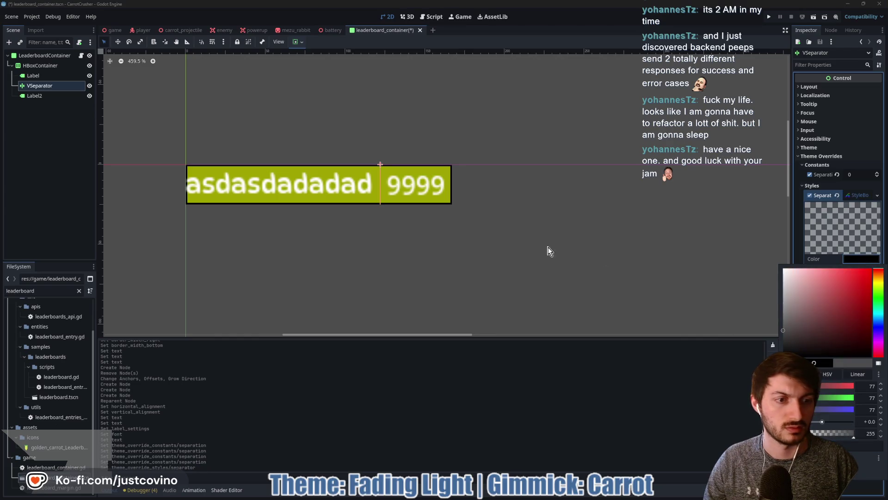
{"action": "left_click", "coordinate": [398, 182]}
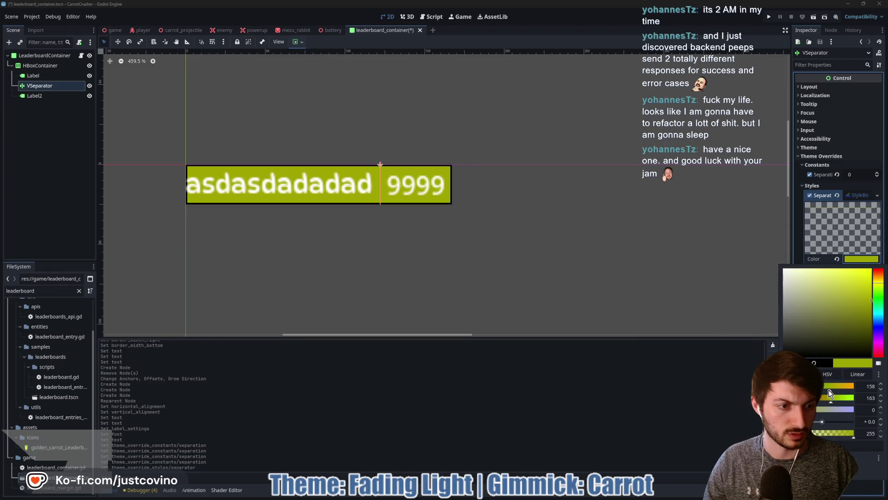
{"action": "left_click_drag", "start_coordinate": [872, 305], "coordinate": [871, 327]}
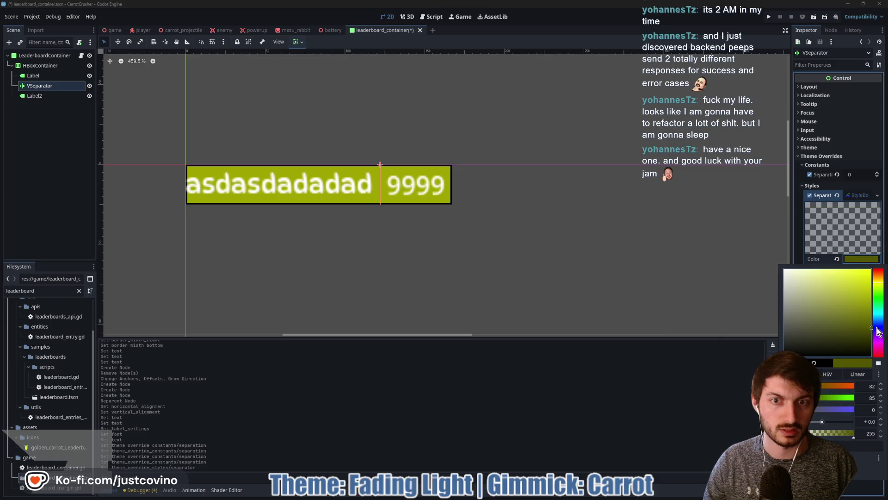
{"action": "left_click", "coordinate": [864, 262]}
Make the separator line vertical with Grow Begin and Grow End both -1 px.
{"action": "left_click", "coordinate": [856, 299]}
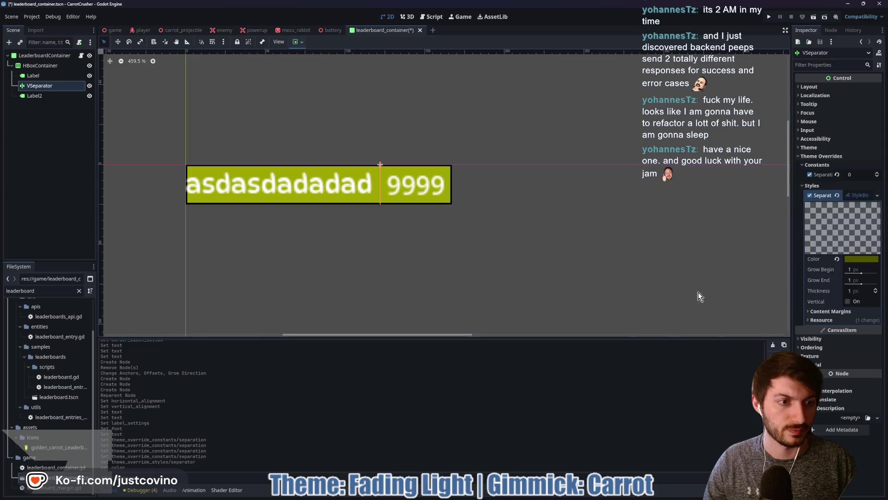
{"action": "scroll", "coordinate": [416, 237], "scroll_direction": "up", "scroll_amount": 5}
{"action": "left_click_drag", "start_coordinate": [863, 273], "coordinate": [847, 273]}
{"action": "key", "text": "ctrl+z"}
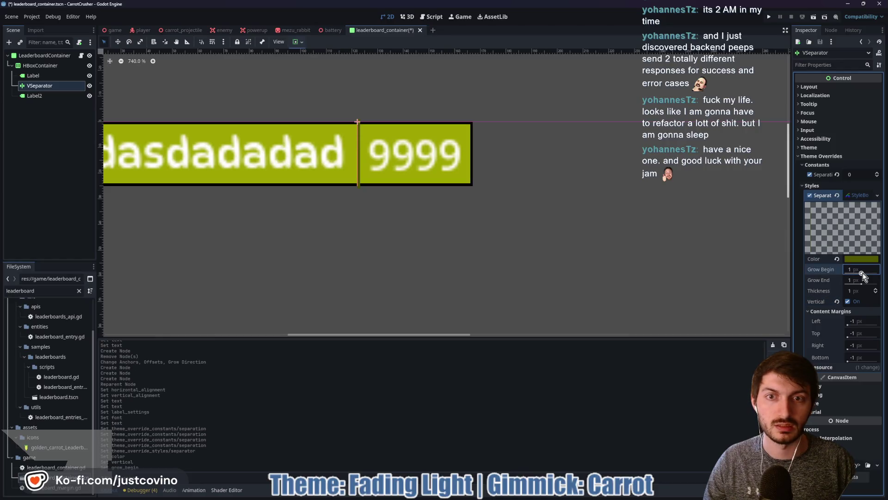
{"action": "type", "text": "0"}
{"action": "key", "text": "Return"}
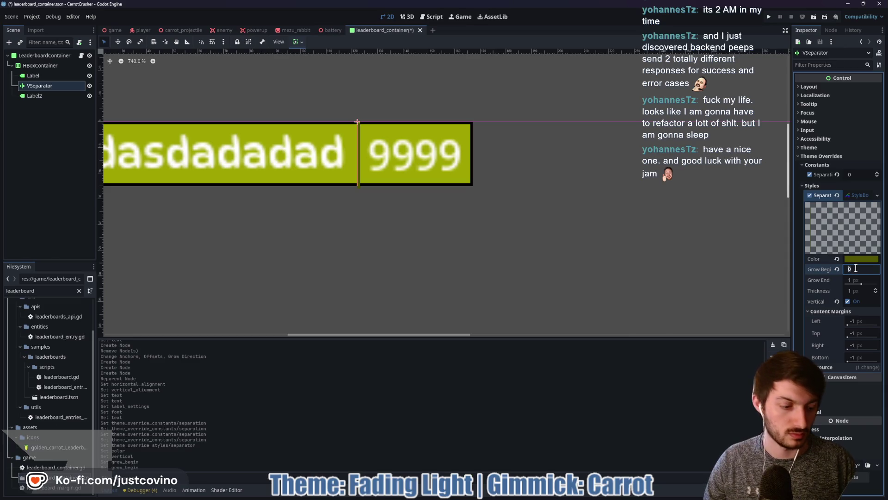
{"action": "type", "text": "-1"}
{"action": "key", "text": "Return"}
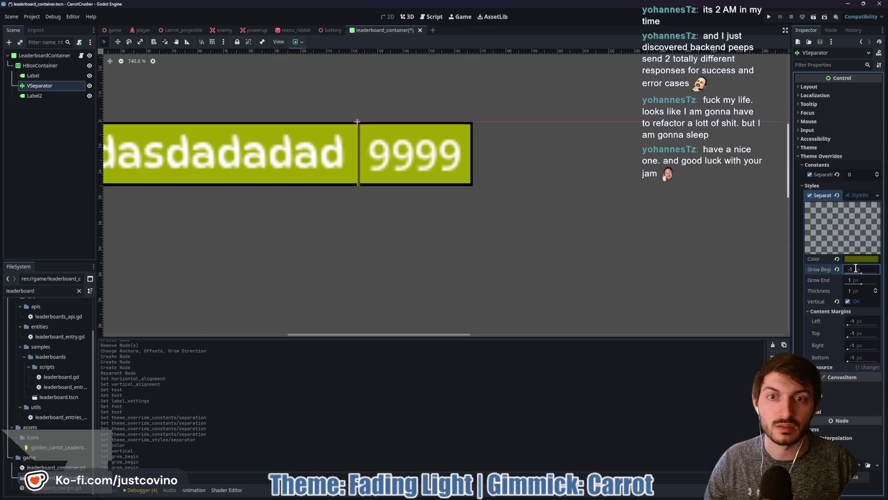
{"action": "left_click", "coordinate": [858, 281]}
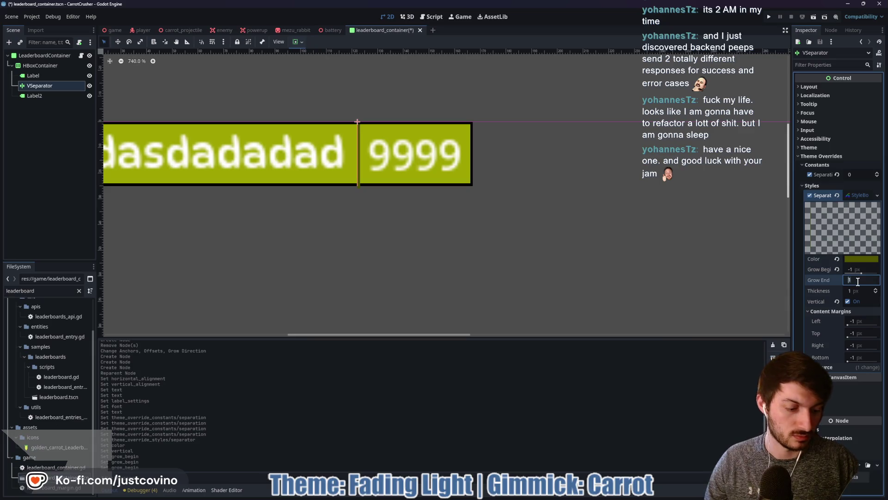
{"action": "key", "text": "Return"}
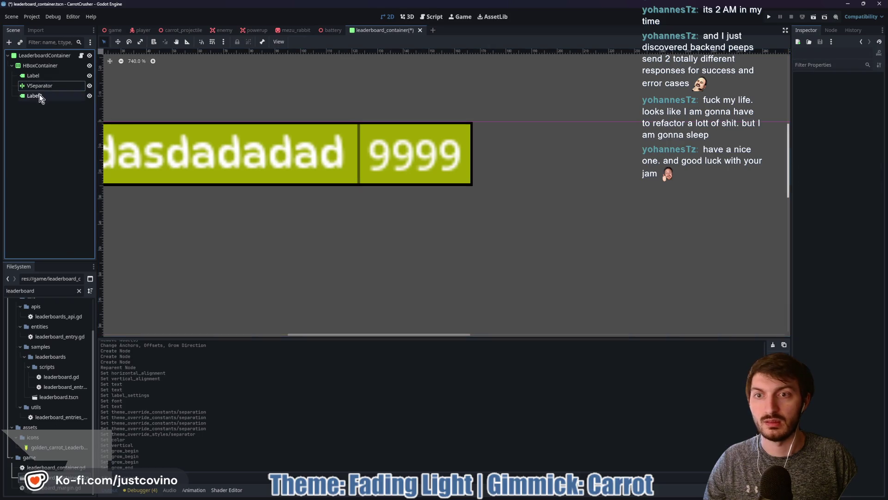
{"action": "left_click", "coordinate": [30, 76]}
Rename the labels to NameLabel and ScoreLabel and save the scene.
{"action": "left_click", "coordinate": [30, 75]}
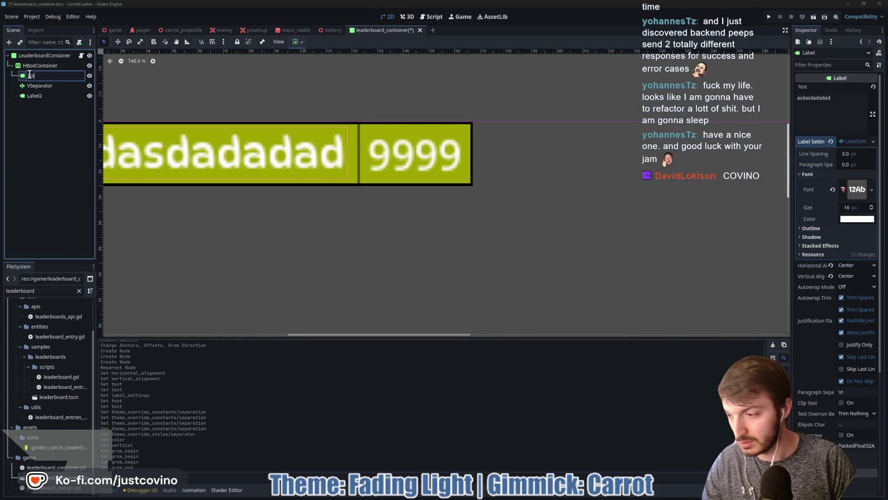
{"action": "type", "text": "Label"}
{"action": "key", "text": "Return"}
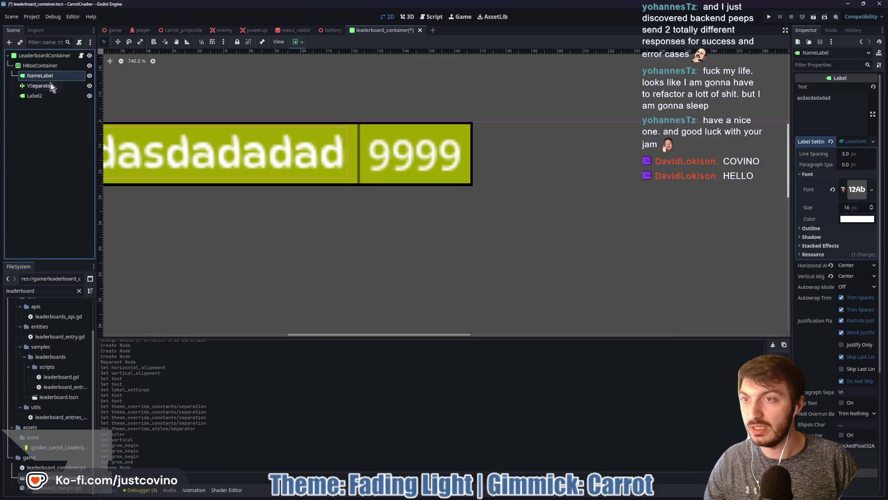
{"action": "double_click", "coordinate": [49, 95]}
{"action": "type", "text": "ScoreLabel"}
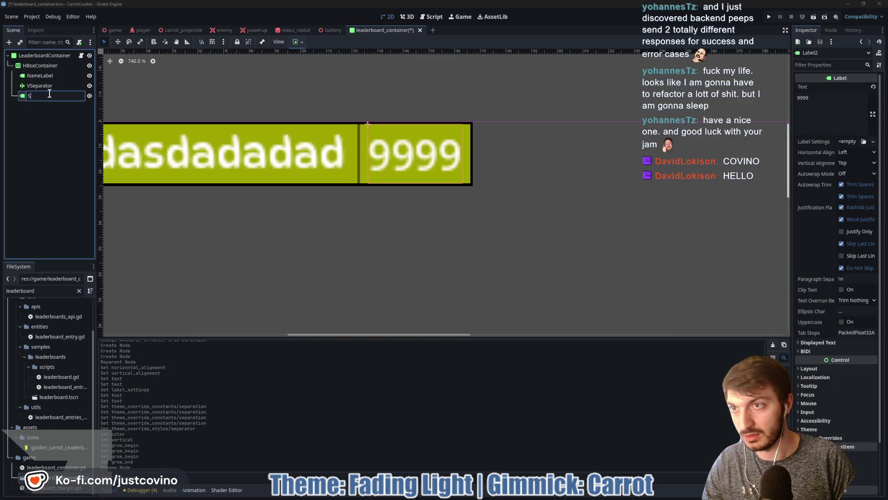
{"action": "key", "text": "Return"}
{"action": "key", "text": "ctrl+s"}
Adjust NameLabel's horizontal size flags, anchor the HBoxContainer to Center, and save.
{"action": "left_click_drag", "start_coordinate": [275, 194], "coordinate": [417, 207]}
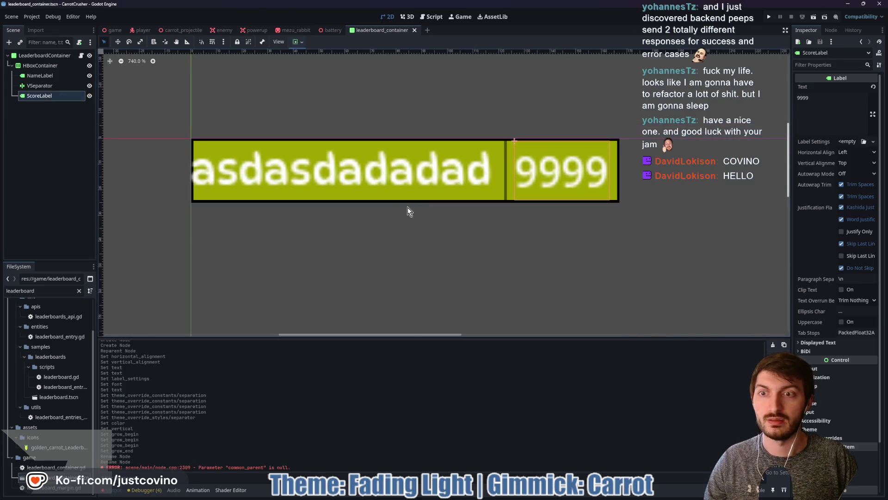
{"action": "left_click", "coordinate": [39, 75]}
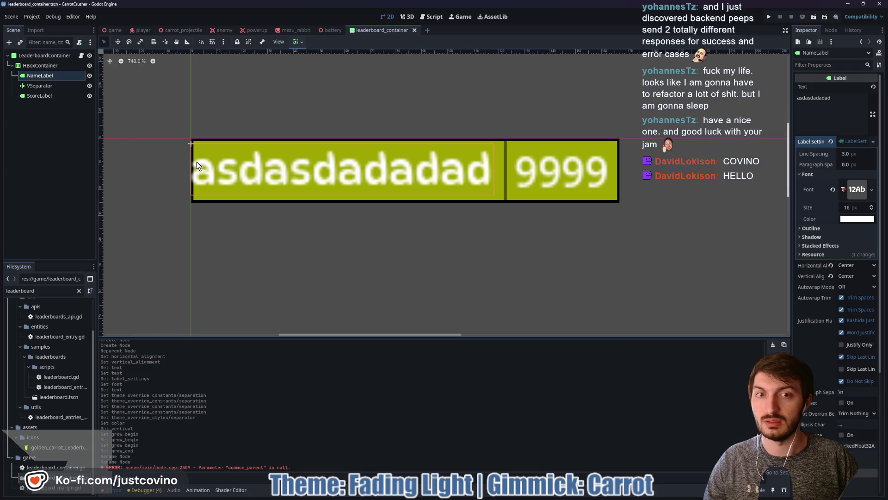
{"action": "left_click", "coordinate": [298, 42]}
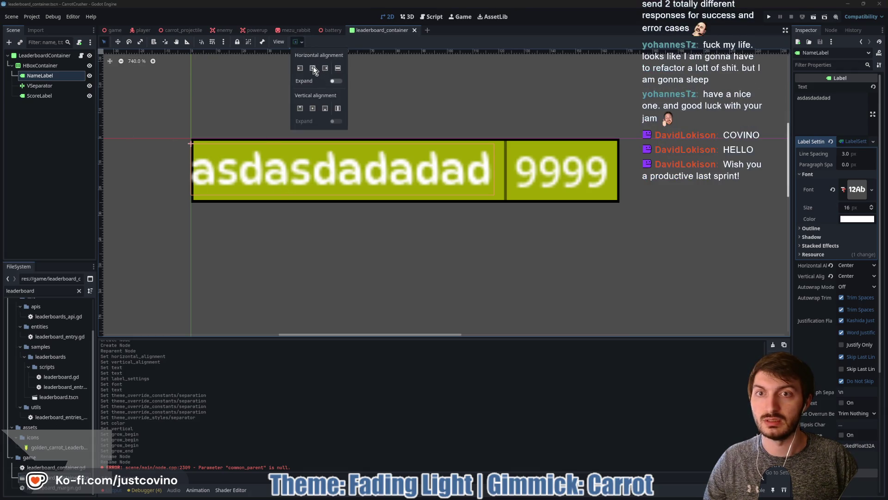
{"action": "left_click", "coordinate": [312, 67]}
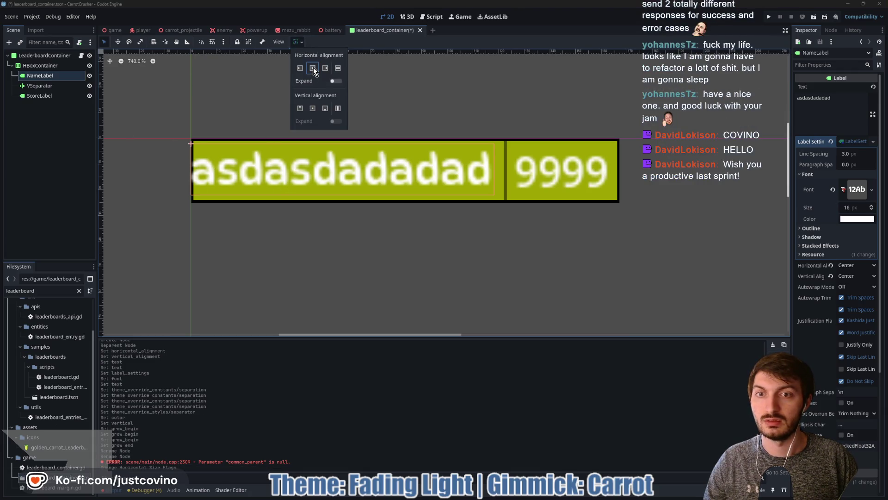
{"action": "left_click", "coordinate": [40, 65]}
{"action": "left_click", "coordinate": [297, 42]}
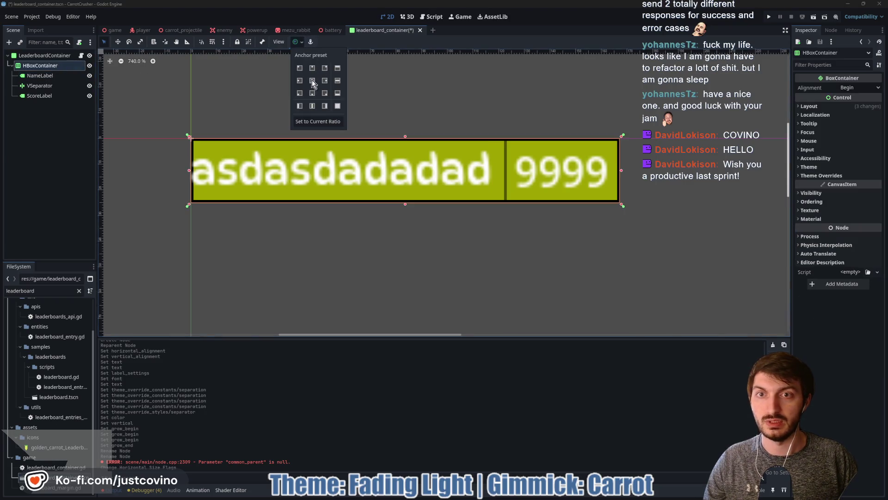
{"action": "left_click", "coordinate": [312, 82]}
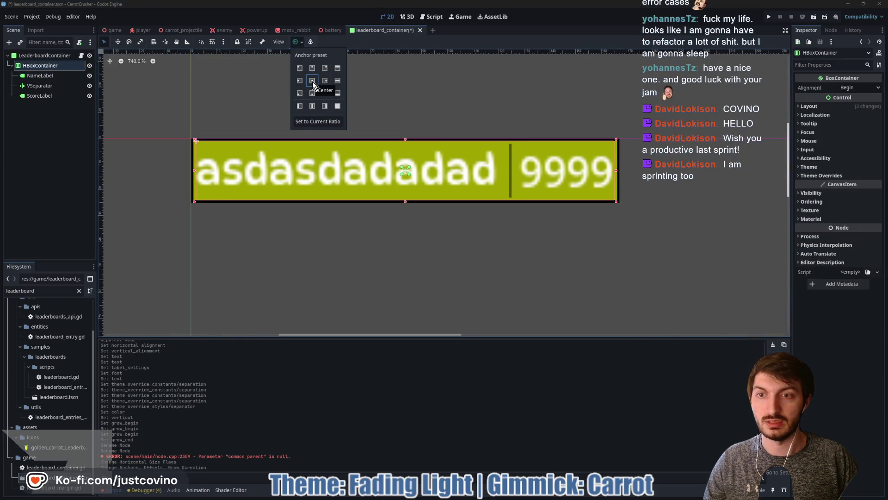
{"action": "left_click", "coordinate": [299, 43]}
{"action": "key", "text": "ctrl+s"}
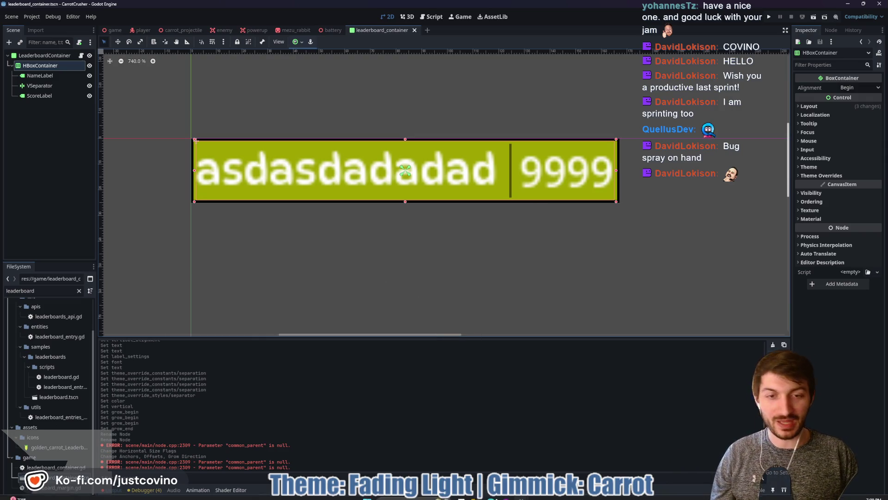
{"action": "left_click", "coordinate": [493, 497]}
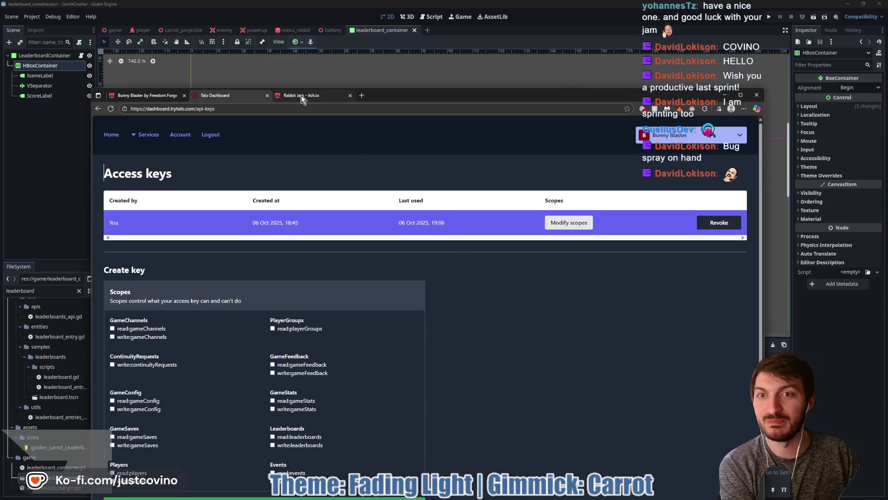
Check the Rabbit Jam submission countdown on itch.io, then return to the Godot editor.
{"action": "left_click", "coordinate": [301, 95]}
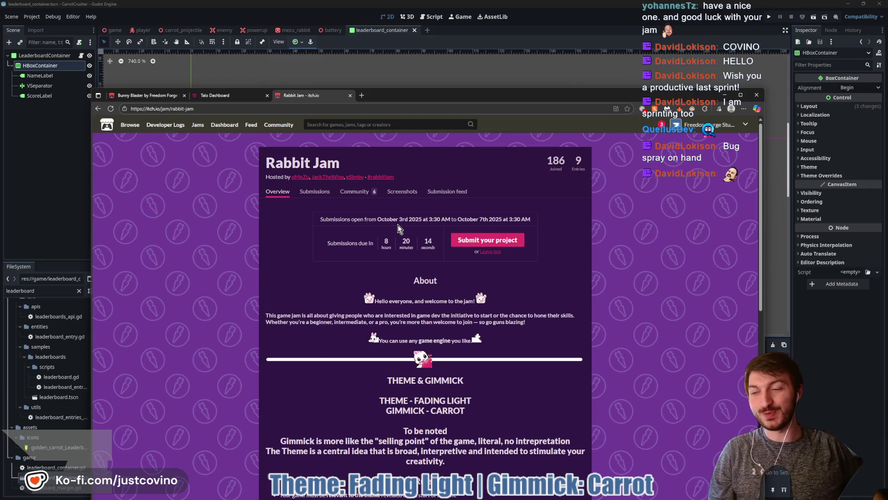
{"action": "left_click", "coordinate": [67, 143]}
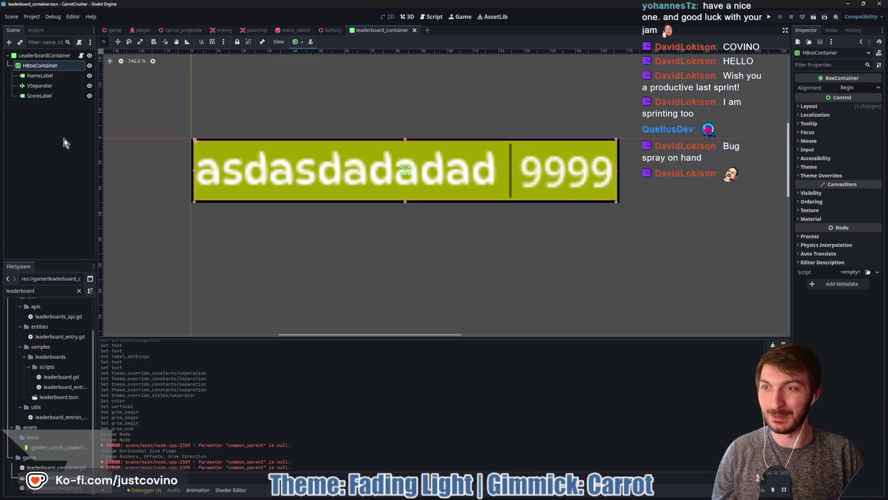
Open leaderboard_container.gd and rename the exported score_label variable to name_label.
{"action": "left_click", "coordinate": [66, 143]}
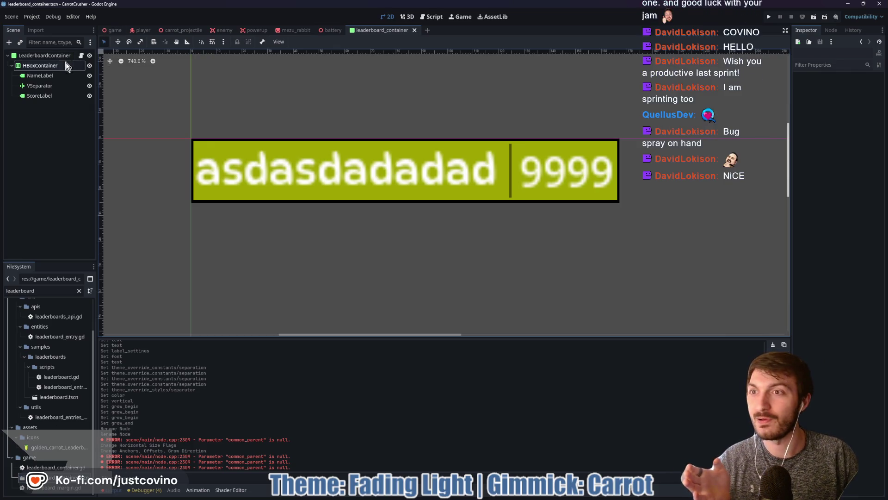
{"action": "left_click", "coordinate": [81, 56]}
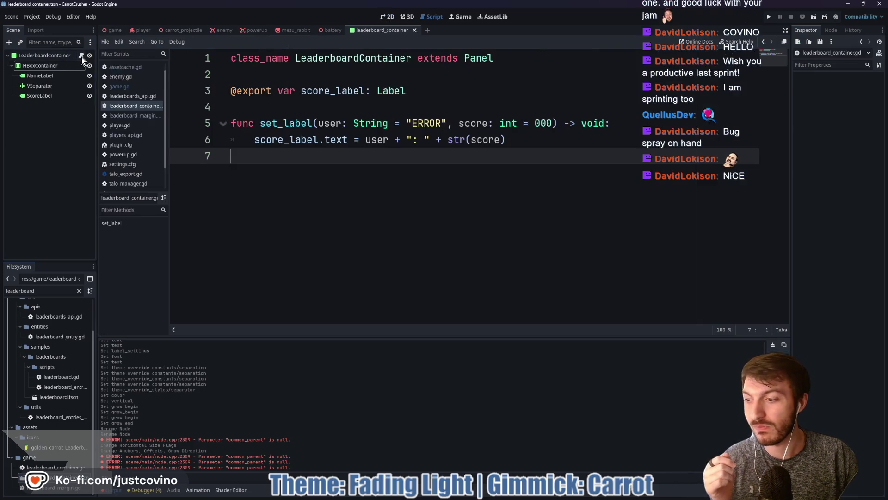
{"action": "left_click", "coordinate": [429, 90]}
{"action": "key", "text": "Return"}
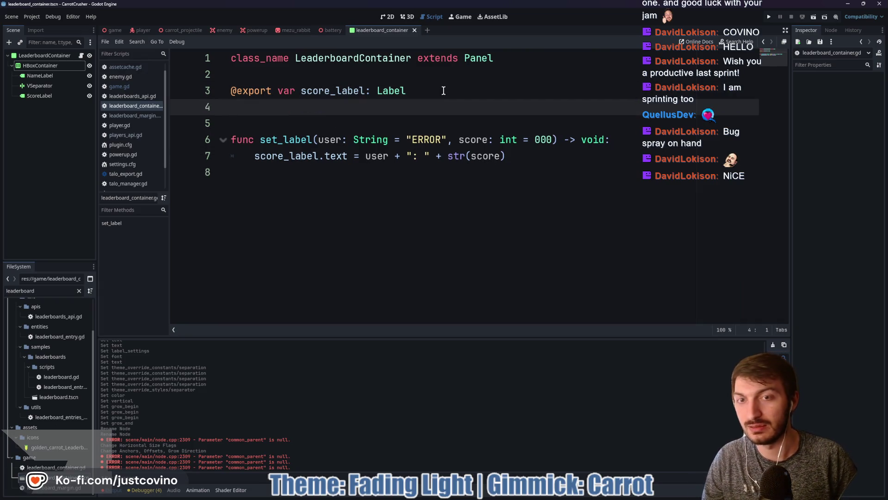
{"action": "left_click", "coordinate": [303, 91]}
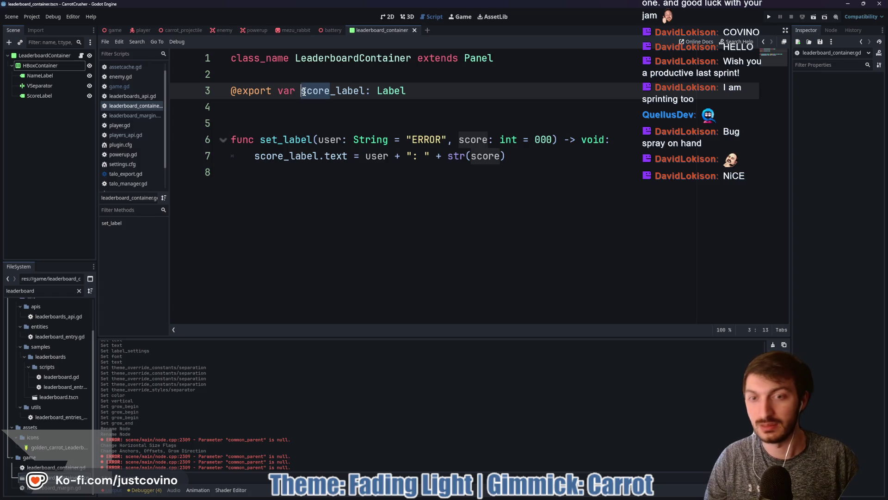
{"action": "key", "text": "Delete"}
{"action": "key", "text": "Delete"}
{"action": "key", "text": "Delete"}
{"action": "type", "text": "name"}
{"action": "left_click", "coordinate": [430, 92]}
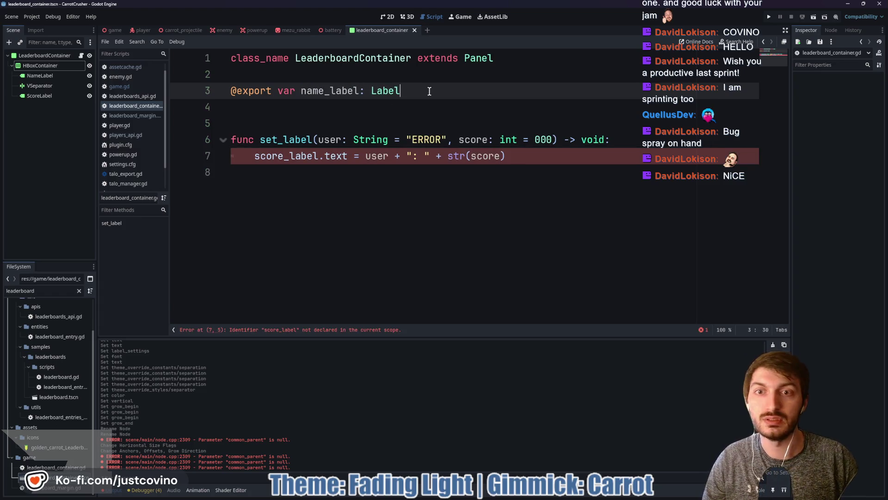
{"action": "key", "text": "Return"}
{"action": "type", "text": "@export var score_la"}
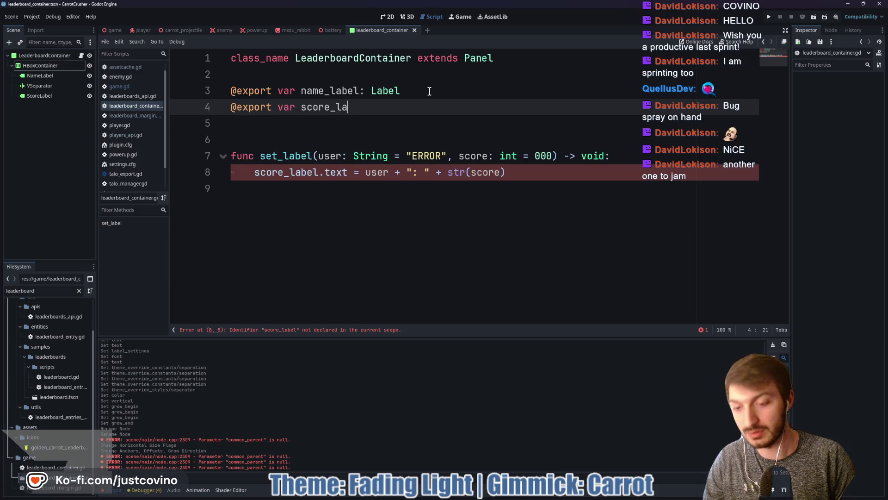
{"action": "type", "text": "bel: Label"}
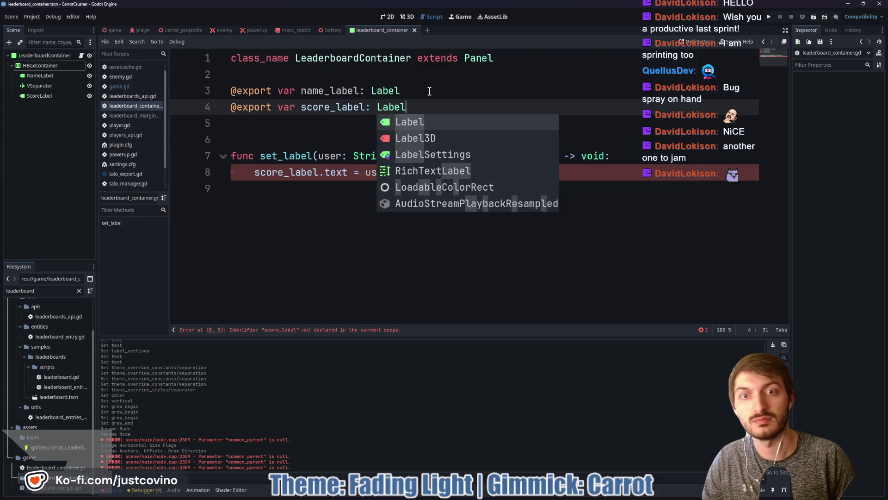
{"action": "left_click", "coordinate": [306, 192]}
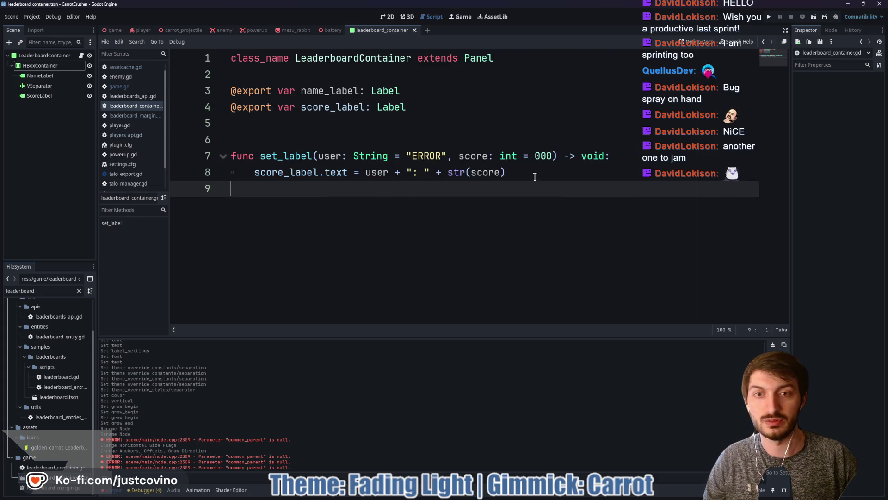
Begin a 'name_label.text = user' line inside set_label.
{"action": "left_click", "coordinate": [630, 158]}
{"action": "key", "text": "Return"}
{"action": "type", "text": "name"}
{"action": "key", "text": "Return"}
{"action": "type", "text": ".text = user"}
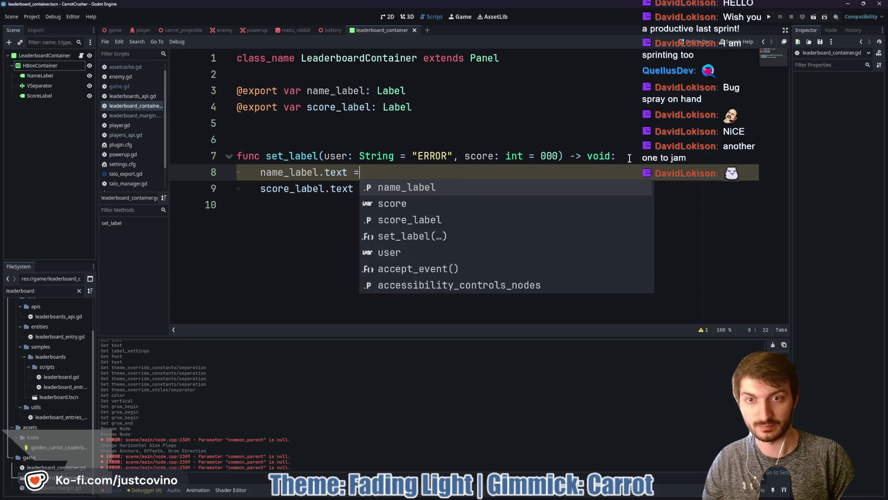
Remove the space after the colon on line 8 and swap line 9's score concatenation for a format string.
{"action": "left_click", "coordinate": [482, 173]}
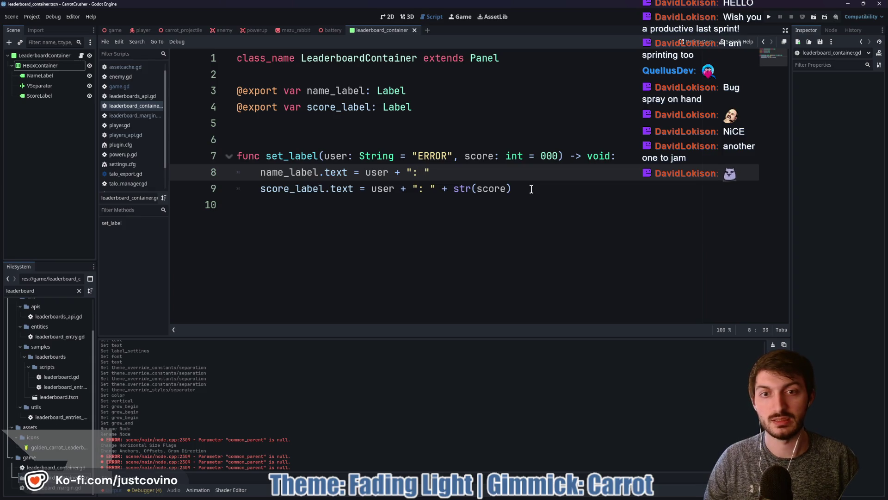
{"action": "key", "text": "BackSpace"}
{"action": "left_click", "coordinate": [544, 190]}
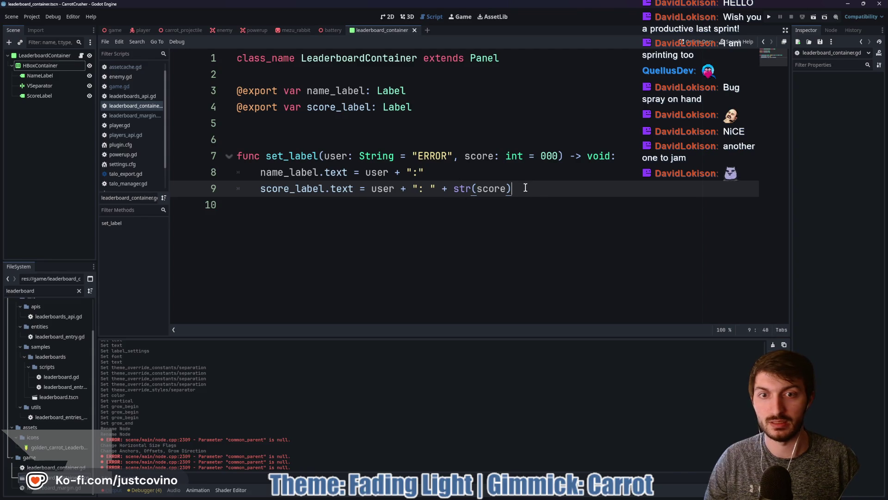
{"action": "mouse_move", "coordinate": [526, 187]}
{"action": "left_mouse_down"}
{"action": "mouse_move", "coordinate": [360, 190]}
{"action": "mouse_move", "coordinate": [372, 192]}
{"action": "left_mouse_up"}
{"action": "key", "text": "BackSpace"}
{"action": "type", "text": "\"%\""}
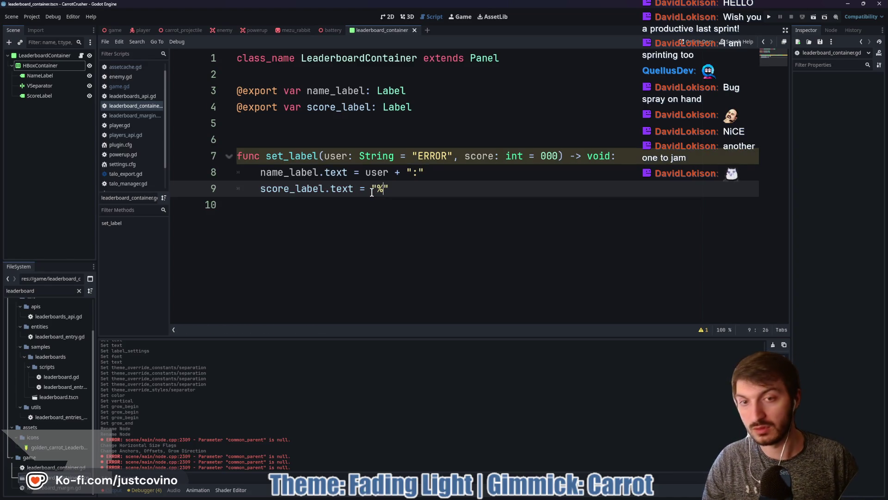
{"action": "type", "text": "%score"}
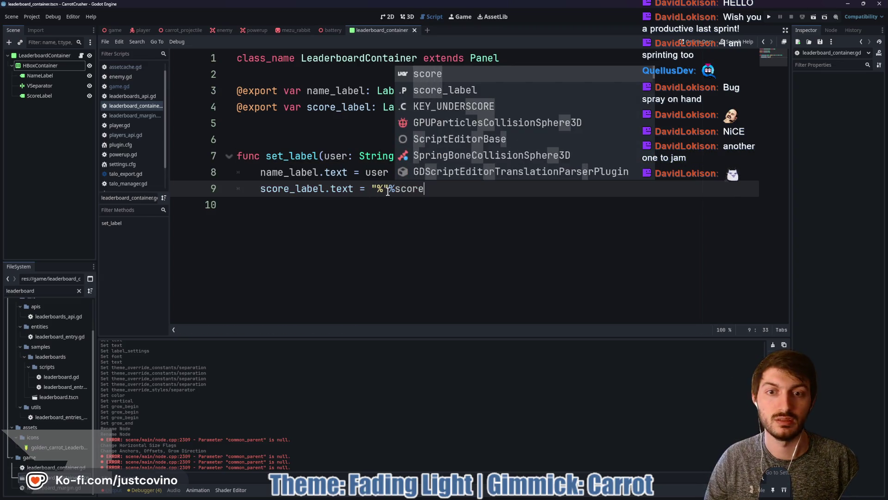
{"action": "left_click", "coordinate": [389, 188]}
Rewrite line 9 as score_label.text = str(score) and select the LeaderboardContainer node.
{"action": "left_click", "coordinate": [472, 206]}
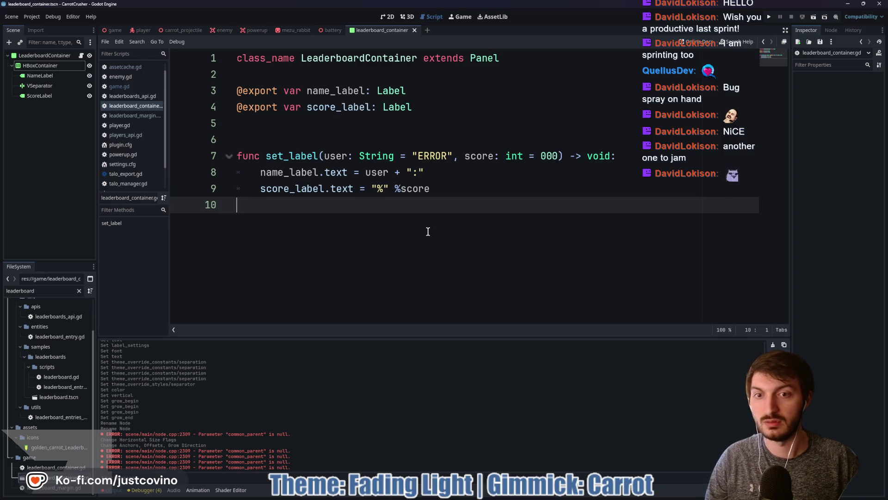
{"action": "left_click_drag", "start_coordinate": [456, 192], "coordinate": [374, 190]}
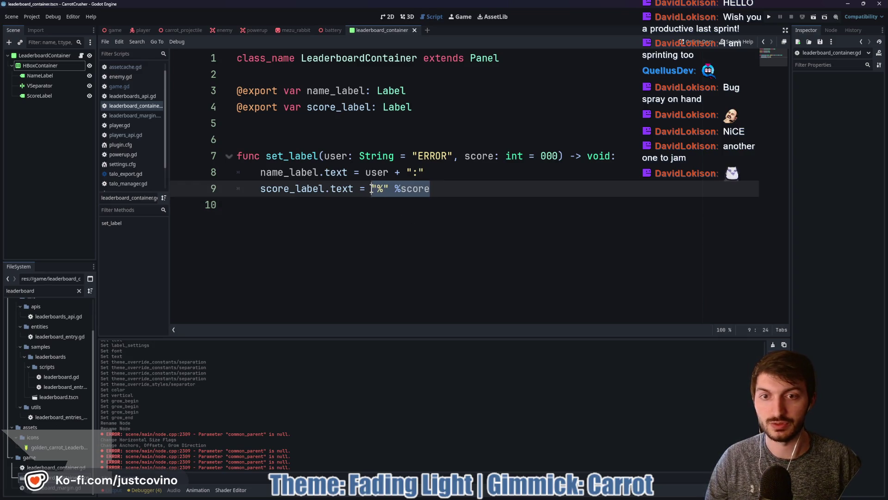
{"action": "type", "text": "(sc"}
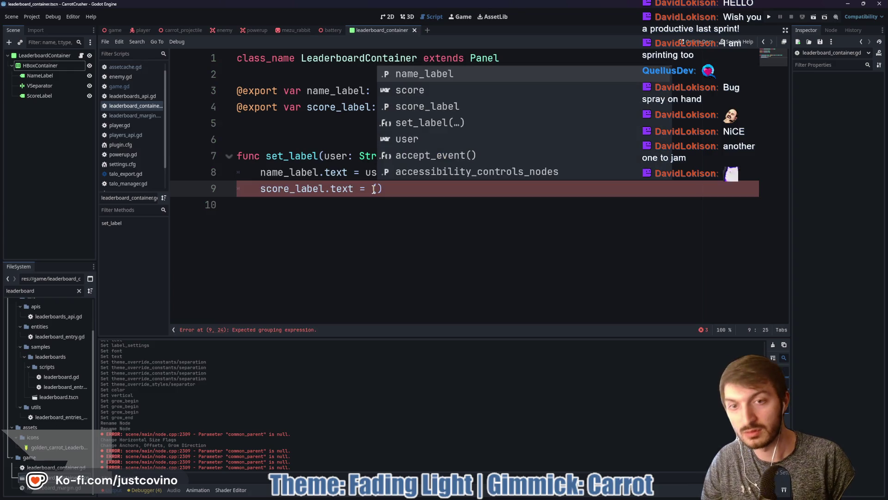
{"action": "type", "text": "ore"}
{"action": "left_click", "coordinate": [374, 189]}
{"action": "type", "text": "str"}
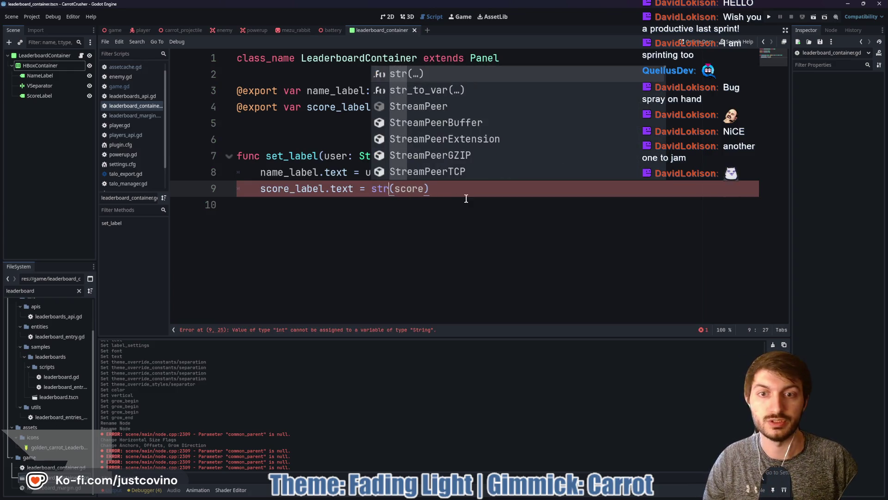
{"action": "left_click", "coordinate": [458, 206]}
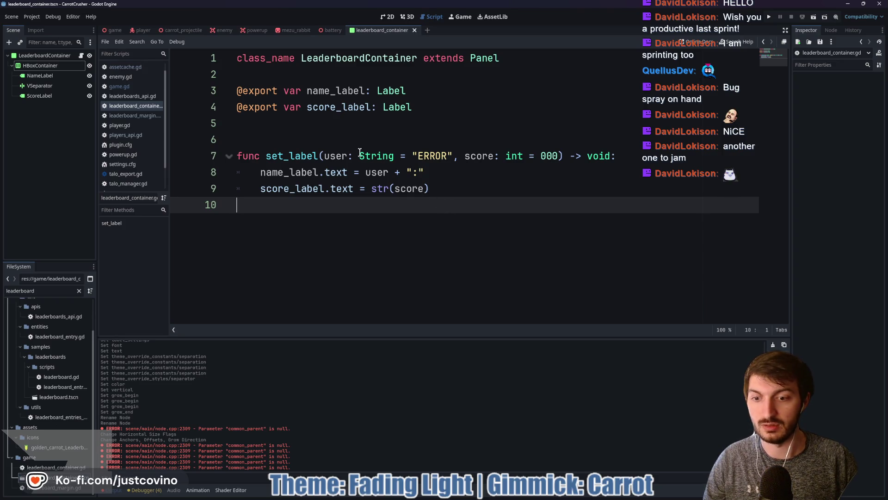
{"action": "left_click", "coordinate": [45, 55]}
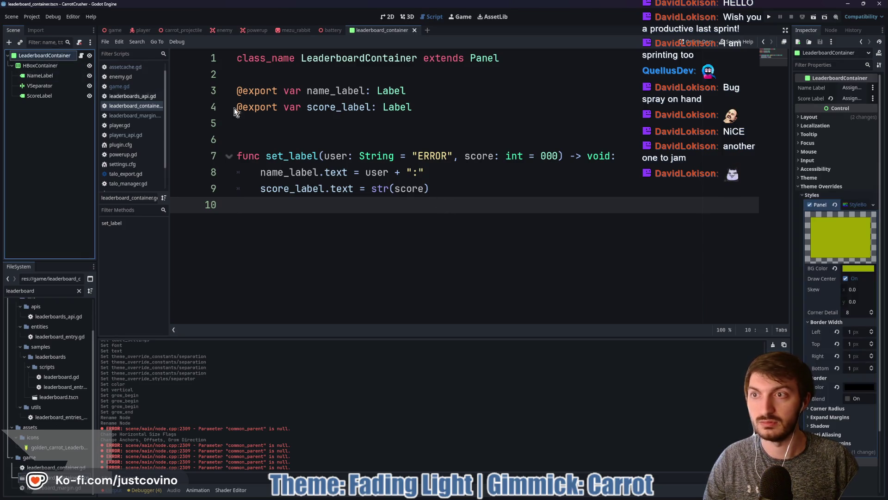
Assign ScoreLabel and NameLabel to the container's Score Label and Name Label exports, then save the scene.
{"action": "left_click", "coordinate": [851, 98]}
{"action": "left_click", "coordinate": [440, 190]}
{"action": "left_click", "coordinate": [425, 363]}
{"action": "left_click", "coordinate": [851, 88]}
{"action": "left_click", "coordinate": [438, 184]}
{"action": "left_click", "coordinate": [418, 357]}
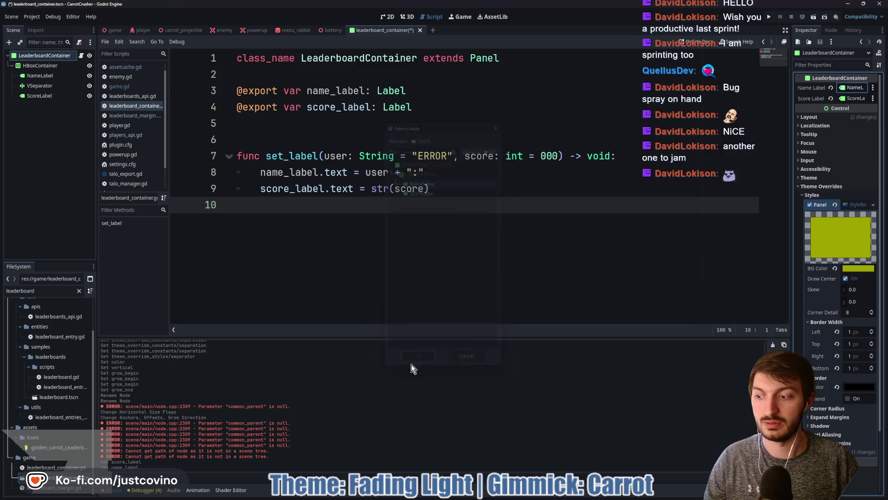
{"action": "key", "text": "ctrl+s"}
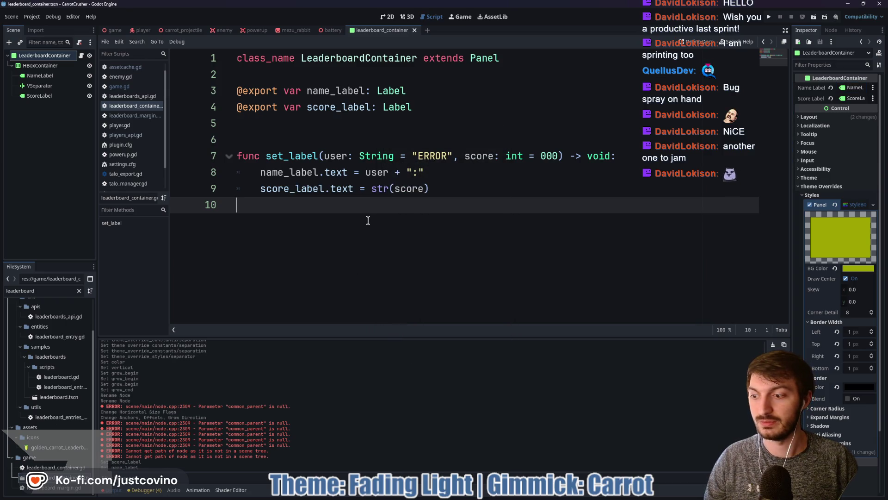
{"action": "left_click", "coordinate": [113, 30]}
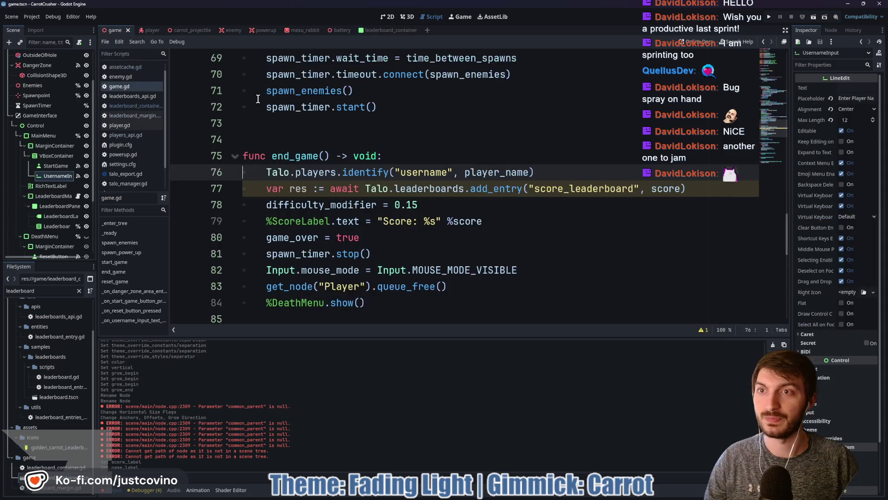
Run the game with F5 and start a round under a test player name.
{"action": "key", "text": "F5"}
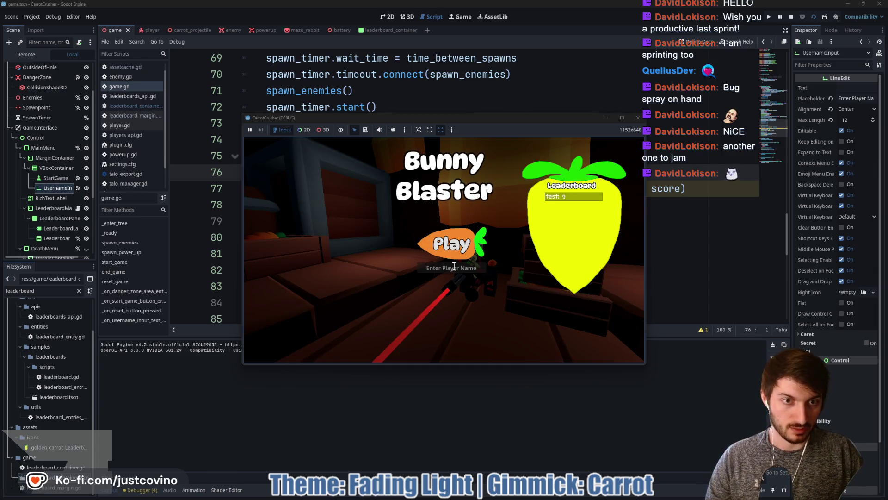
{"action": "left_click", "coordinate": [454, 267]}
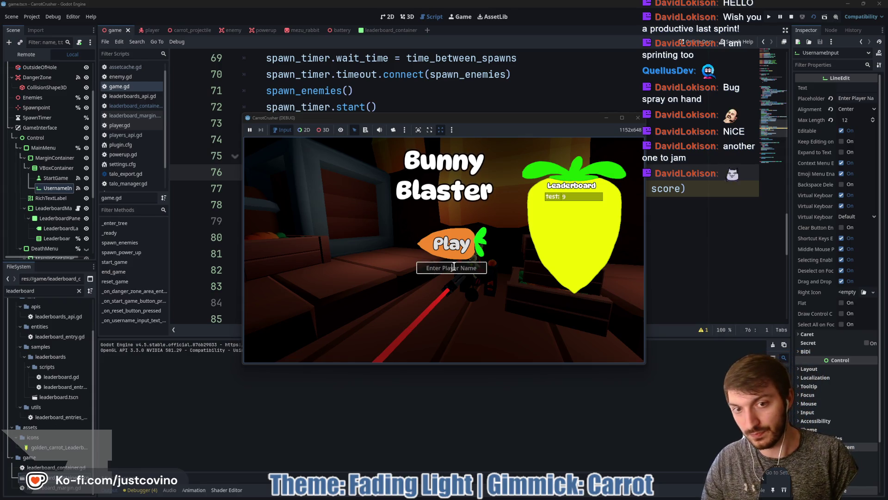
{"action": "type", "text": "Test"}
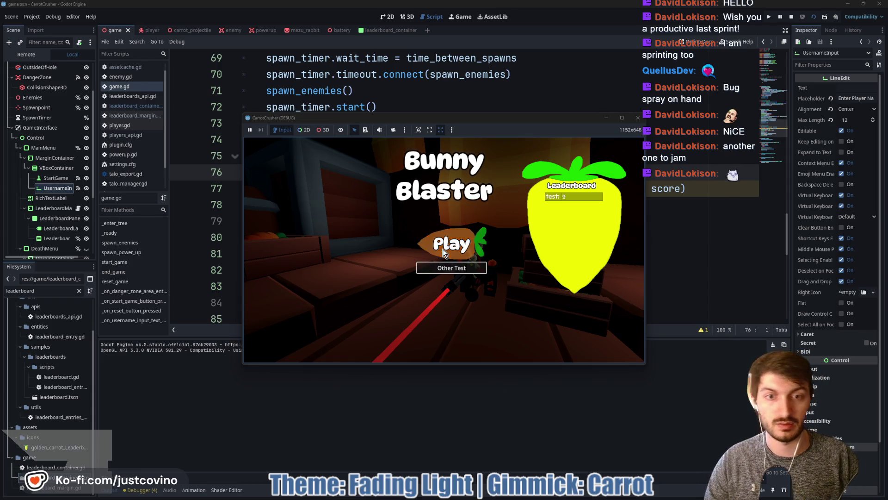
{"action": "key", "text": "Return"}
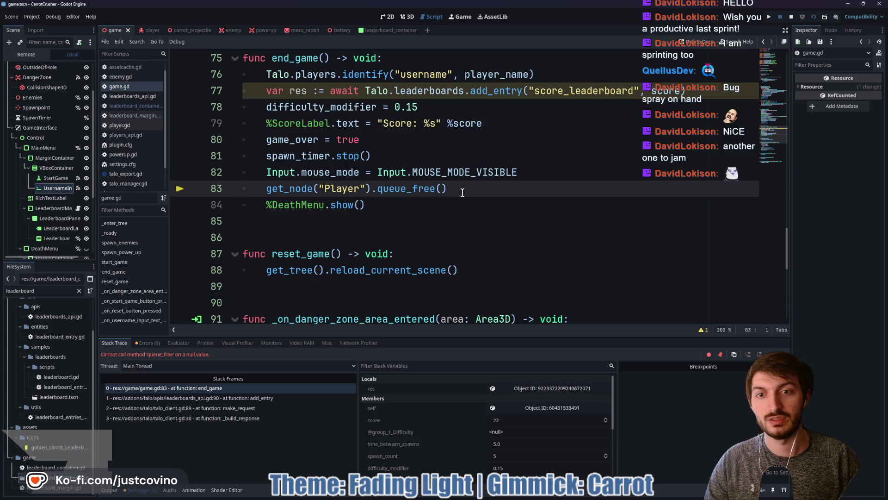
Stop debugging, rewrite line 83 of game.gd as Player.current.queue_free(), and save.
{"action": "left_click", "coordinate": [791, 18]}
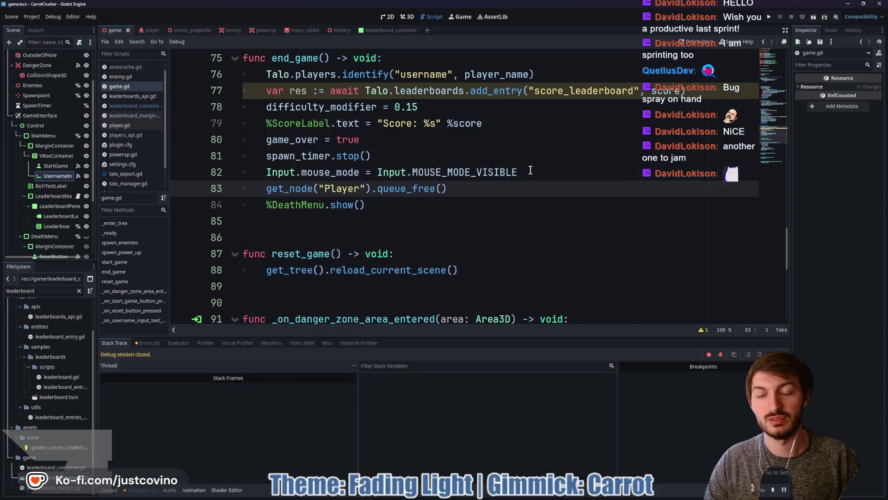
{"action": "scroll", "coordinate": [387, 206], "scroll_direction": "up", "scroll_amount": 1}
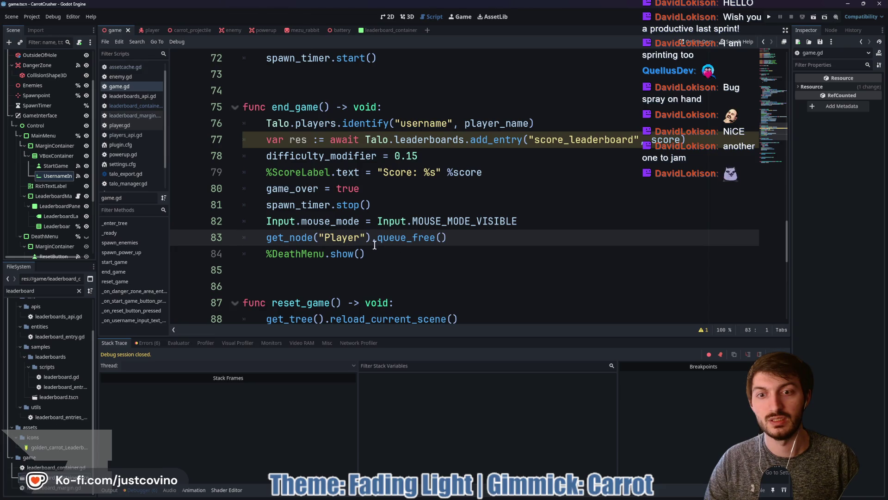
{"action": "left_click_drag", "start_coordinate": [473, 237], "coordinate": [266, 238]}
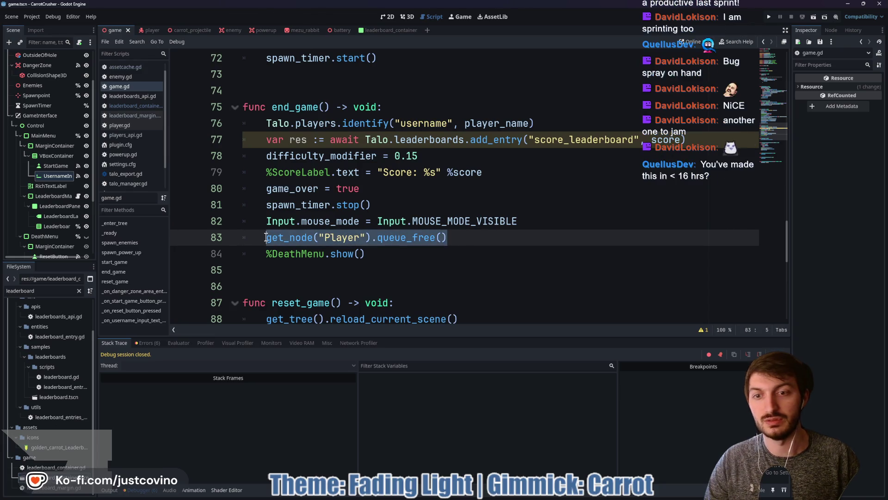
{"action": "type", "text": "Player.current"}
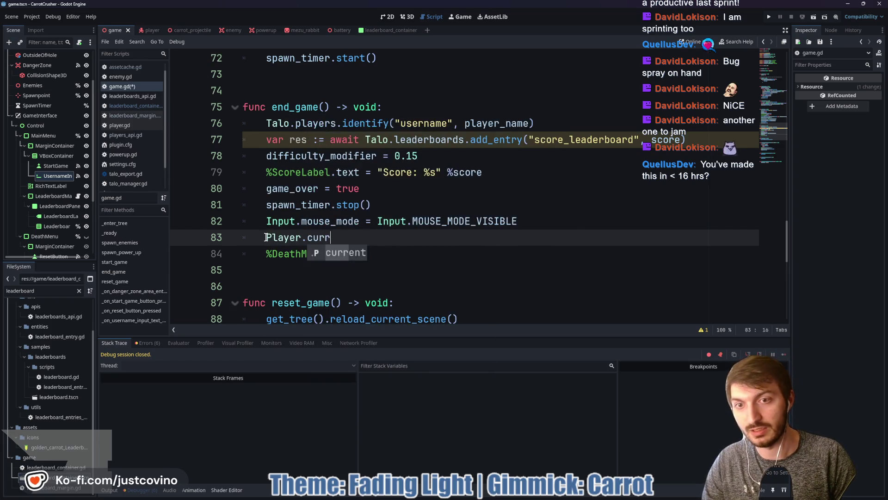
{"action": "type", "text": ".queue"}
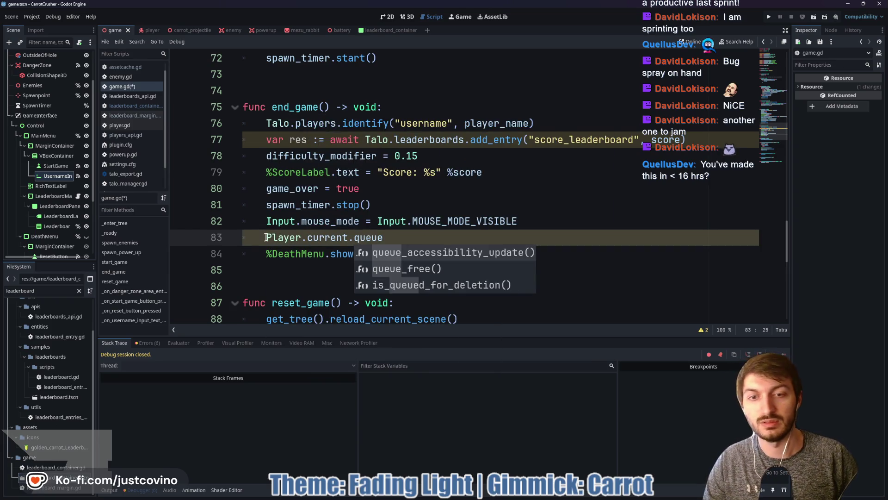
{"action": "key", "text": "Return"}
{"action": "key", "text": "ctrl+s"}
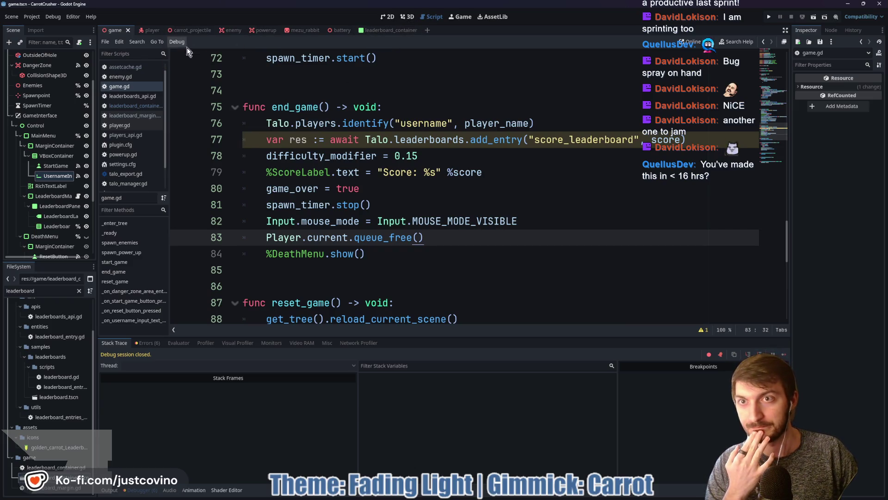
Commit the six changed files to main as 'Leaderboards Fixed' and push to origin.
{"action": "left_click", "coordinate": [512, 497]}
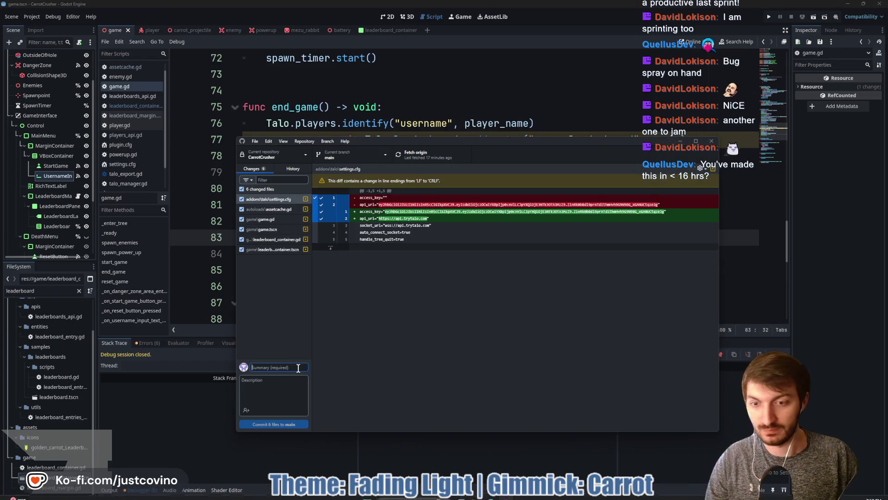
{"action": "left_click", "coordinate": [298, 368]}
{"action": "type", "text": "l"}
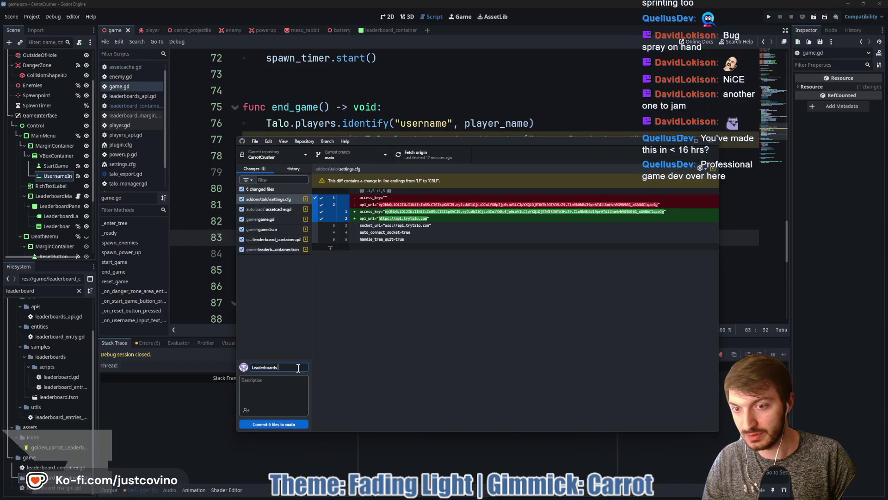
{"action": "type", "text": "ed"}
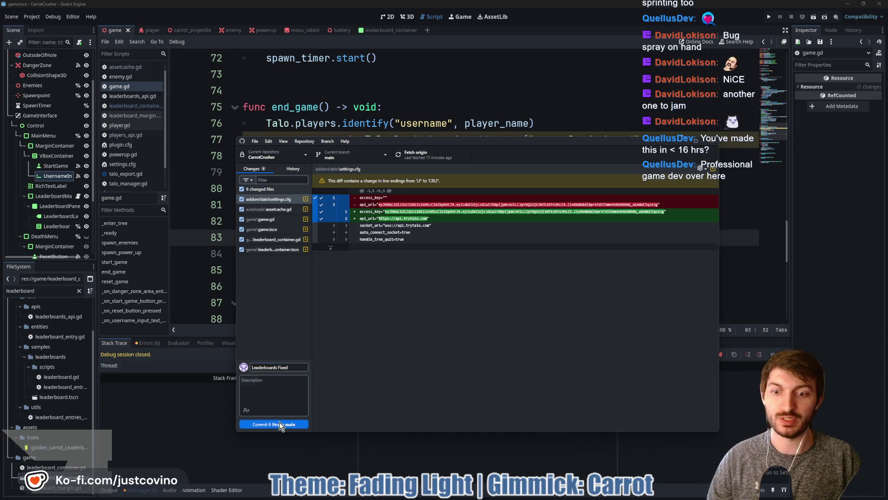
{"action": "left_click", "coordinate": [280, 423]}
{"action": "left_click", "coordinate": [592, 238]}
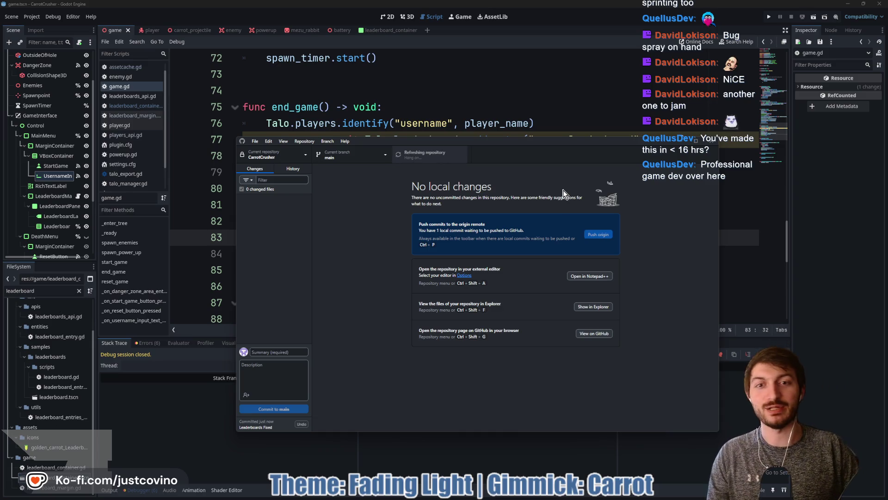
{"action": "left_click", "coordinate": [505, 104]}
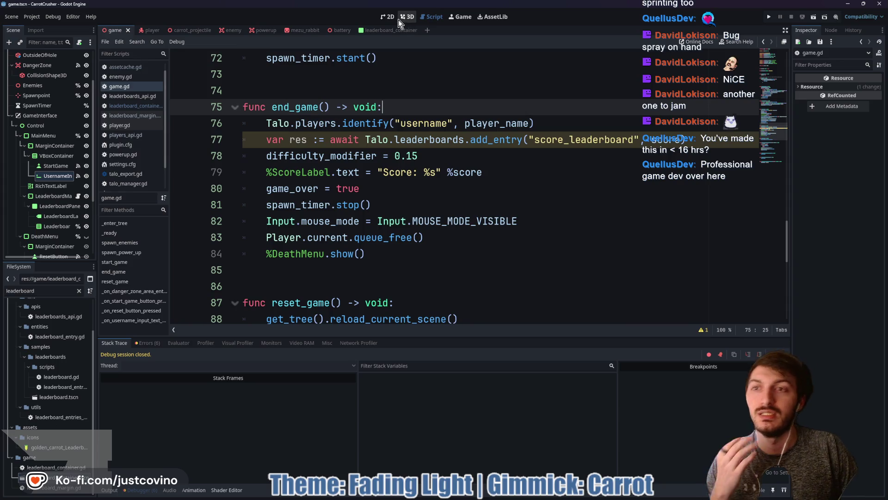
In player.gd, change the reload tween factor on line 105 from 1.0 to 2.0 and save.
{"action": "left_click", "coordinate": [143, 30]}
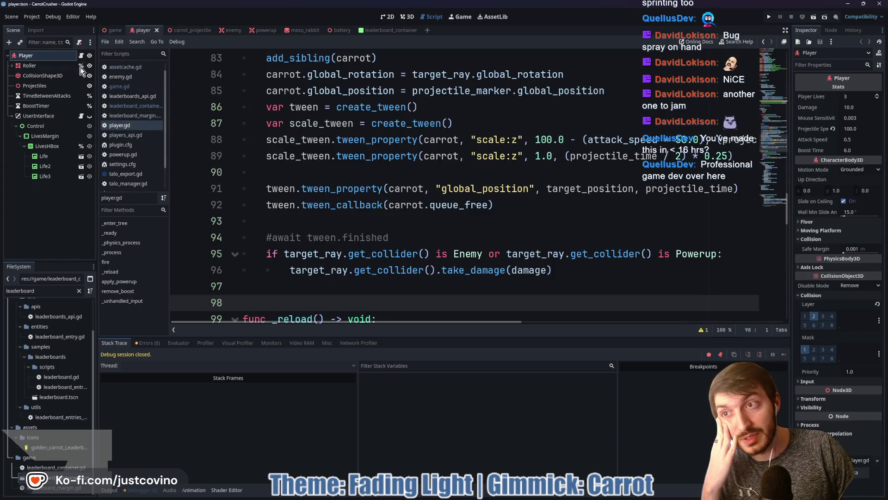
{"action": "left_click", "coordinate": [109, 490]}
{"action": "left_click", "coordinate": [108, 490]}
{"action": "scroll", "coordinate": [398, 296], "scroll_direction": "down", "scroll_amount": 2}
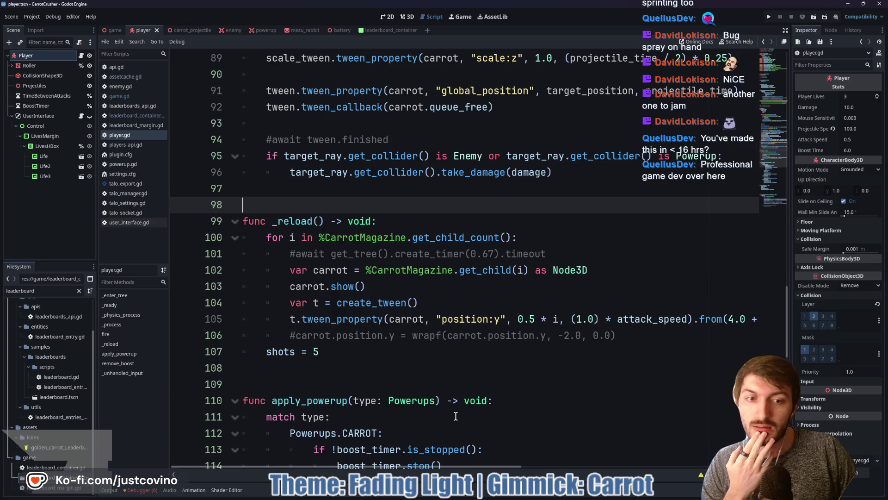
{"action": "left_click_drag", "start_coordinate": [437, 467], "coordinate": [499, 465]}
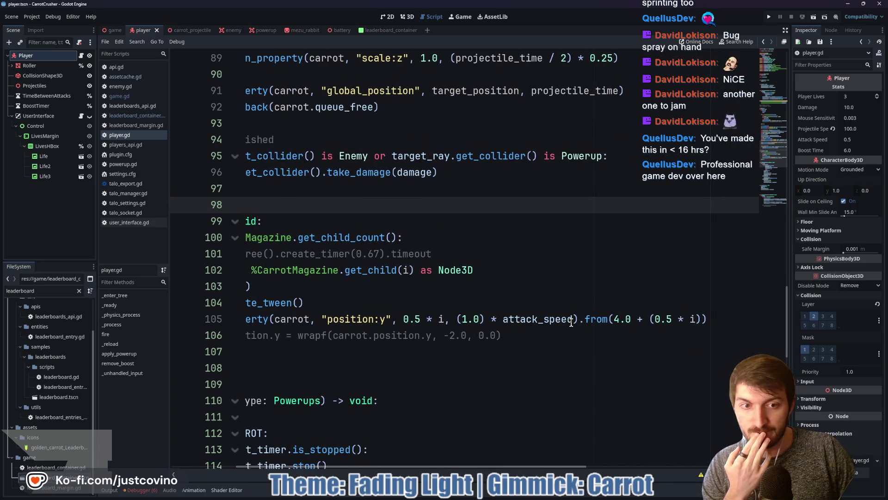
{"action": "left_click", "coordinate": [528, 324]}
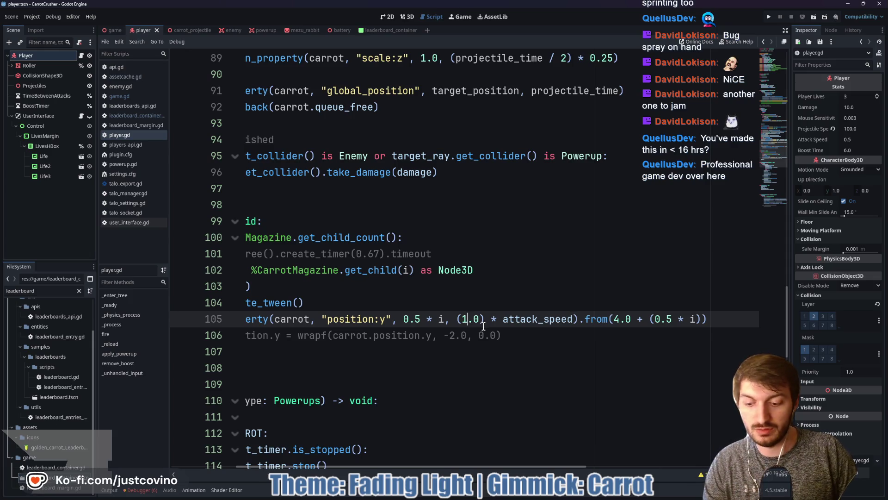
{"action": "key", "text": "BackSpace"}
{"action": "type", "text": "2"}
{"action": "key", "text": "ctrl+s"}
Add the comment '#TODO changed 1.0 to 2.0 below' on line 104 and save.
{"action": "left_click", "coordinate": [478, 303]}
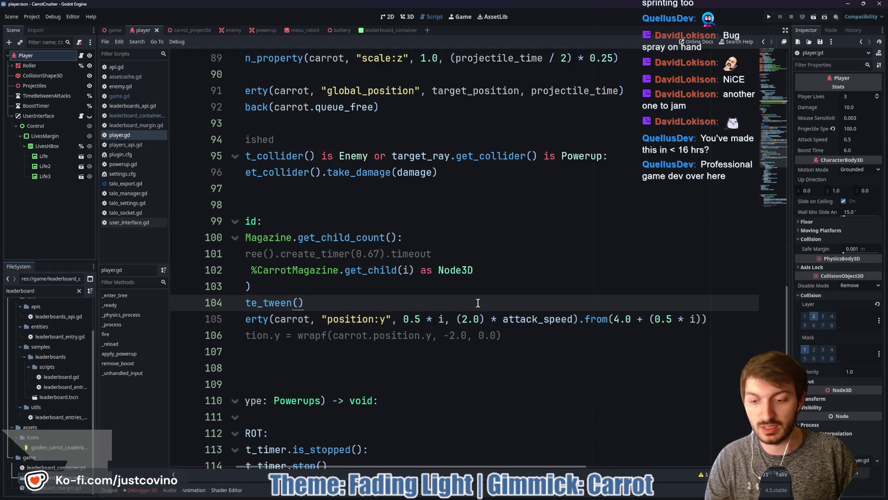
{"action": "type", "text": "#TODO changed 1."}
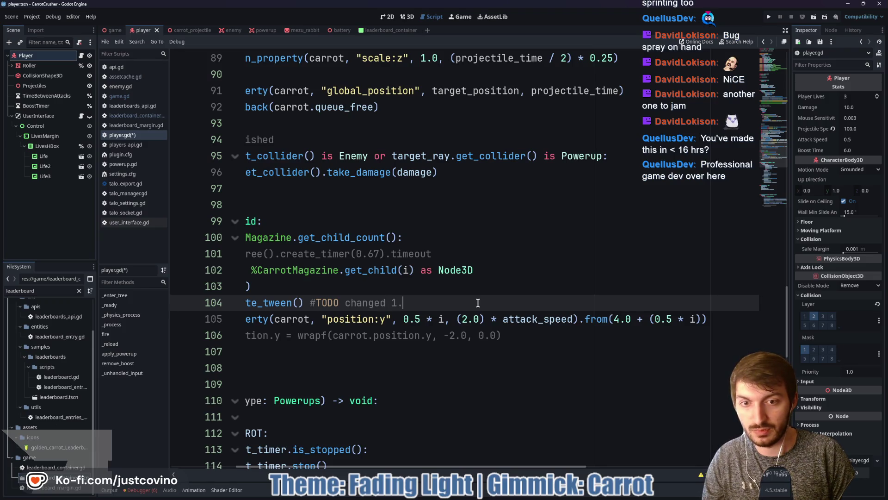
{"action": "type", "text": " to 2.0"}
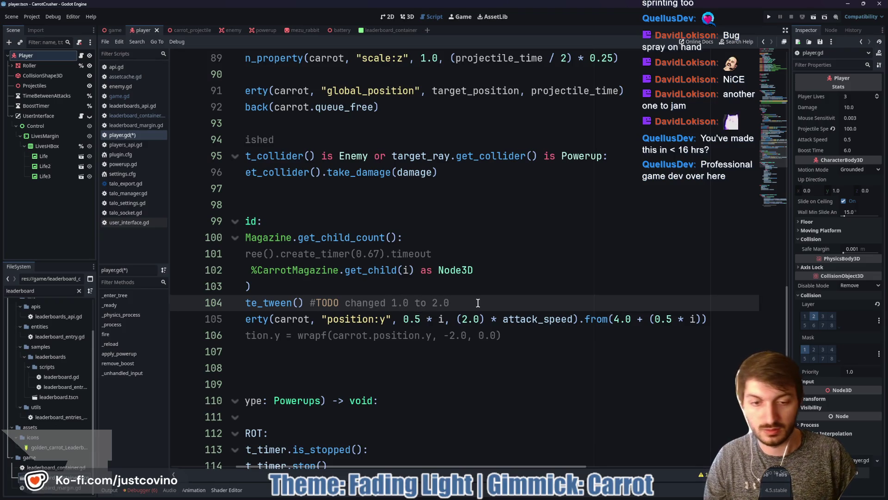
{"action": "type", "text": " below"}
{"action": "key", "text": "ctrl+s"}
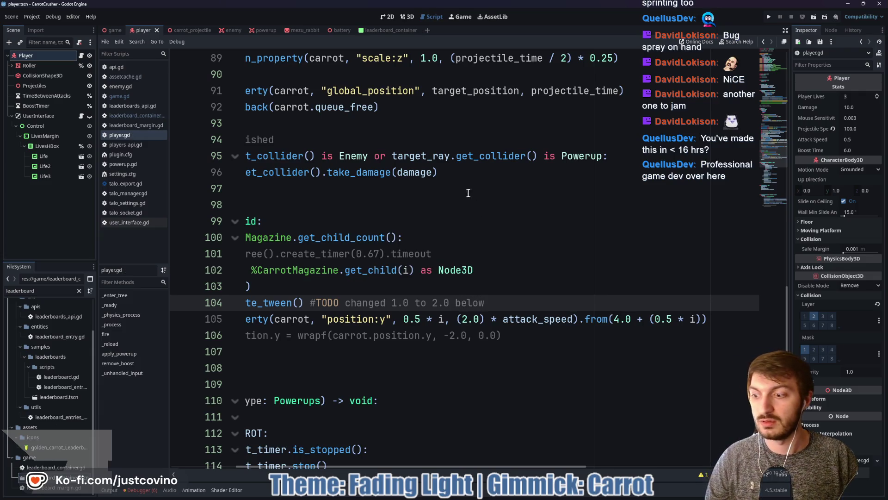
{"action": "left_click", "coordinate": [113, 32]}
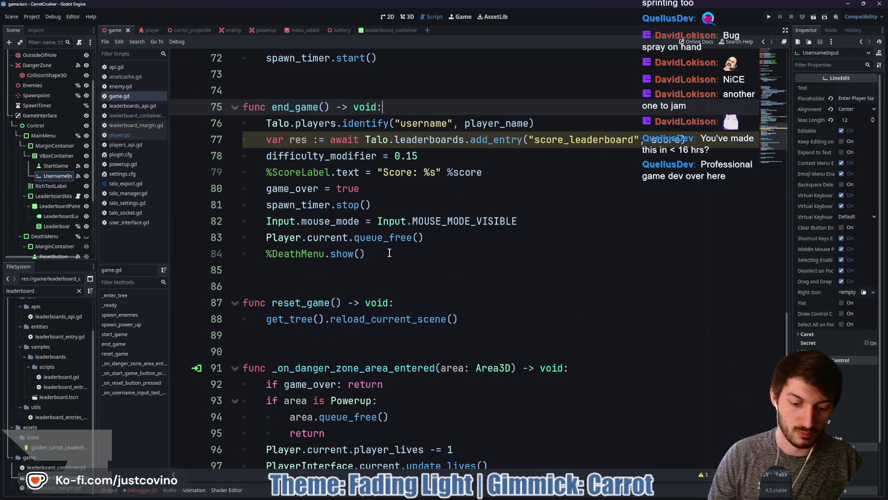
Run Bunny Blaster, view its title screen full screen, then stop it with F8.
{"action": "key", "text": "F5"}
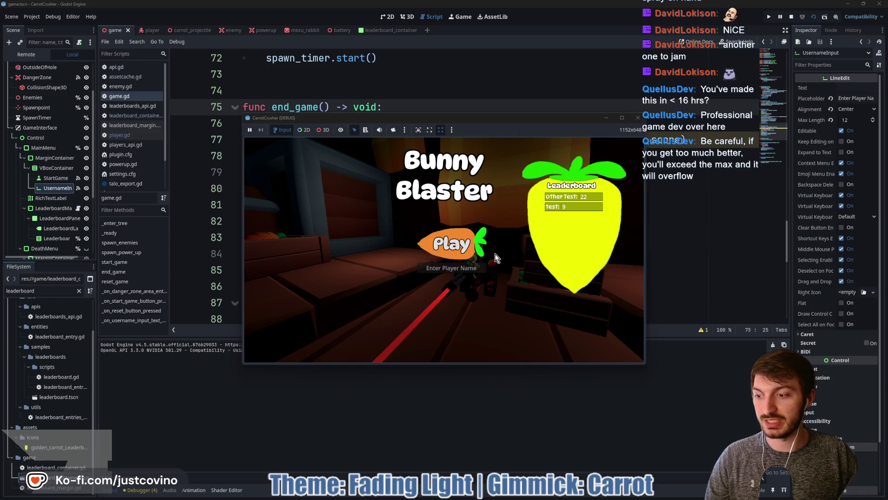
{"action": "left_click", "coordinate": [621, 118]}
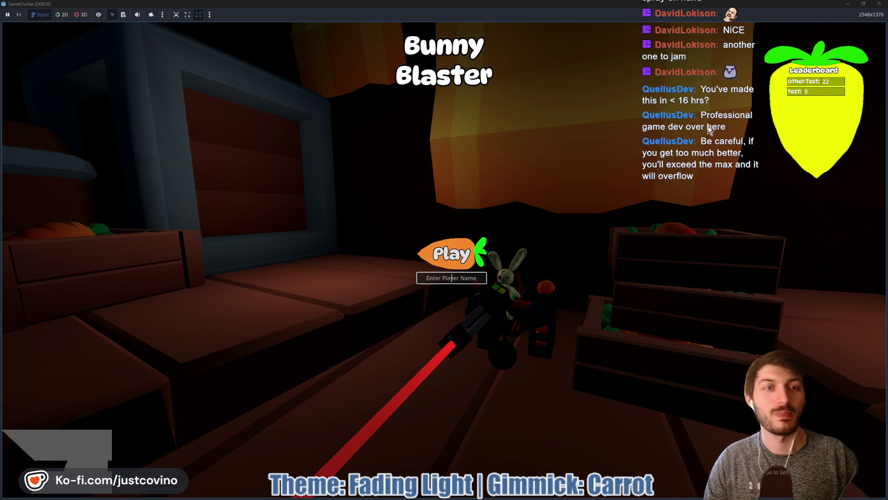
{"action": "key", "text": "F8"}
{"action": "left_click", "coordinate": [32, 17]}
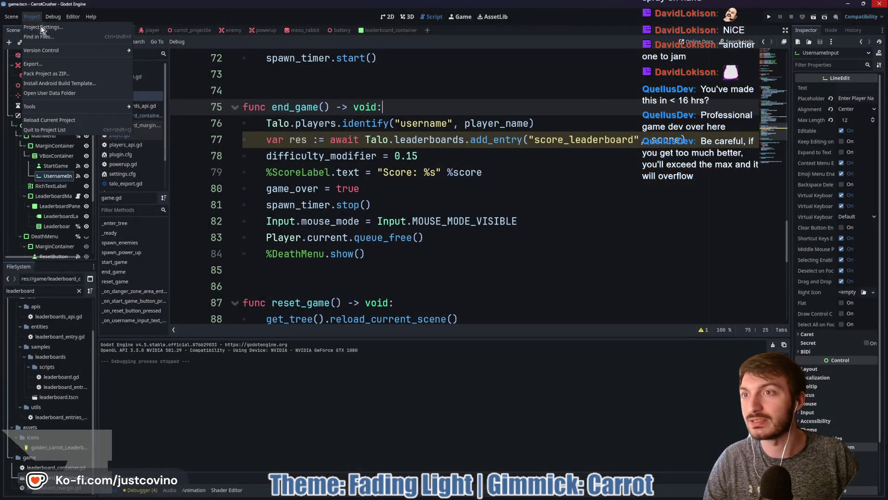
Set Display > Window Stretch Mode to canvas_items in Project Settings.
{"action": "left_click", "coordinate": [51, 50]}
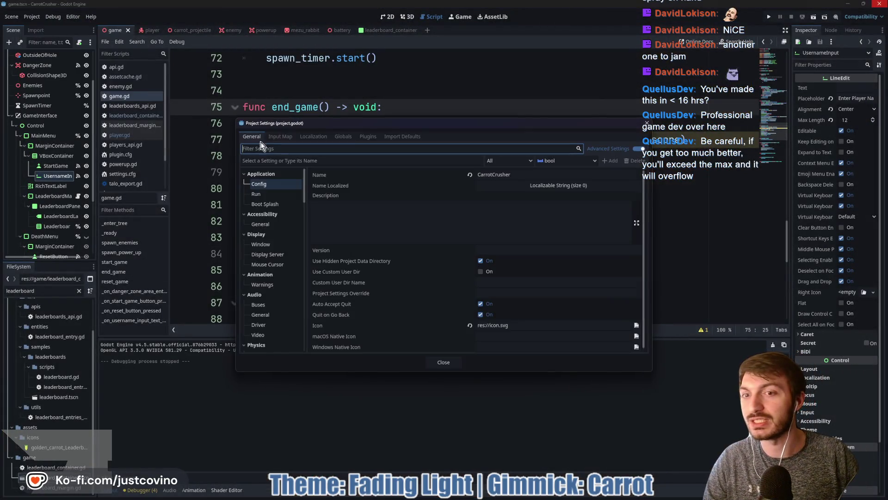
{"action": "left_click", "coordinate": [269, 246]}
{"action": "scroll", "coordinate": [447, 233], "scroll_direction": "down", "scroll_amount": 5}
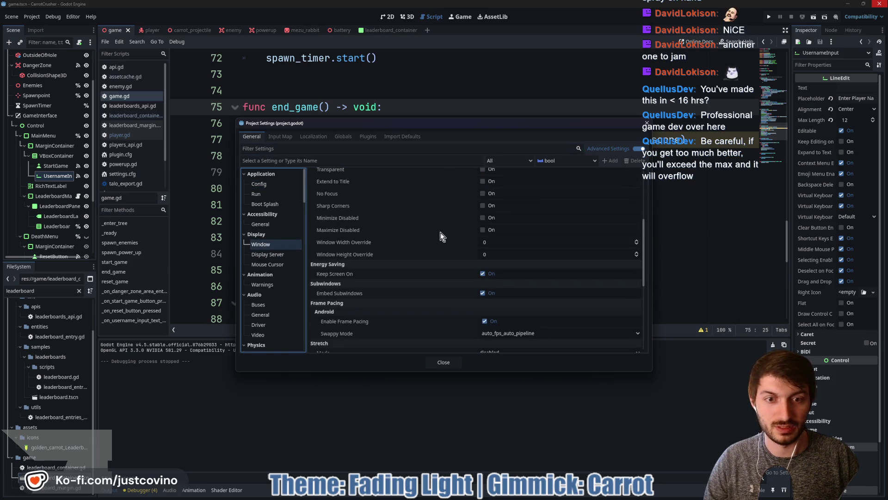
{"action": "scroll", "coordinate": [443, 299], "scroll_direction": "down", "scroll_amount": 4}
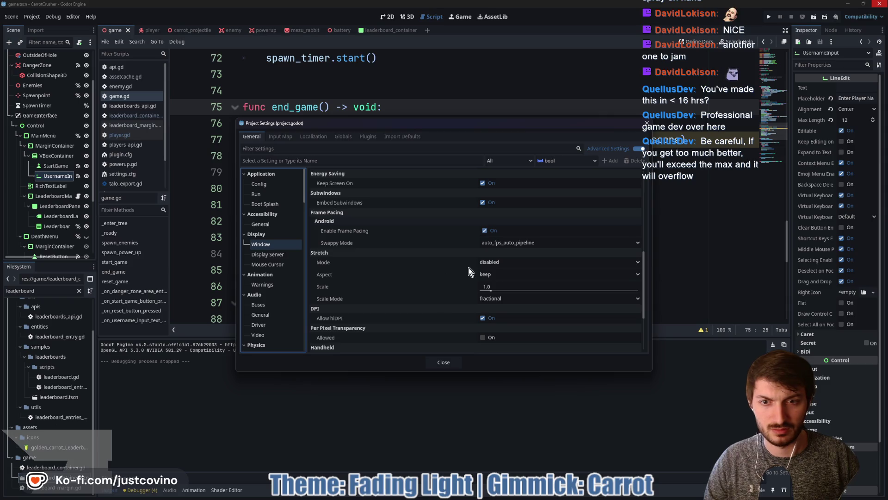
{"action": "left_click", "coordinate": [503, 263]}
{"action": "left_click", "coordinate": [505, 281]}
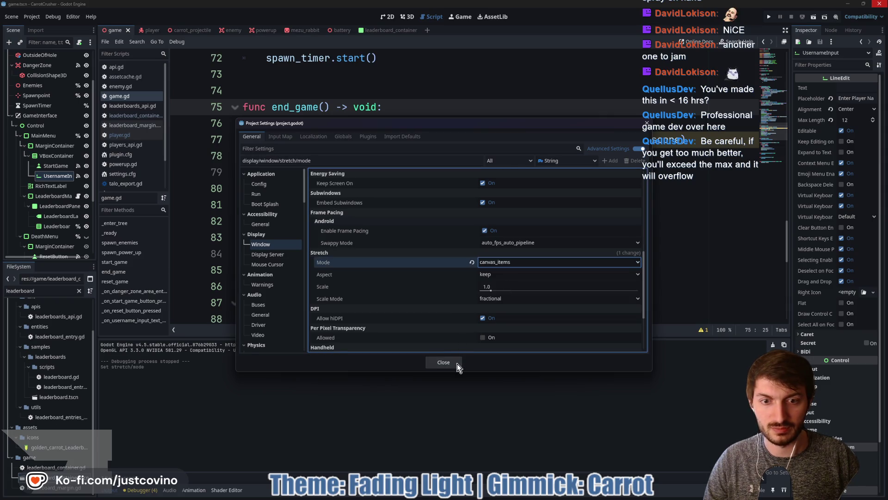
{"action": "left_click", "coordinate": [445, 361]}
{"action": "left_click", "coordinate": [411, 238]}
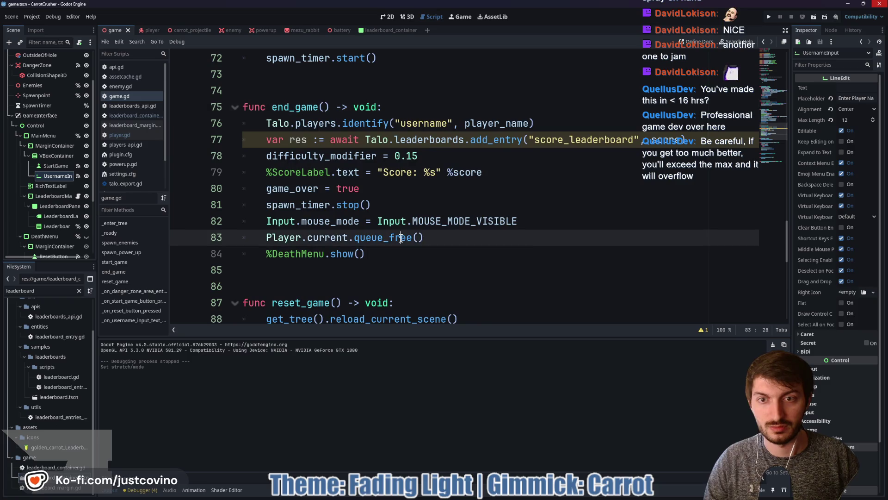
Set Application > Run > Max FPS to 60 and relaunch the game.
{"action": "left_click", "coordinate": [29, 17]}
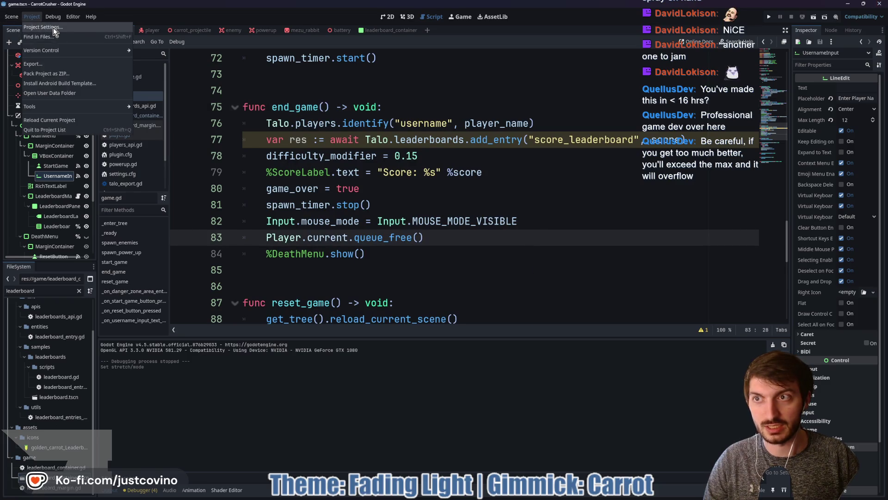
{"action": "left_click", "coordinate": [54, 27]}
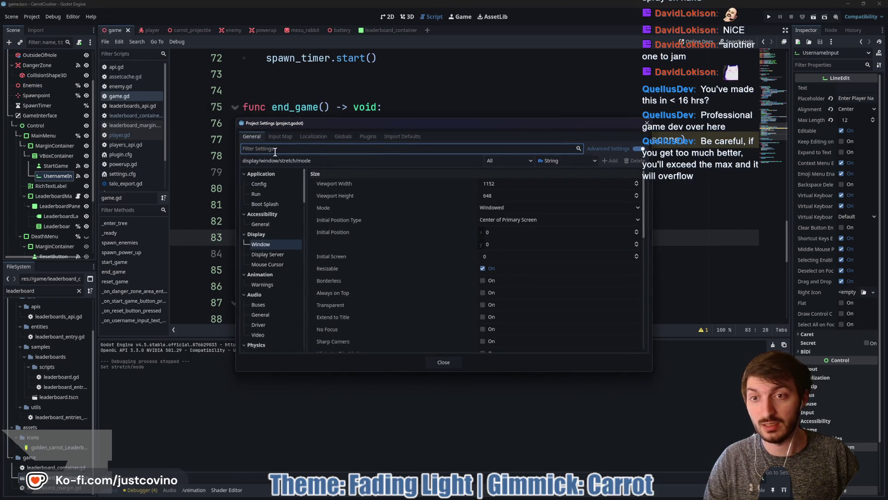
{"action": "type", "text": "fps"}
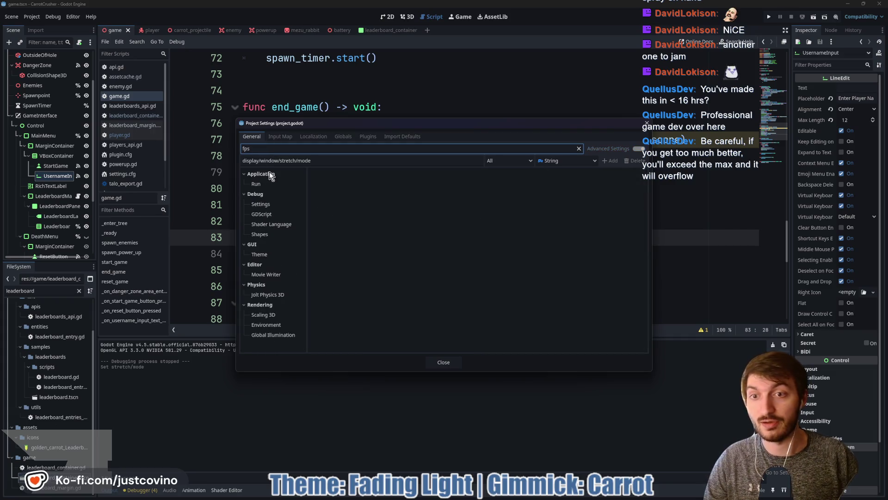
{"action": "left_click", "coordinate": [256, 184]}
{"action": "left_click", "coordinate": [525, 174]}
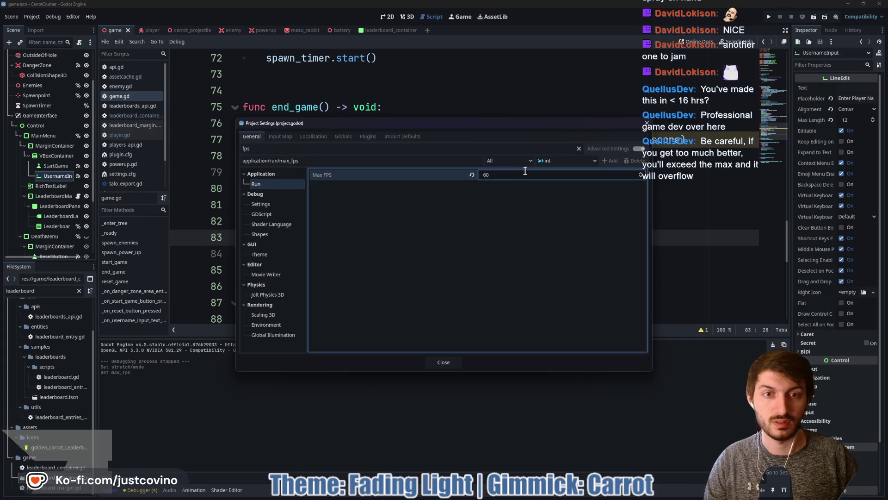
{"action": "left_click", "coordinate": [442, 362]}
{"action": "left_click", "coordinate": [383, 221]}
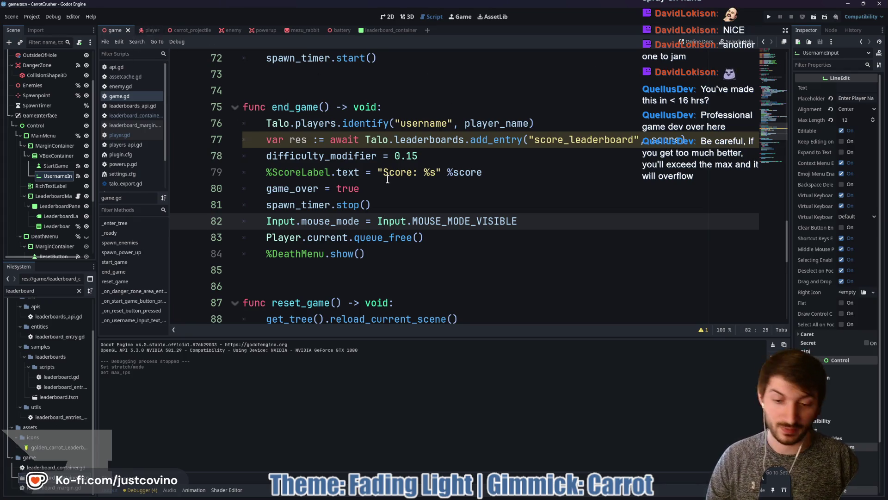
{"action": "key", "text": "F5"}
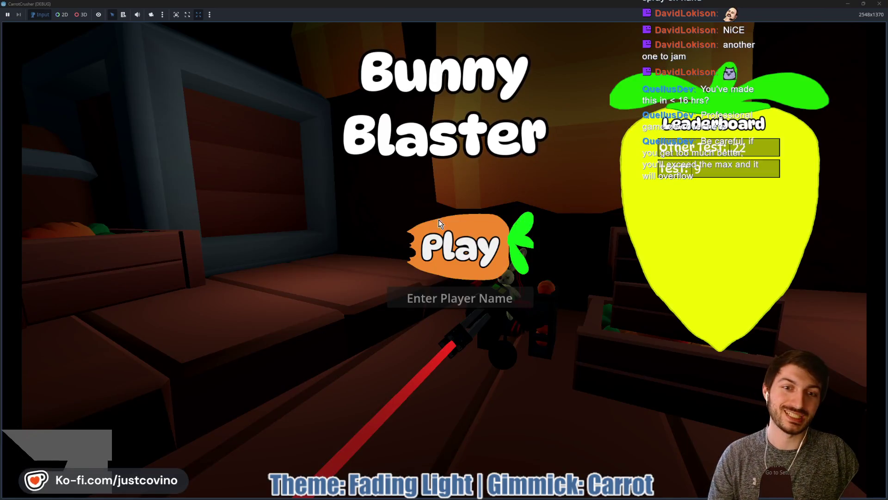
Play a round under a new player name until its score of 9 appears on the leaderboard.
{"action": "left_click", "coordinate": [453, 299]}
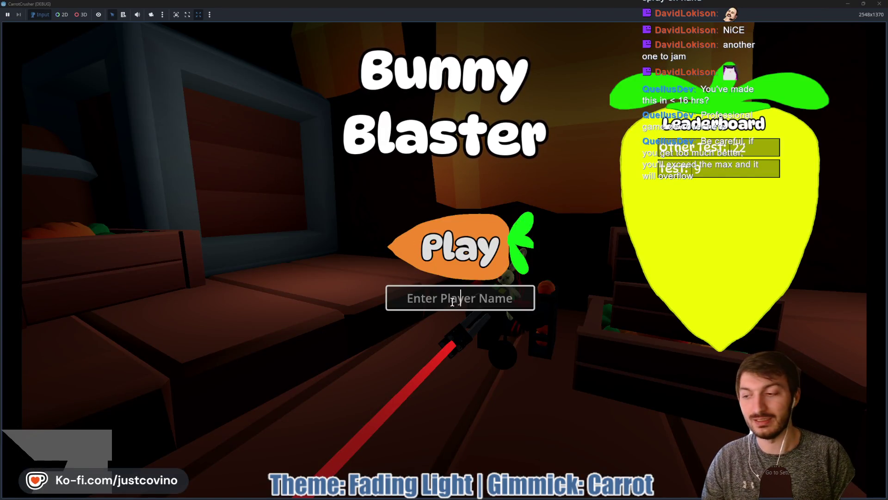
{"action": "type", "text": "Not Quellus"}
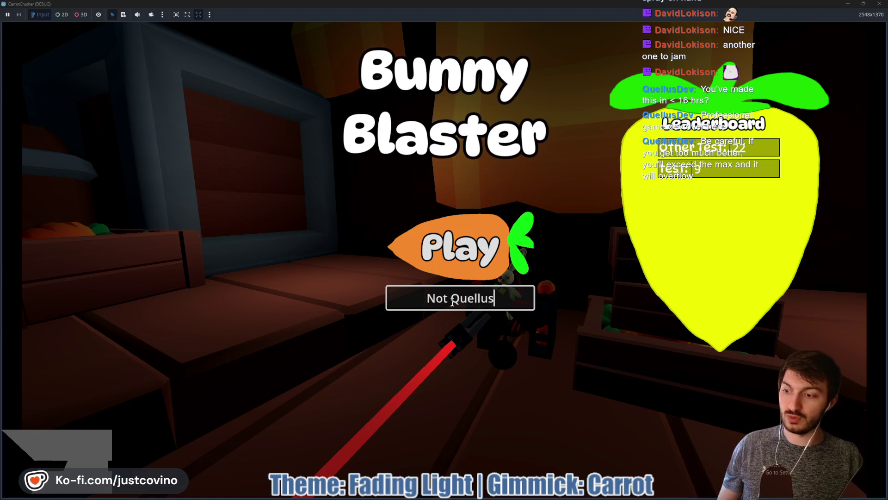
{"action": "left_click", "coordinate": [471, 257]}
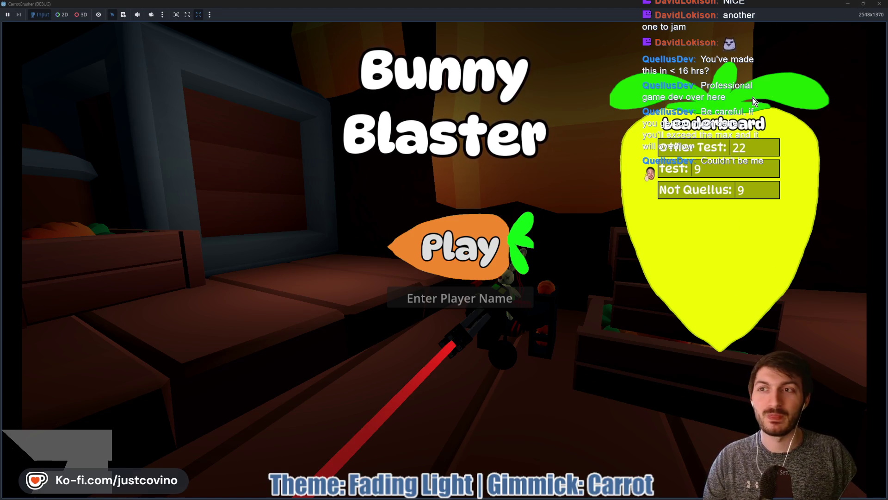
{"action": "left_click", "coordinate": [858, 6]}
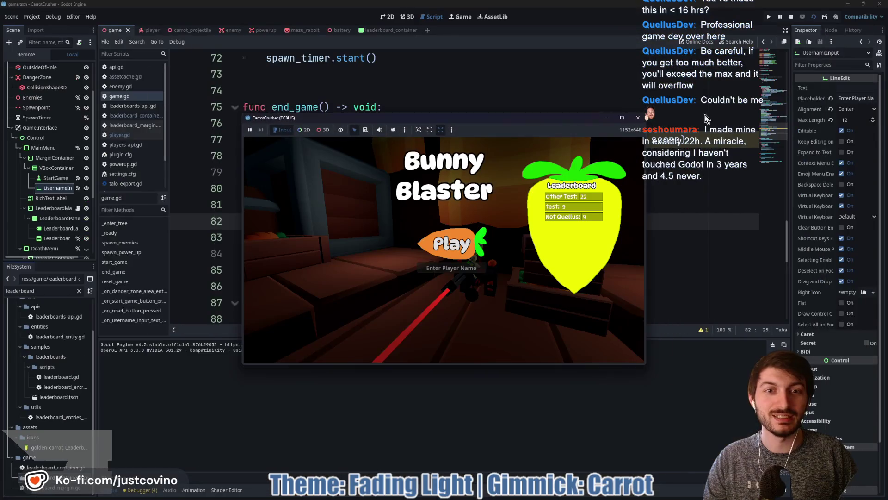
Stop the game and open player.gd from the player scene.
{"action": "key", "text": "F8"}
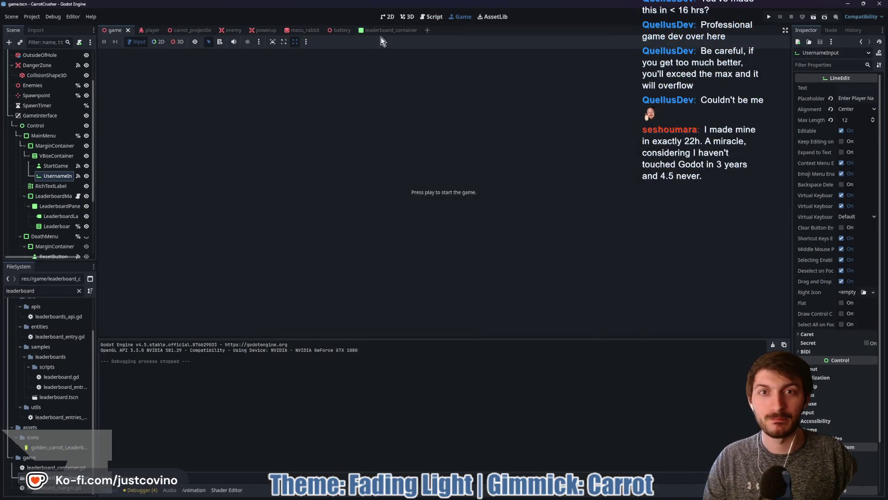
{"action": "left_click", "coordinate": [382, 17]}
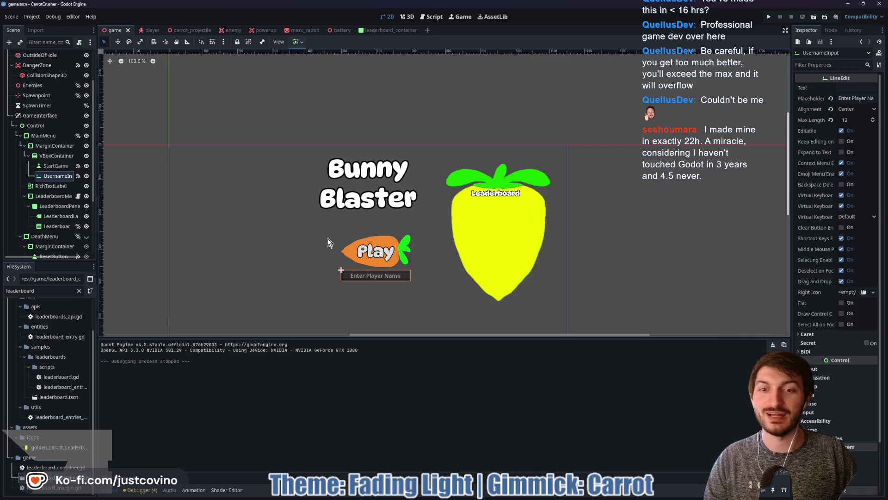
{"action": "left_click_drag", "start_coordinate": [318, 283], "coordinate": [346, 221]}
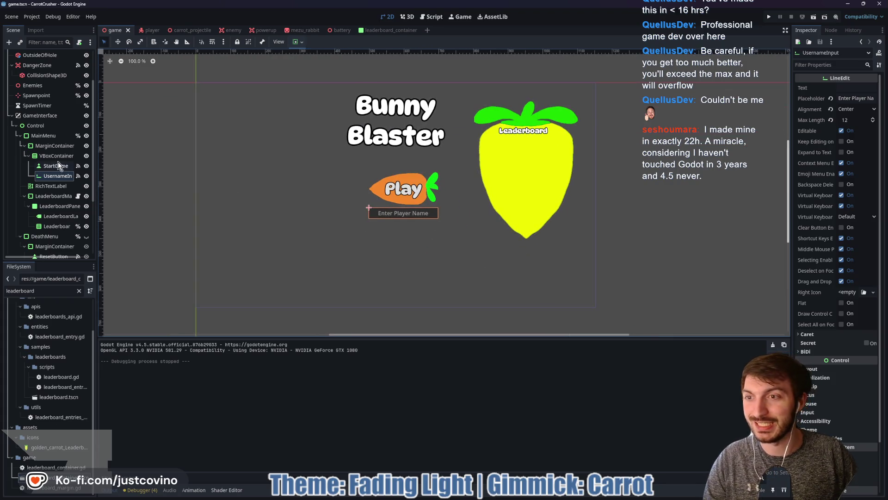
{"action": "left_click", "coordinate": [191, 27]}
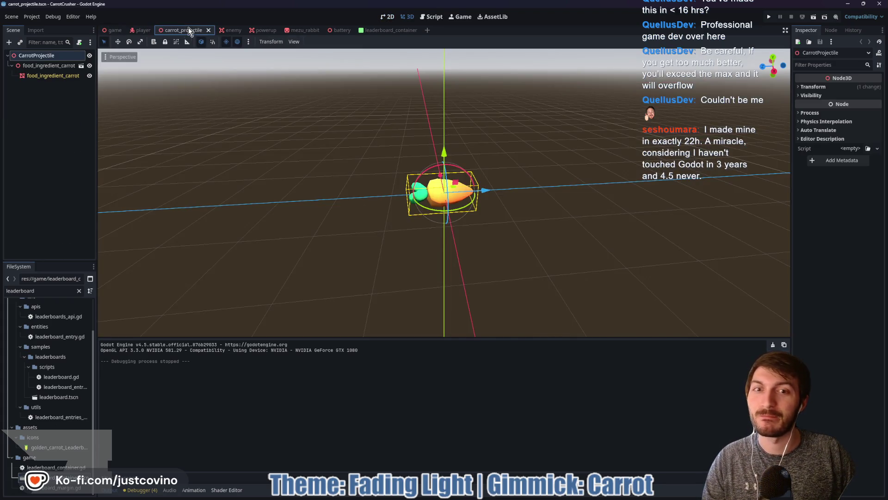
{"action": "left_click", "coordinate": [144, 30]}
{"action": "left_click", "coordinate": [81, 55]}
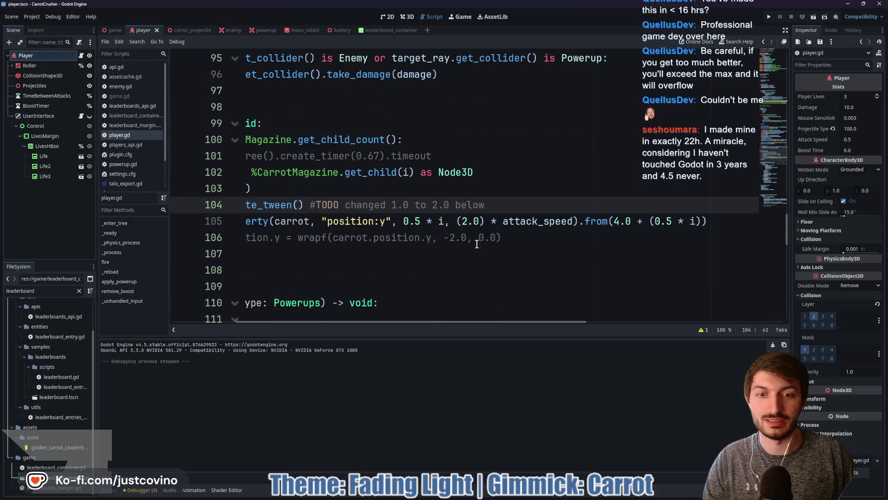
Delete the TODO comment on line 104, revert the multiplier to 1.0, and save.
{"action": "left_click_drag", "start_coordinate": [495, 205], "coordinate": [311, 204]}
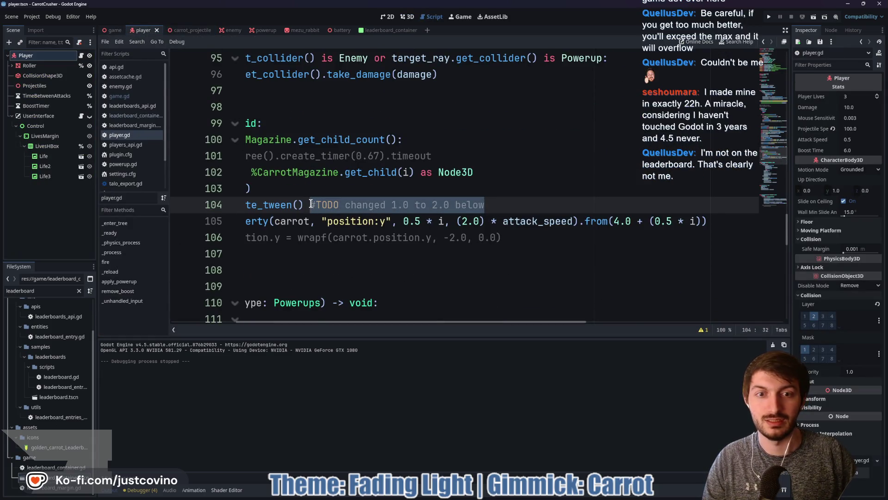
{"action": "key", "text": "BackSpace"}
{"action": "left_click", "coordinate": [469, 222]}
{"action": "key", "text": "BackSpace"}
{"action": "type", "text": "1"}
{"action": "left_click", "coordinate": [404, 200]}
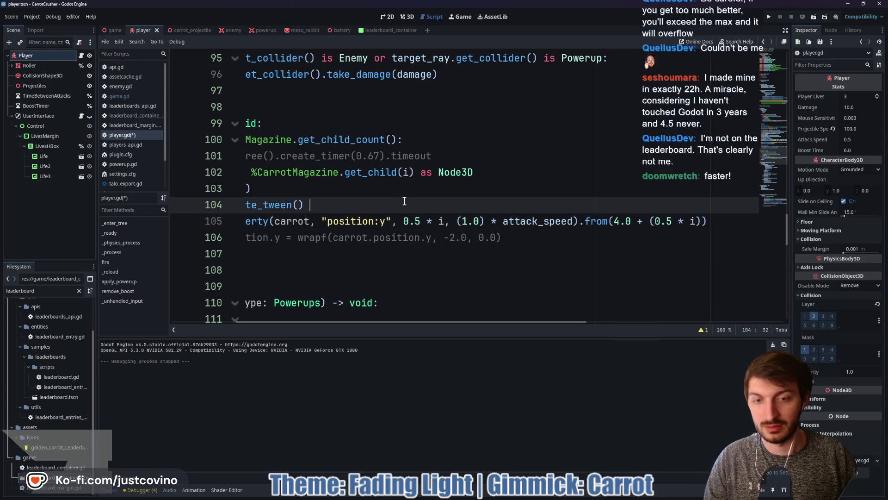
{"action": "key", "text": "ctrl+s"}
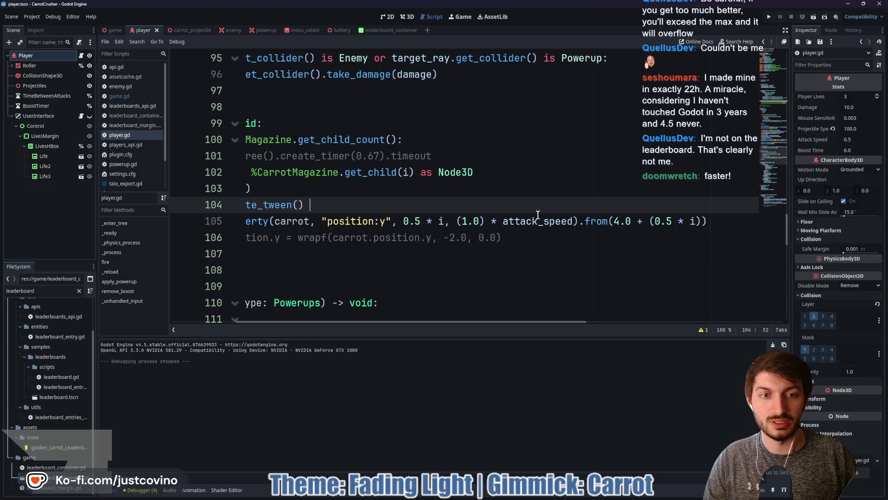
Set the reload tween multiplier on line 105 to 4.0 and relaunch the game.
{"action": "mouse_move", "coordinate": [457, 319]}
{"action": "left_mouse_down"}
{"action": "mouse_move", "coordinate": [379, 329]}
{"action": "mouse_move", "coordinate": [491, 323]}
{"action": "left_mouse_up"}
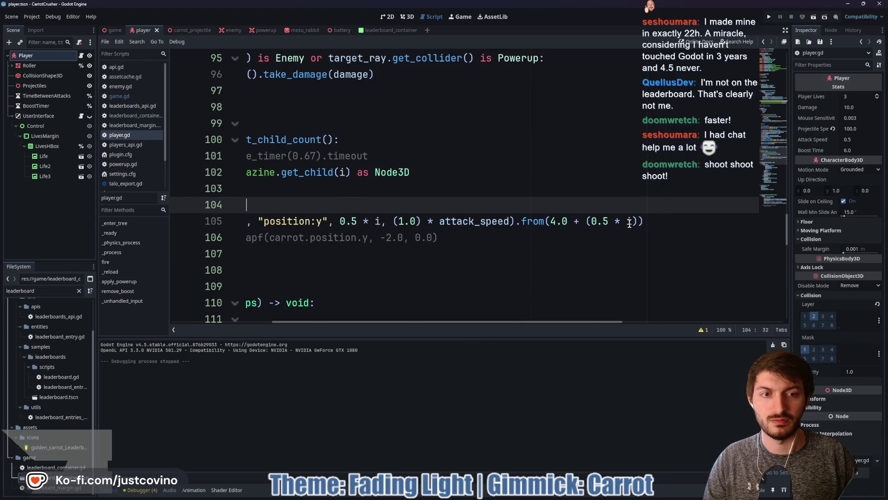
{"action": "mouse_move", "coordinate": [472, 320]}
{"action": "left_mouse_down"}
{"action": "mouse_move", "coordinate": [366, 321]}
{"action": "mouse_move", "coordinate": [470, 321]}
{"action": "left_mouse_up"}
{"action": "left_click", "coordinate": [396, 221]}
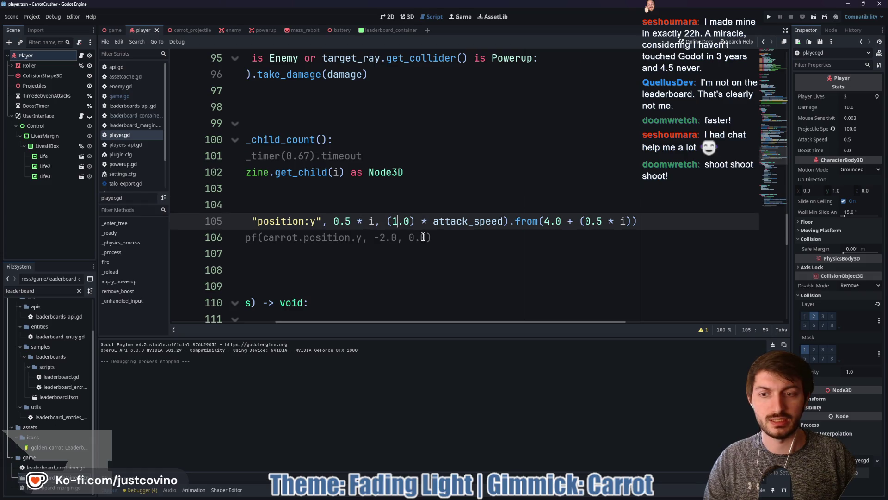
{"action": "key", "text": "BackSpace"}
{"action": "type", "text": "4"}
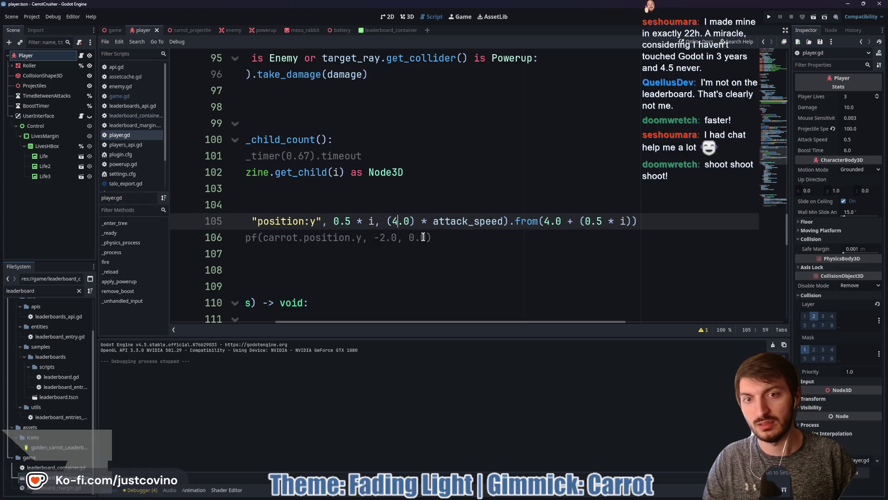
{"action": "left_click", "coordinate": [111, 31]}
{"action": "key", "text": "F5"}
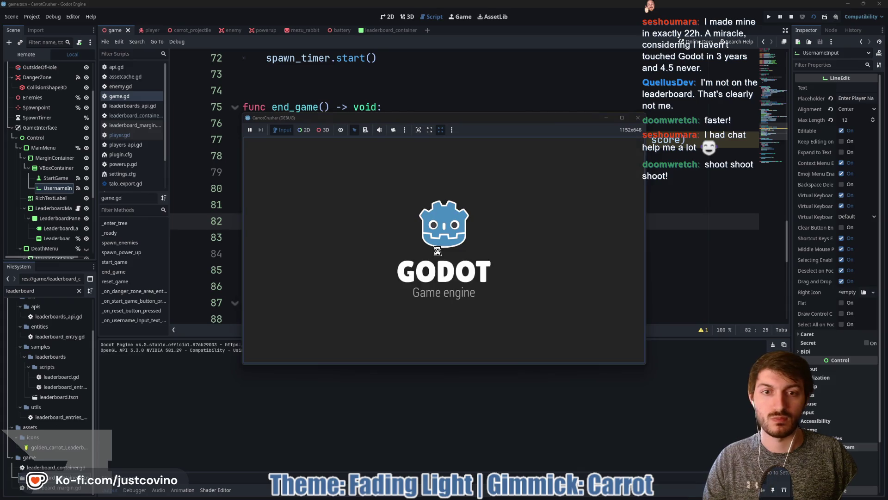
Start a round from the game menu, then stop the game and return to player.gd.
{"action": "left_click", "coordinate": [442, 243]}
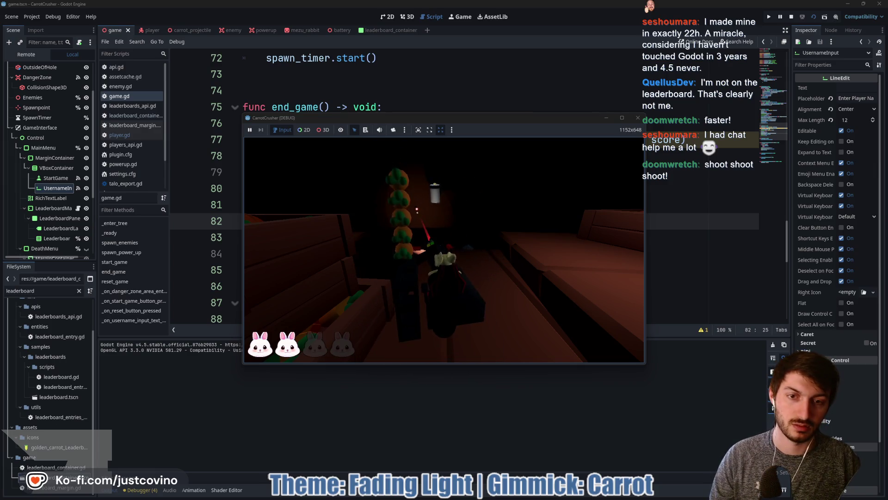
{"action": "key", "text": "F8"}
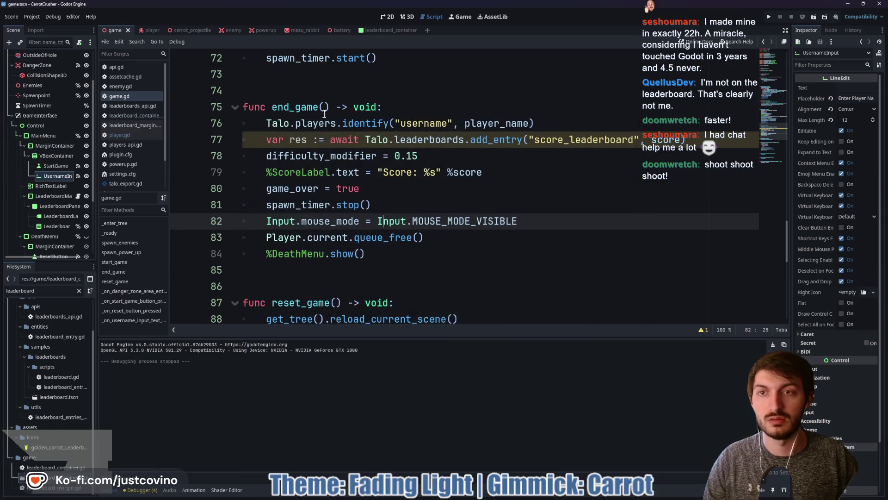
{"action": "left_click", "coordinate": [153, 32]}
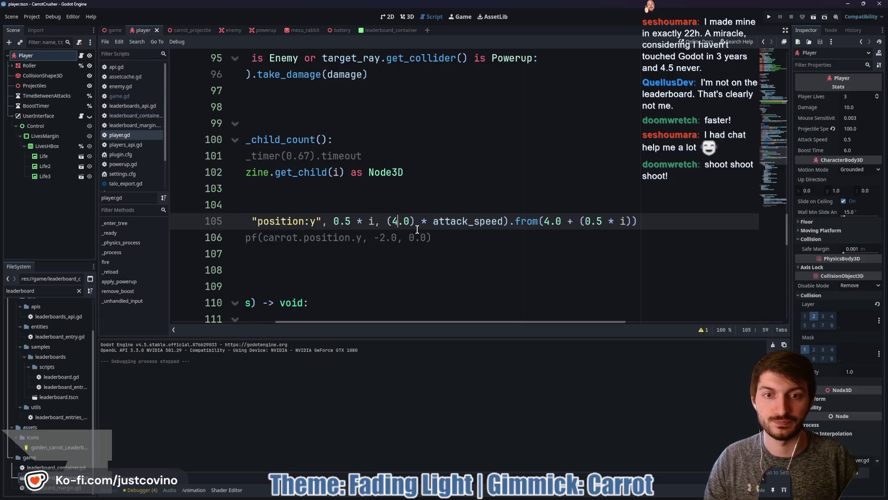
Change line 105's reload tween to (1.0) * (attack_speed/2) and save player.gd.
{"action": "key", "text": "BackSpace"}
{"action": "type", "text": "1"}
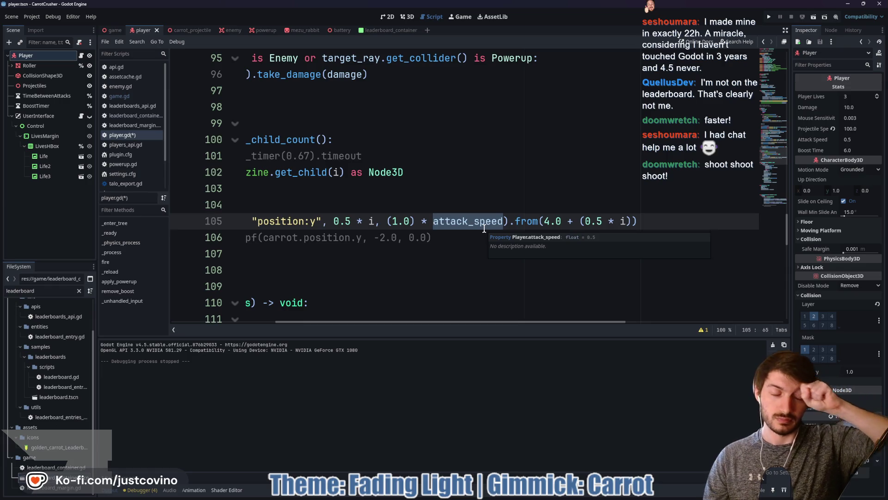
{"action": "type", "text": "("}
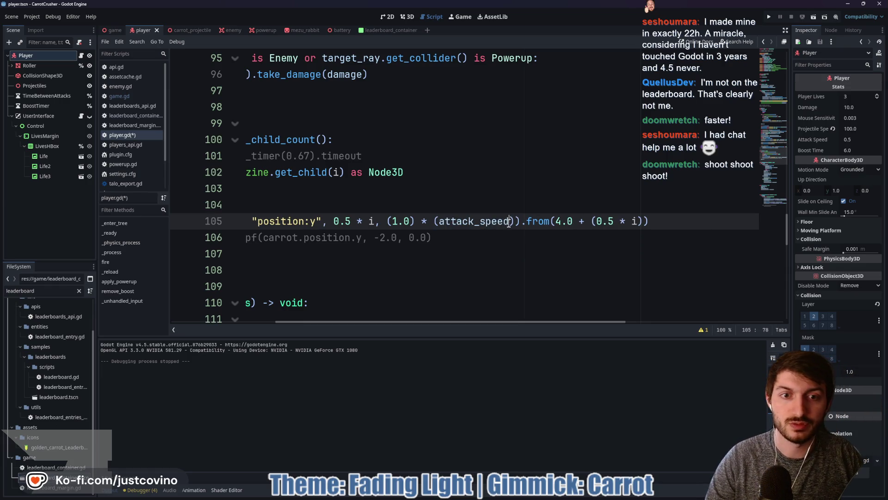
{"action": "type", "text": "/2"}
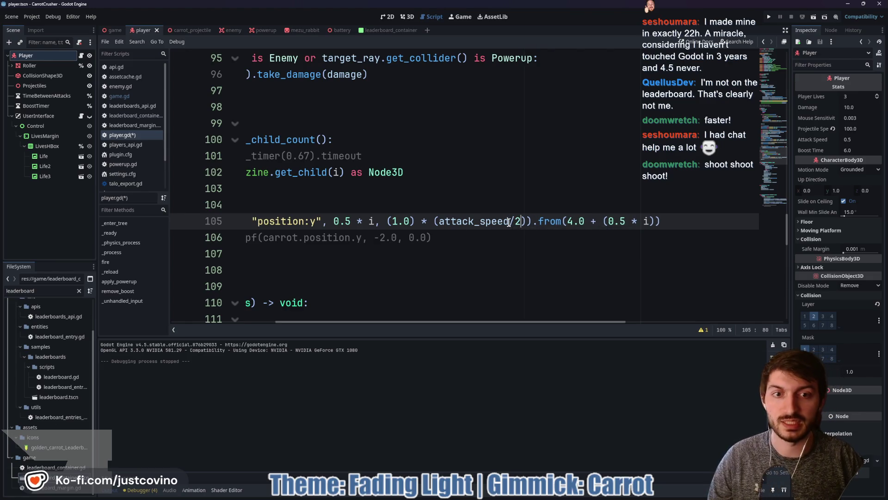
{"action": "key", "text": "ctrl+s"}
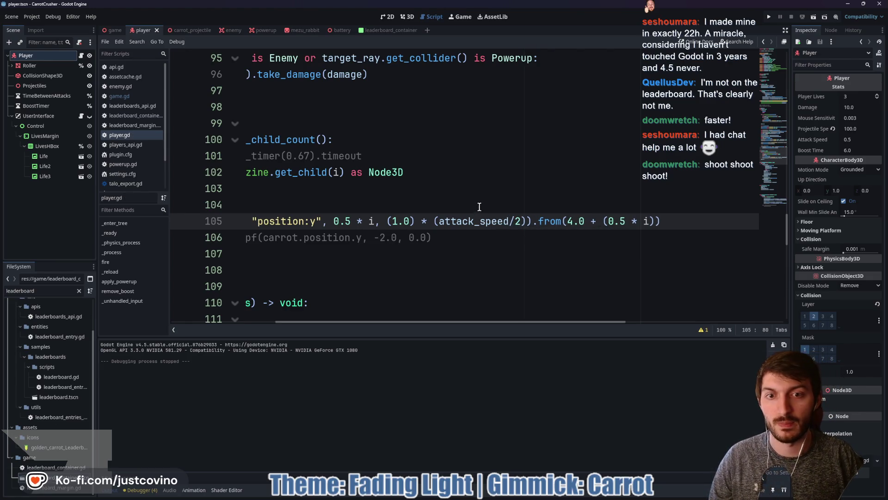
{"action": "left_click", "coordinate": [110, 30]}
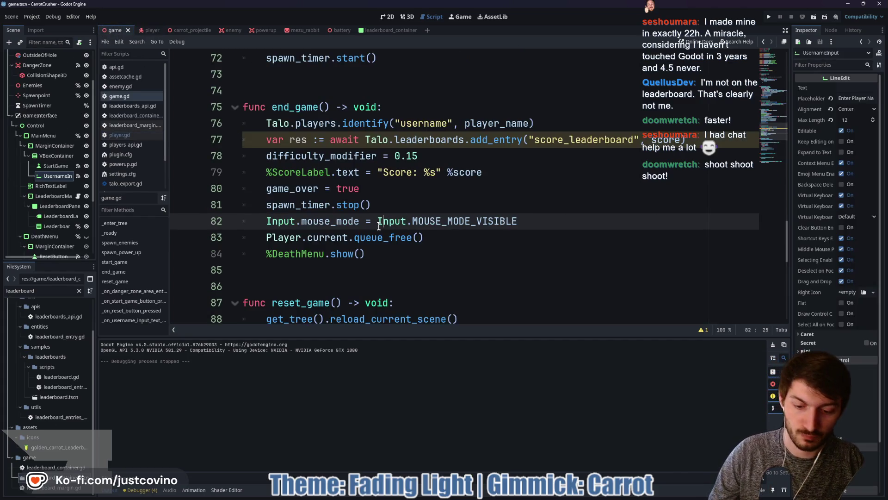
Run the game with a player name, play until death at Score 22, restart, and close the game window.
{"action": "key", "text": "F5"}
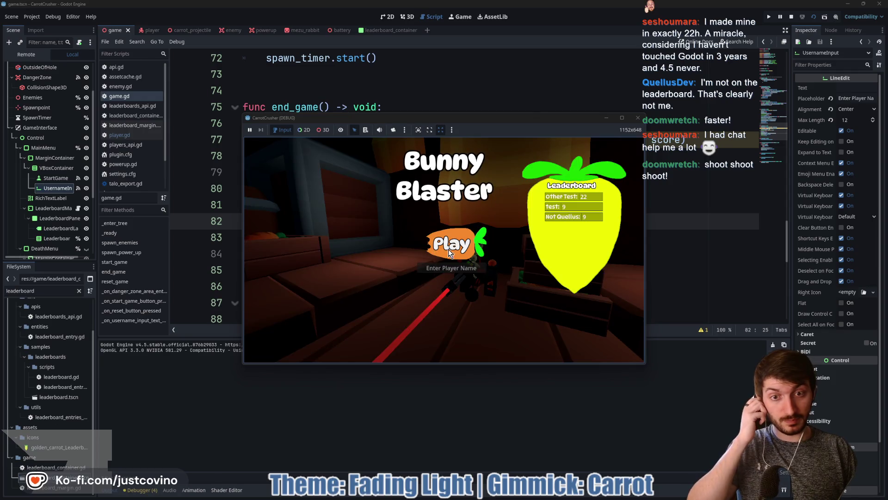
{"action": "left_click", "coordinate": [451, 267]}
{"action": "type", "text": "serg"}
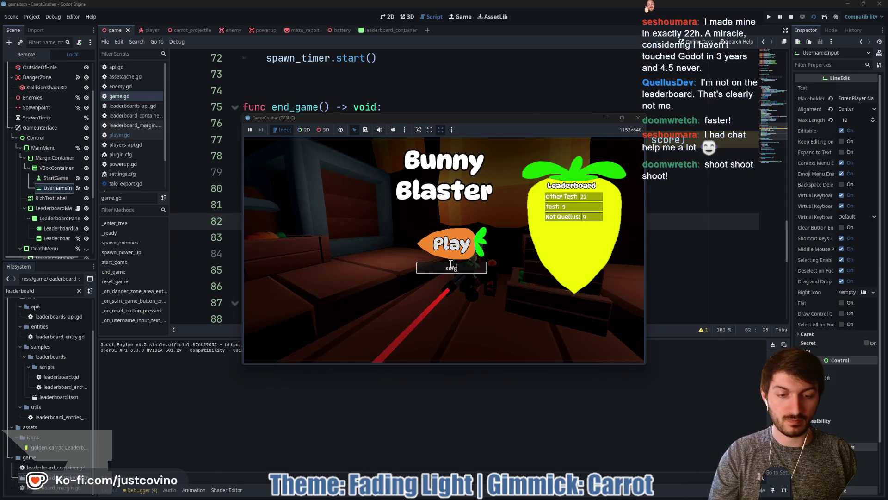
{"action": "left_click", "coordinate": [454, 243]}
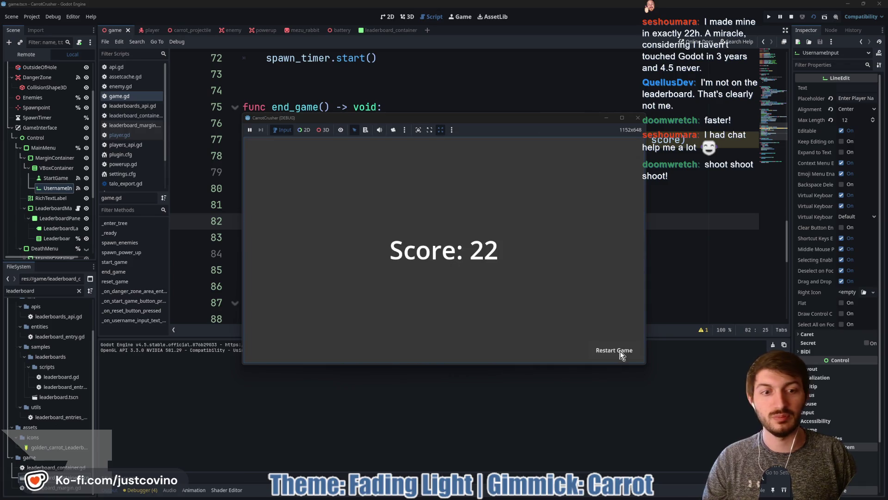
{"action": "left_click", "coordinate": [615, 352]}
{"action": "left_click", "coordinate": [638, 120]}
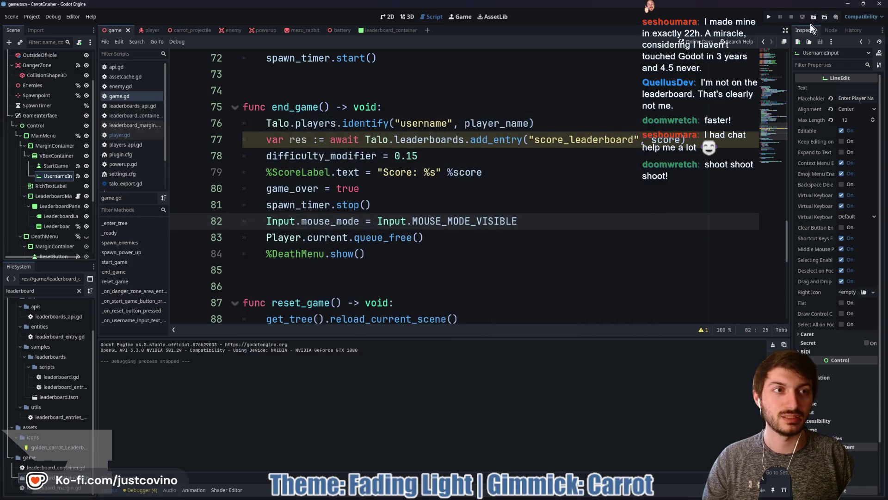
{"action": "left_click", "coordinate": [443, 201]}
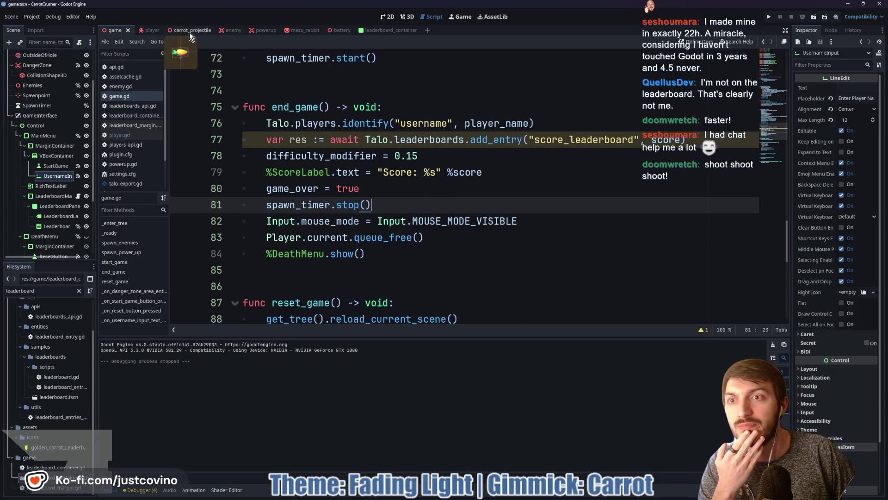
{"action": "left_click", "coordinate": [153, 30]}
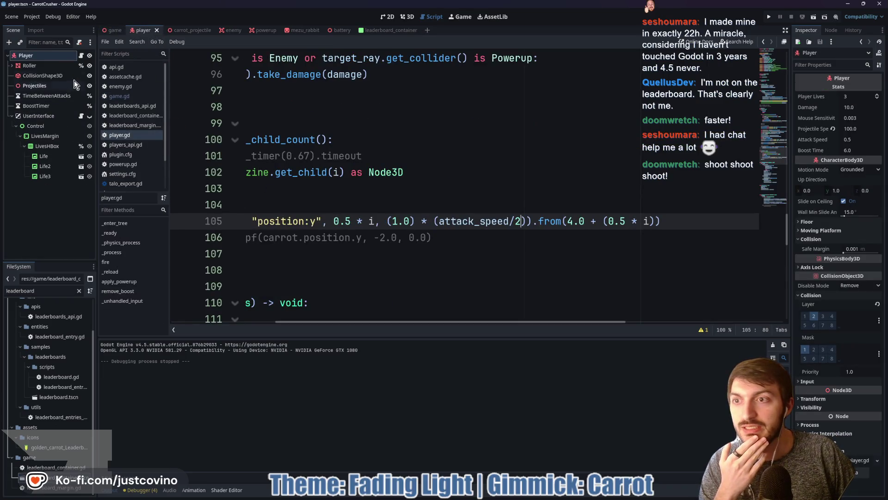
{"action": "scroll", "coordinate": [393, 321], "scroll_direction": "left", "scroll_amount": 5}
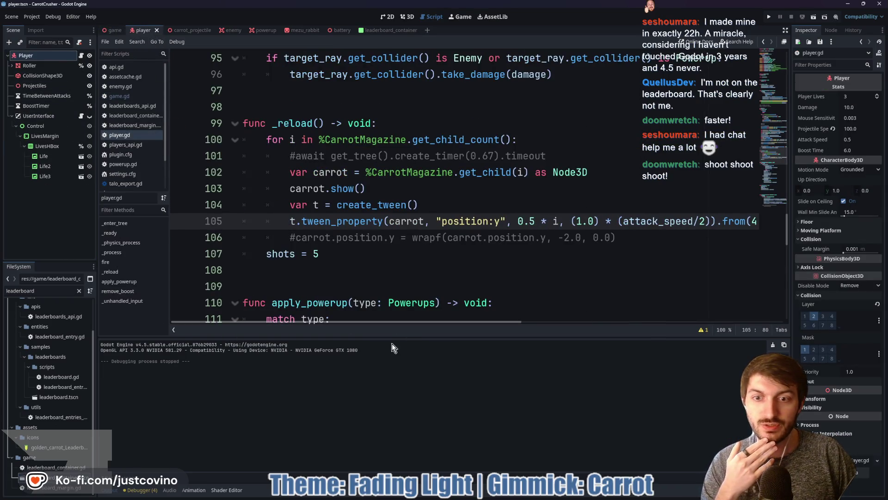
{"action": "left_click_drag", "start_coordinate": [390, 338], "coordinate": [400, 433]}
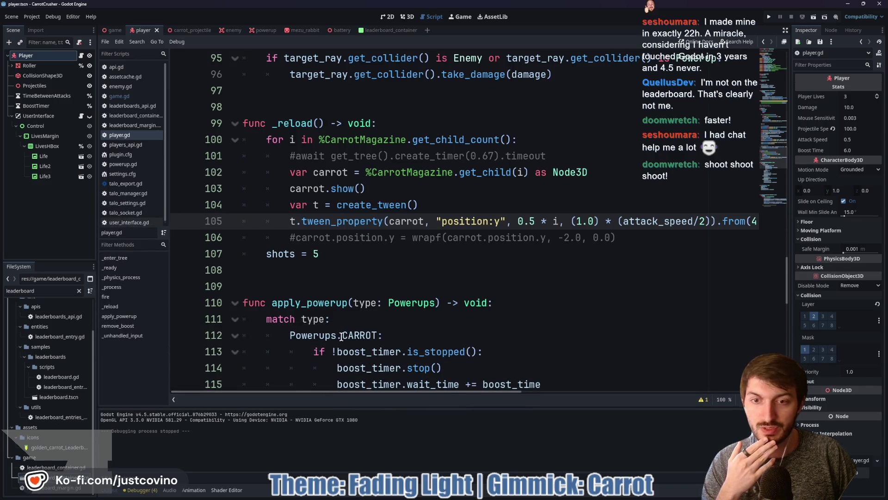
{"action": "scroll", "coordinate": [342, 337], "scroll_direction": "down", "scroll_amount": 3}
{"action": "scroll", "coordinate": [465, 236], "scroll_direction": "down", "scroll_amount": 1}
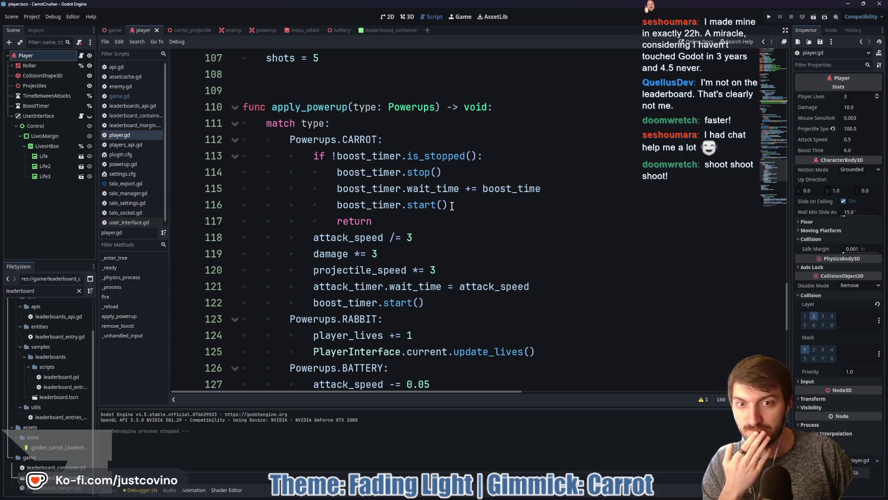
{"action": "scroll", "coordinate": [452, 207], "scroll_direction": "down", "scroll_amount": 2}
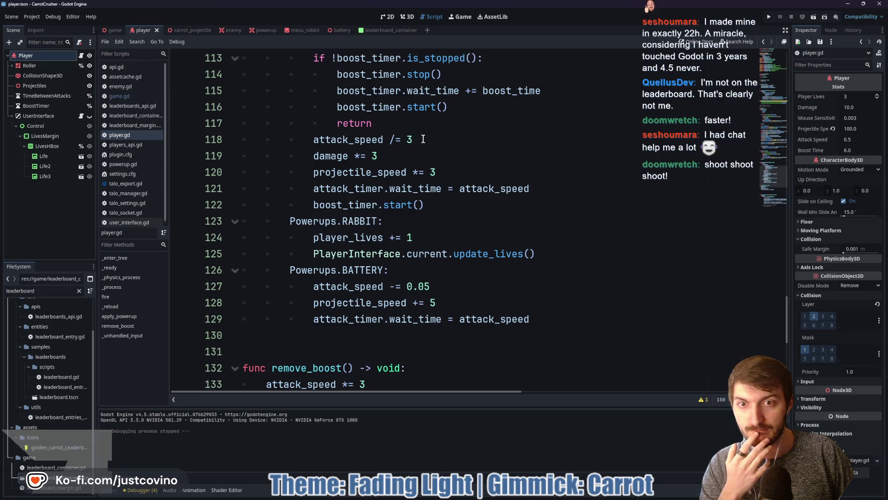
{"action": "scroll", "coordinate": [435, 162], "scroll_direction": "up", "scroll_amount": 2}
{"action": "scroll", "coordinate": [436, 166], "scroll_direction": "down", "scroll_amount": 2}
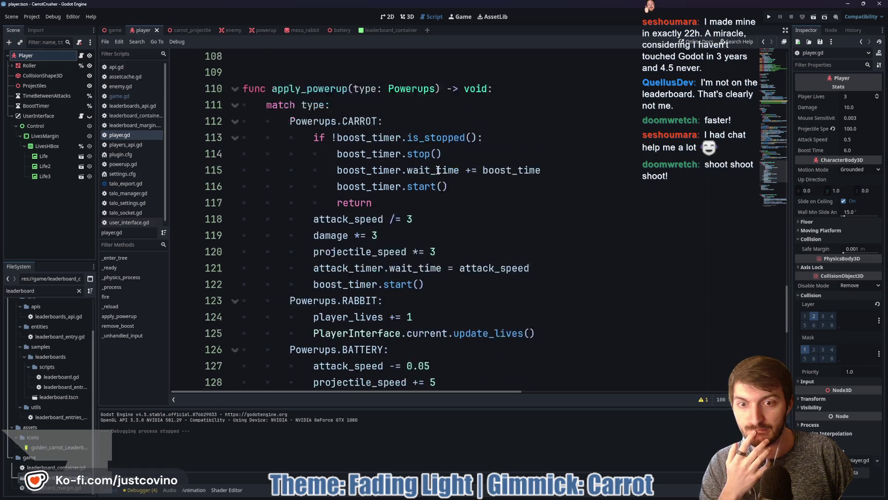
{"action": "scroll", "coordinate": [438, 171], "scroll_direction": "down", "scroll_amount": 3}
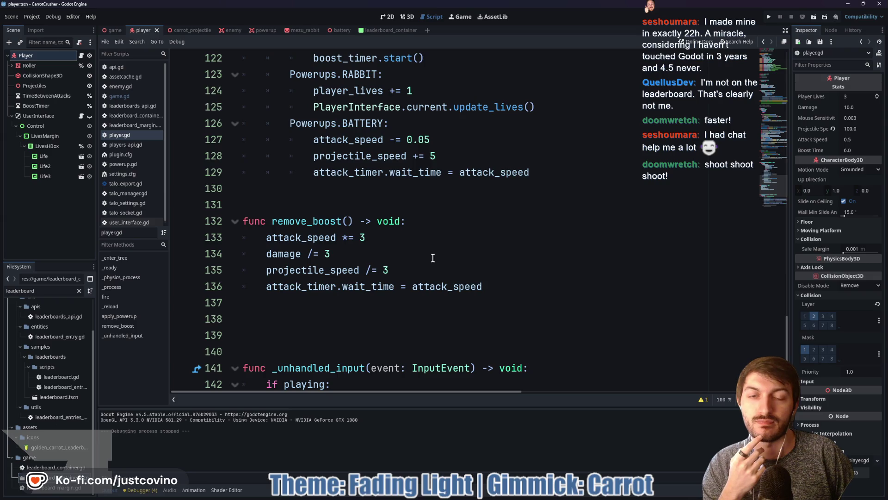
{"action": "scroll", "coordinate": [433, 258], "scroll_direction": "up", "scroll_amount": 1}
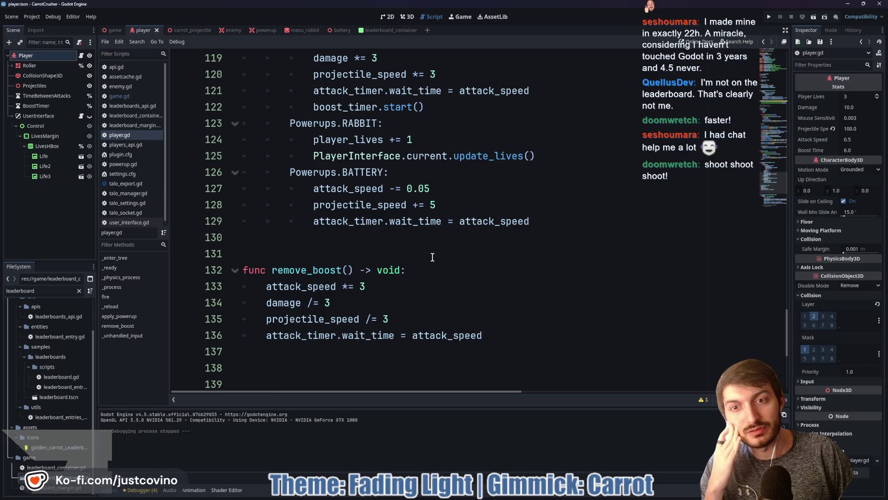
{"action": "scroll", "coordinate": [432, 257], "scroll_direction": "up", "scroll_amount": 1}
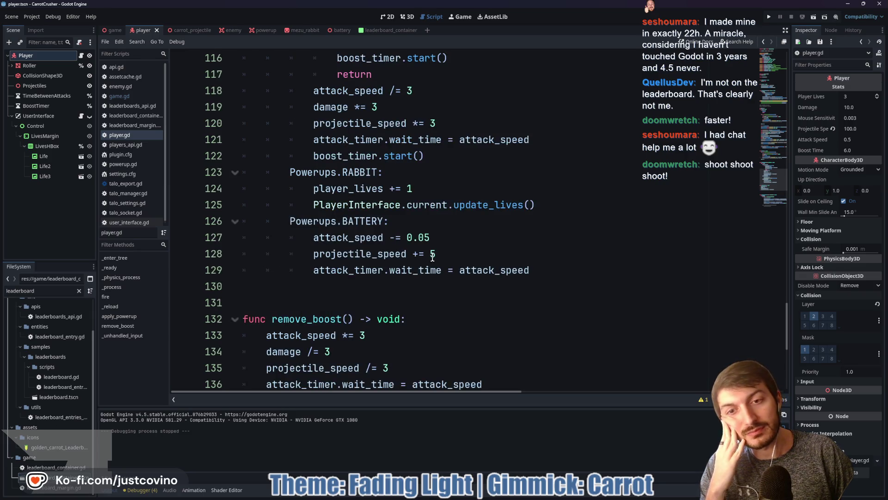
{"action": "scroll", "coordinate": [433, 257], "scroll_direction": "up", "scroll_amount": 1}
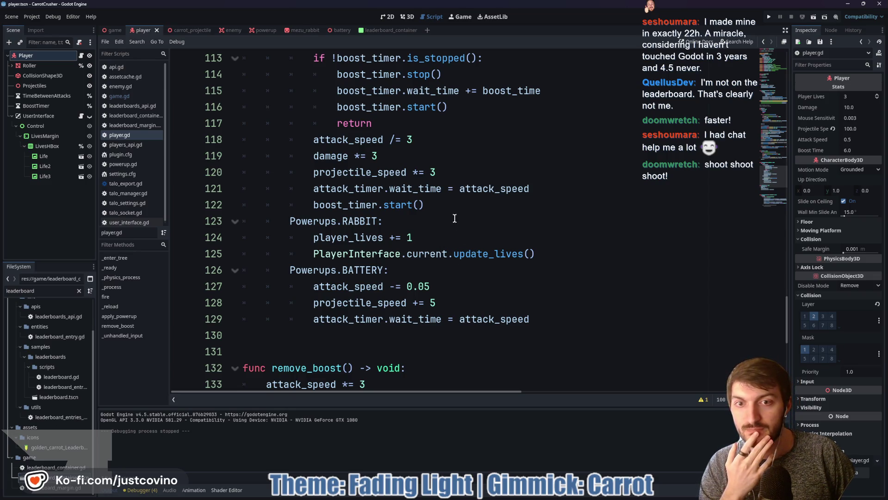
{"action": "scroll", "coordinate": [431, 199], "scroll_direction": "up", "scroll_amount": 2}
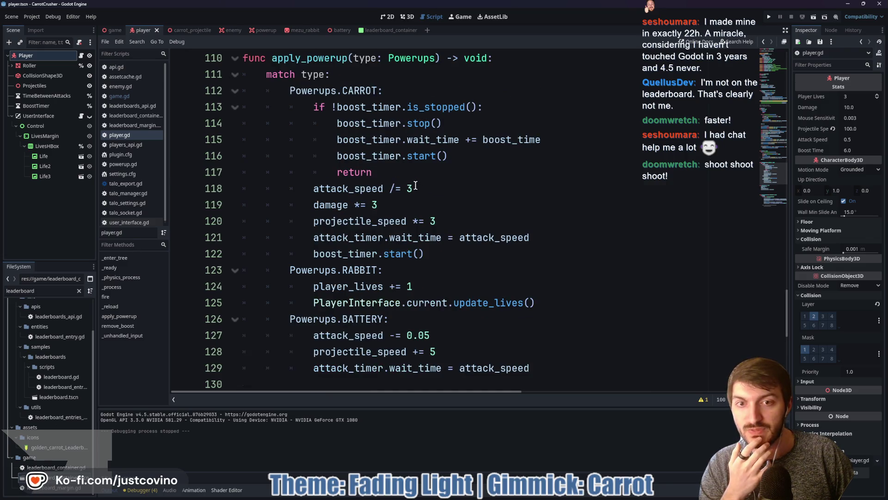
{"action": "left_click_drag", "start_coordinate": [415, 186], "coordinate": [389, 187]}
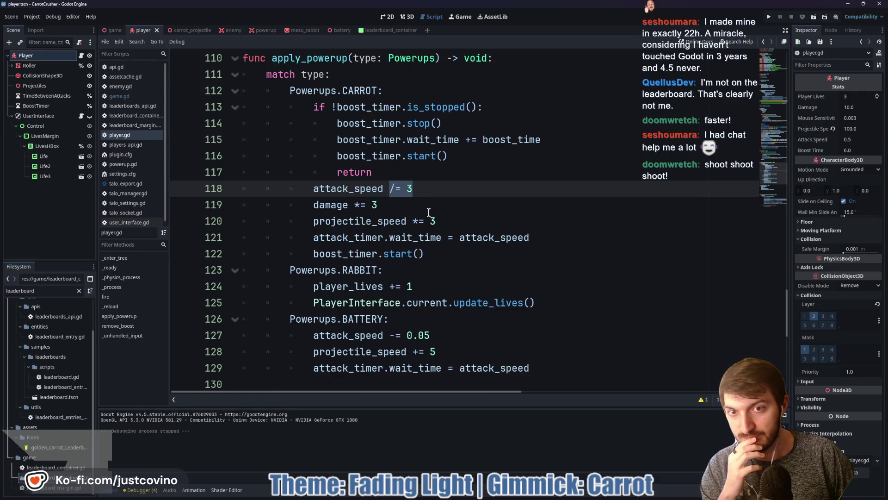
{"action": "scroll", "coordinate": [429, 212], "scroll_direction": "down", "scroll_amount": 3}
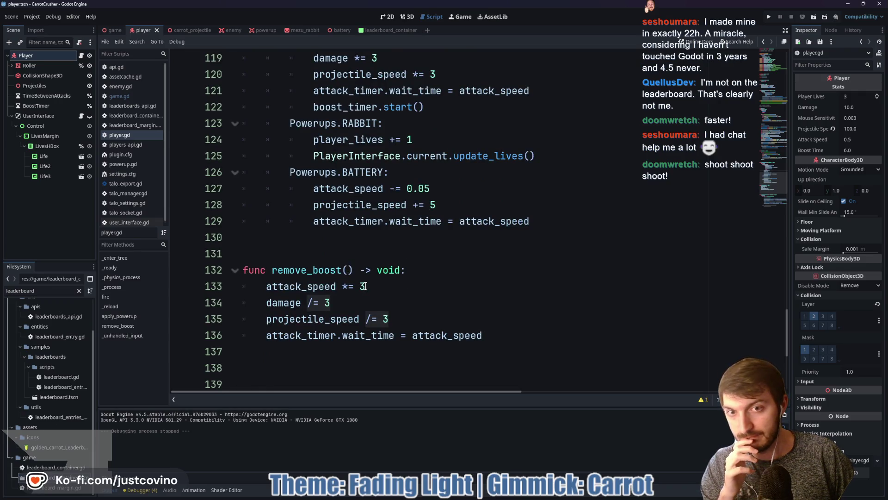
{"action": "scroll", "coordinate": [416, 273], "scroll_direction": "up", "scroll_amount": 20}
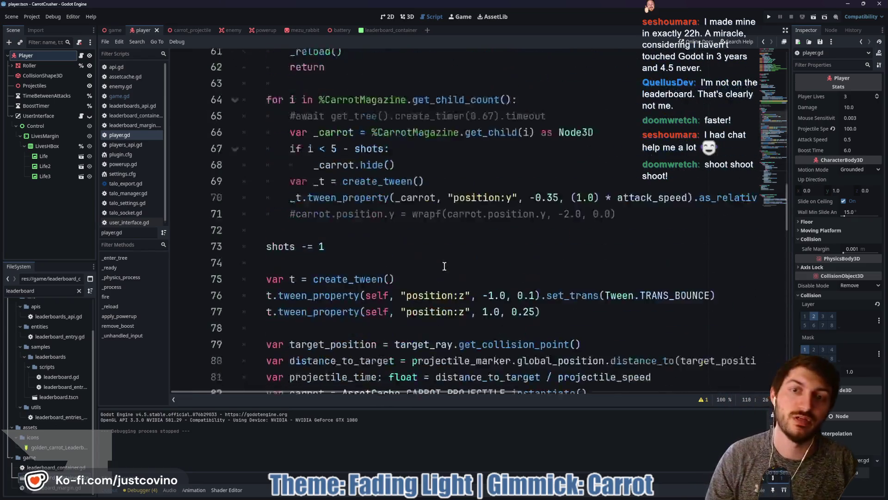
{"action": "scroll", "coordinate": [438, 267], "scroll_direction": "up", "scroll_amount": 13}
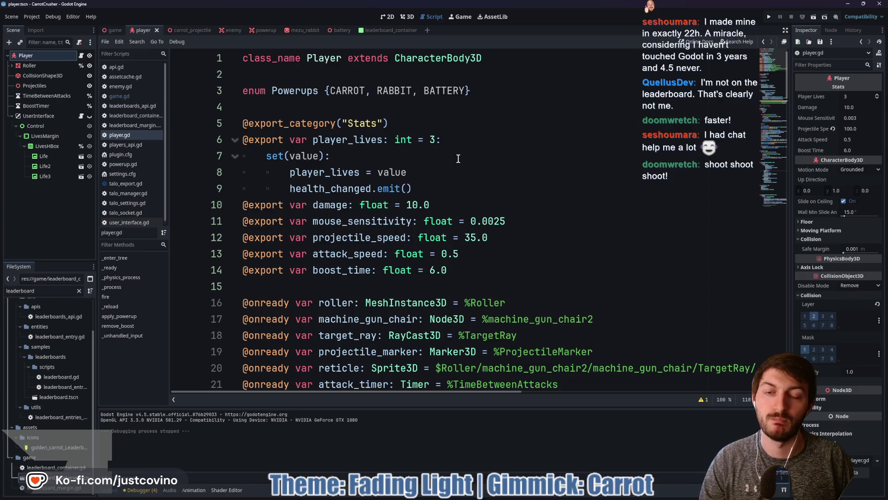
{"action": "left_click", "coordinate": [530, 217]}
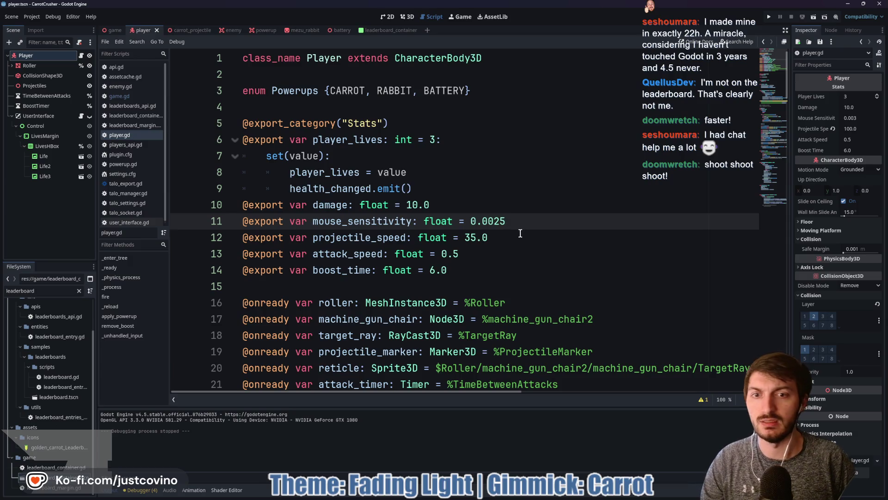
{"action": "key", "text": "Return"}
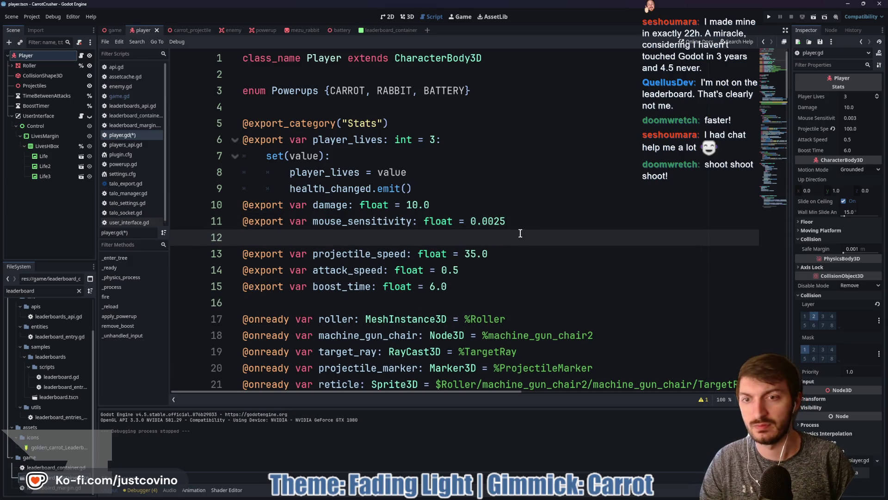
{"action": "key", "text": "BackSpace"}
Declare 'var base_damage: float' below the playing variable.
{"action": "scroll", "coordinate": [416, 246], "scroll_direction": "down", "scroll_amount": 6}
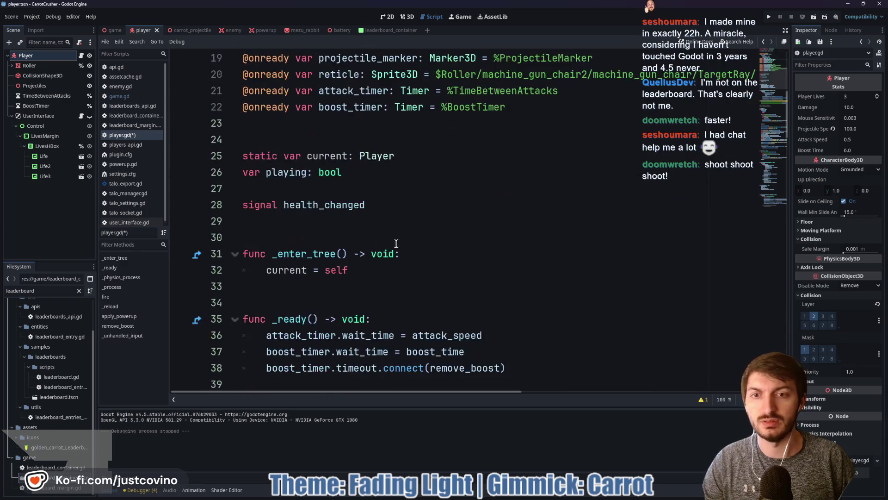
{"action": "left_click", "coordinate": [380, 175]}
{"action": "key", "text": "Return"}
{"action": "key", "text": "Return"}
{"action": "type", "text": "av"}
{"action": "key", "text": "BackSpace"}
{"action": "key", "text": "BackSpace"}
{"action": "type", "text": "var base_damage: f"}
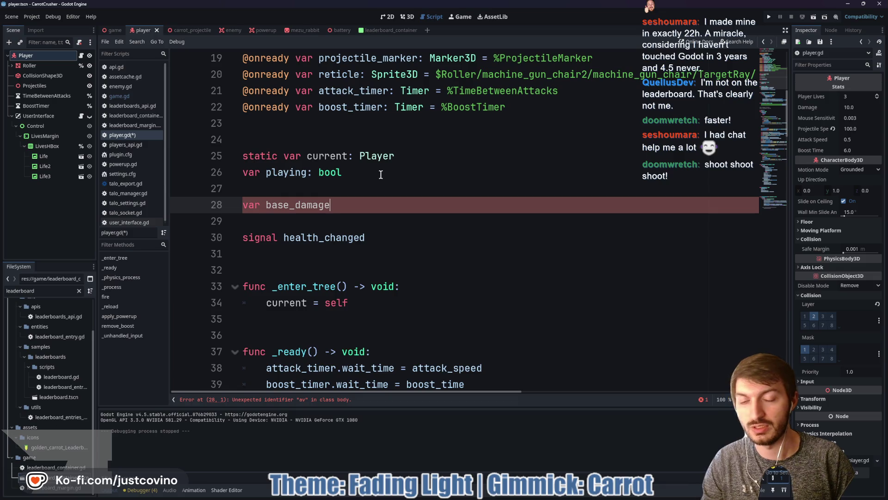
{"action": "type", "text": "loat"}
{"action": "key", "text": "Return"}
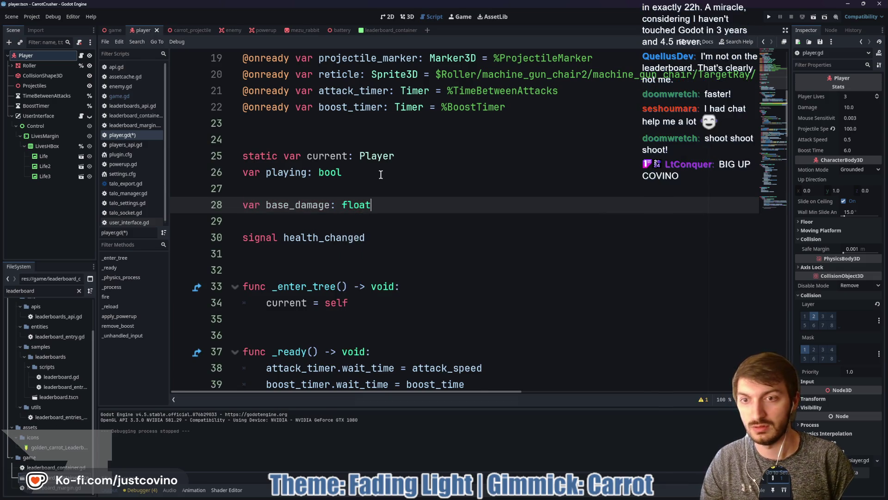
Add a 'var base_attack_speed: float' declaration on the next line.
{"action": "key", "text": "Return"}
{"action": "type", "text": "var base_attack_s"}
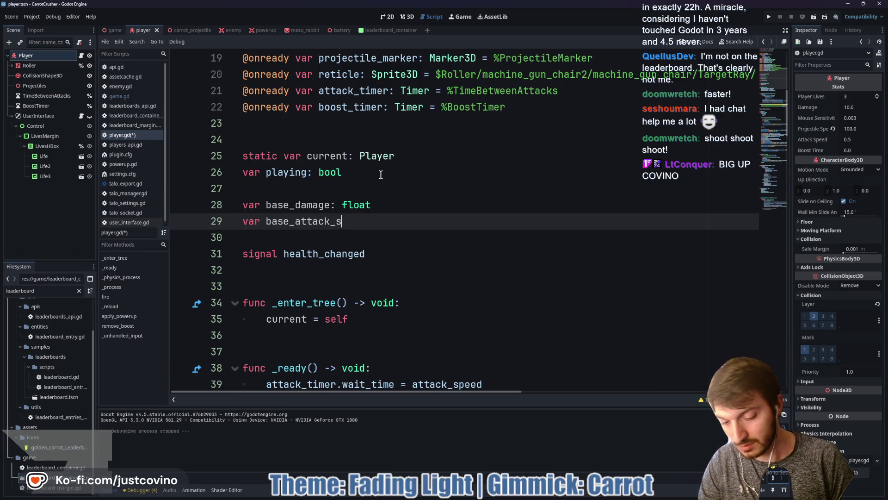
{"action": "type", "text": ": float"}
{"action": "key", "text": "Return"}
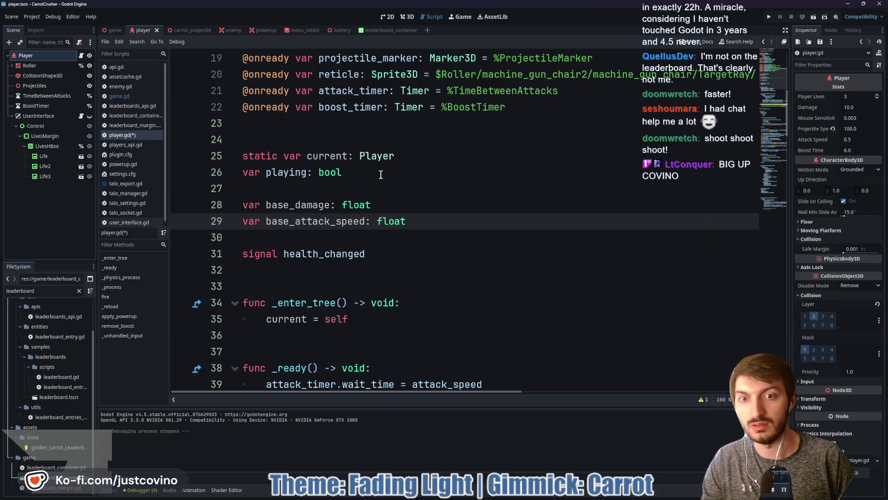
{"action": "key", "text": "Return"}
Add 'var base_projectil_speed: float' as the third base-stat declaration.
{"action": "type", "text": "var base_"}
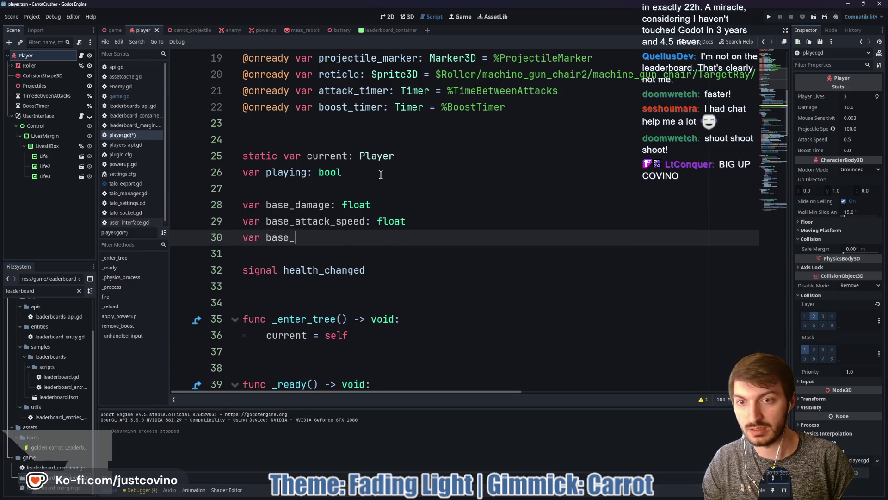
{"action": "scroll", "coordinate": [404, 214], "scroll_direction": "up", "scroll_amount": 4}
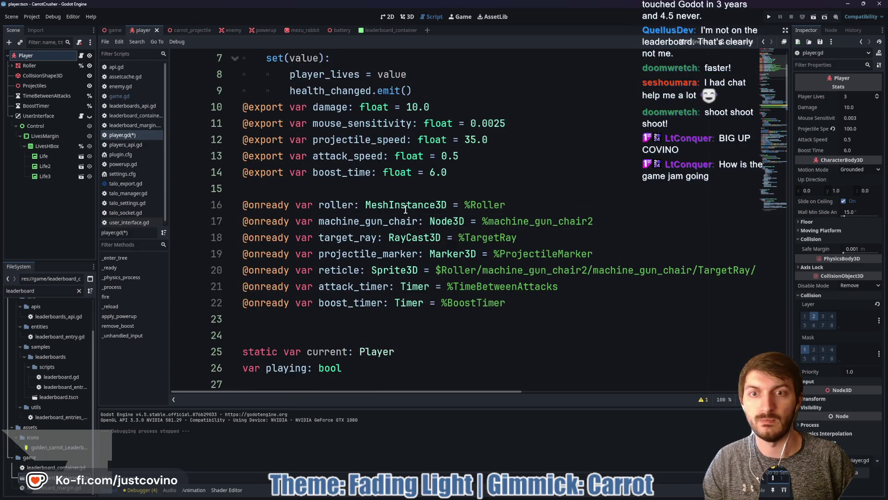
{"action": "scroll", "coordinate": [405, 210], "scroll_direction": "down", "scroll_amount": 3}
{"action": "type", "text": "base_projectil_speed:"}
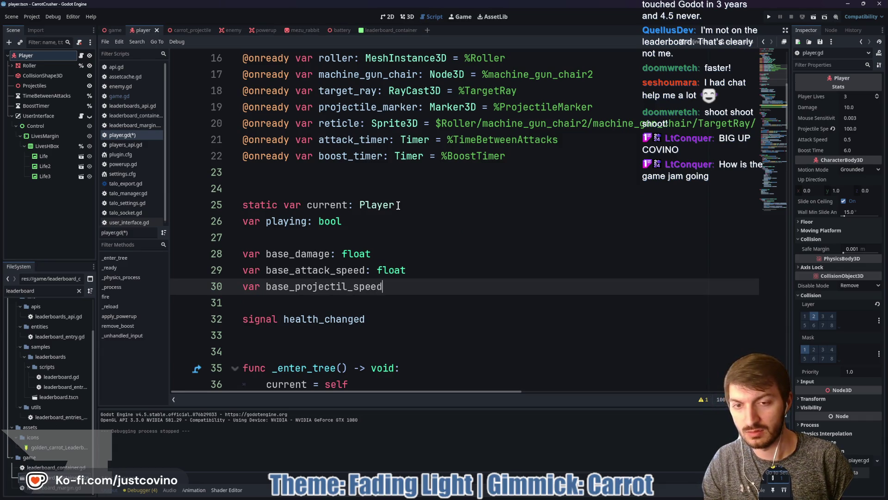
{"action": "type", "text": " float"}
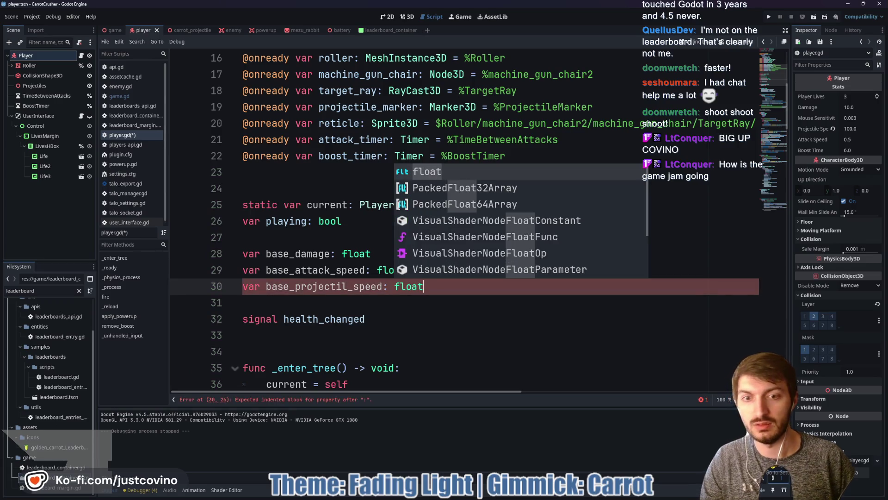
{"action": "key", "text": "Escape"}
{"action": "scroll", "coordinate": [381, 246], "scroll_direction": "up", "scroll_amount": 2}
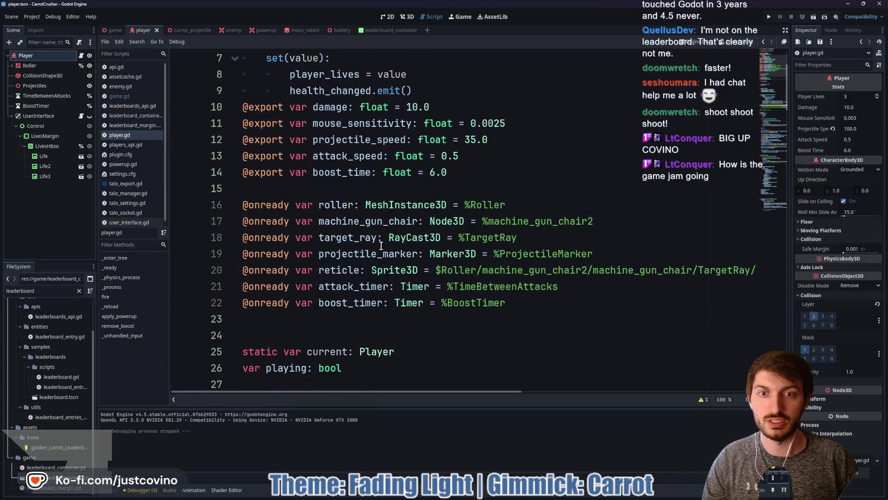
{"action": "scroll", "coordinate": [381, 246], "scroll_direction": "up", "scroll_amount": 1}
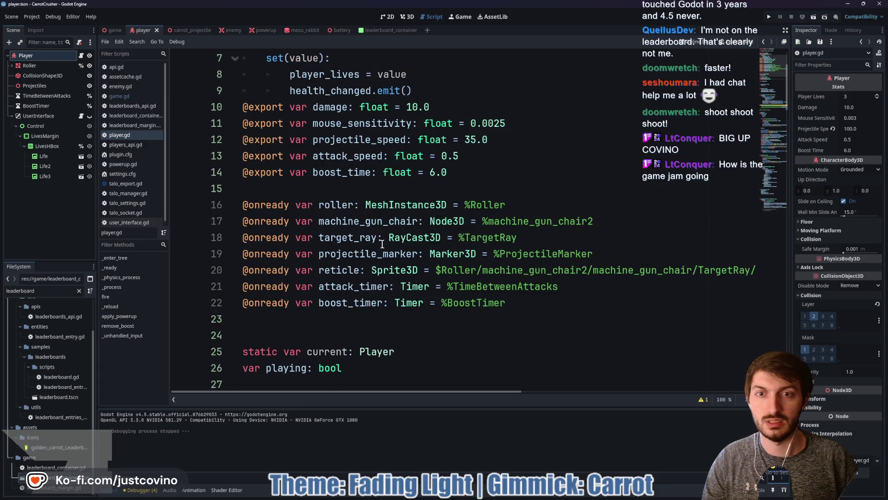
{"action": "scroll", "coordinate": [382, 242], "scroll_direction": "down", "scroll_amount": 1}
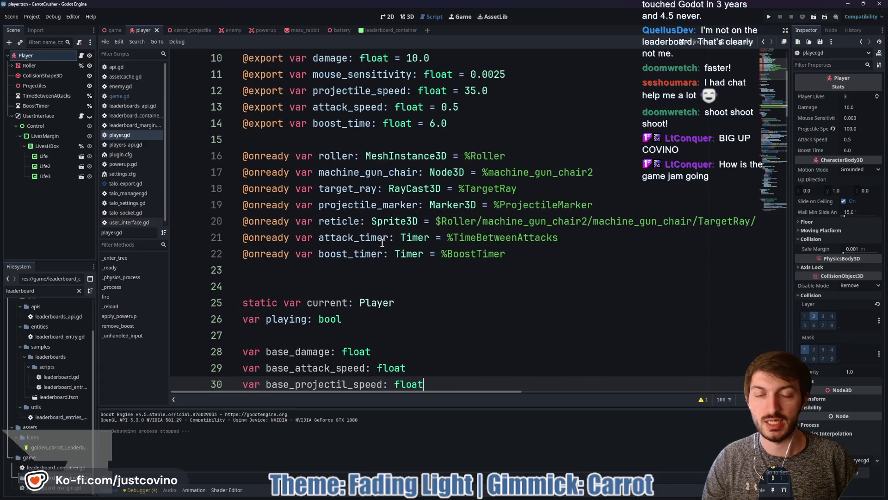
{"action": "scroll", "coordinate": [382, 242], "scroll_direction": "down", "scroll_amount": 6}
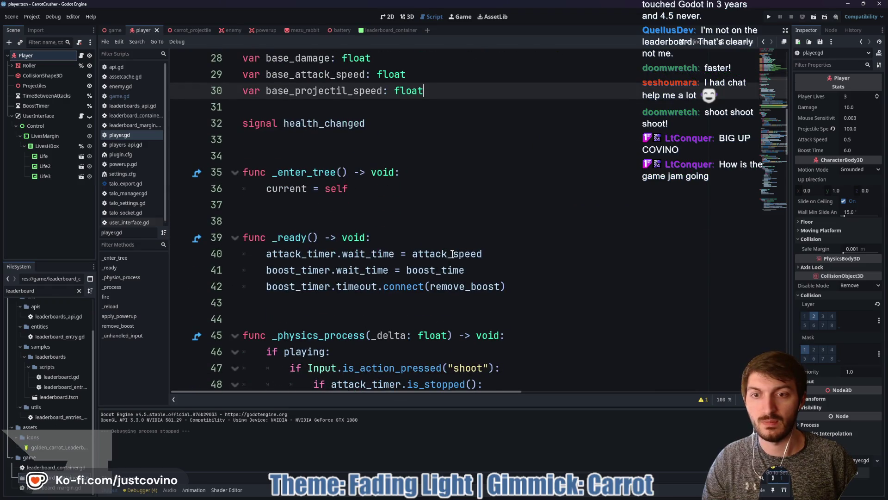
{"action": "left_click", "coordinate": [539, 286]}
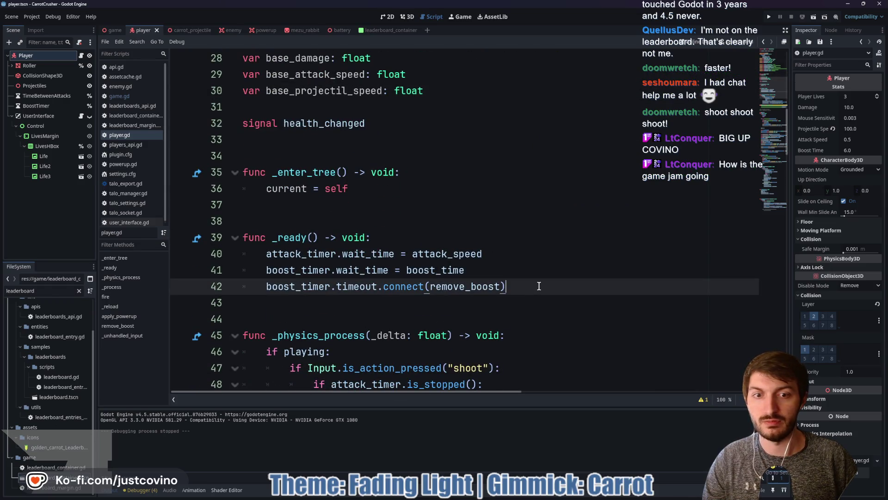
In _ready, after the boost_timer wait_time line, assign base_attack_speed = attack_speed.
{"action": "left_click", "coordinate": [472, 273]}
{"action": "key", "text": "Return"}
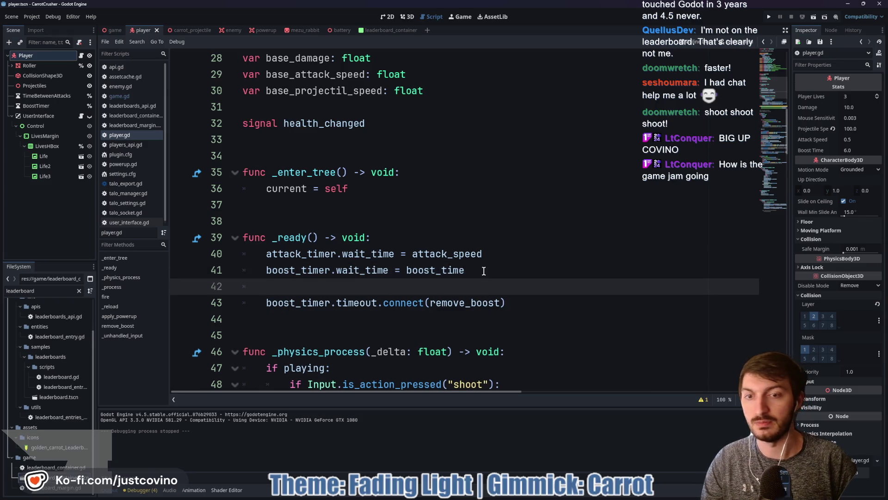
{"action": "type", "text": "base"}
{"action": "key", "text": "Return"}
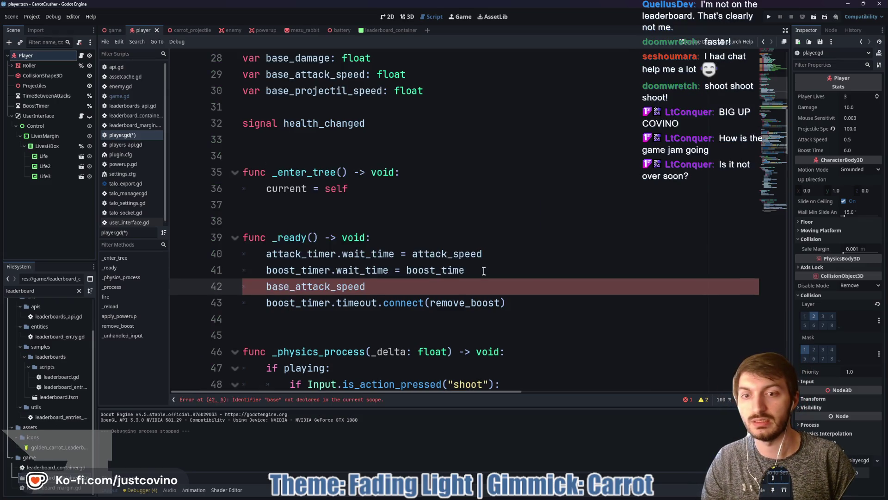
{"action": "type", "text": "at"}
{"action": "key", "text": "Return"}
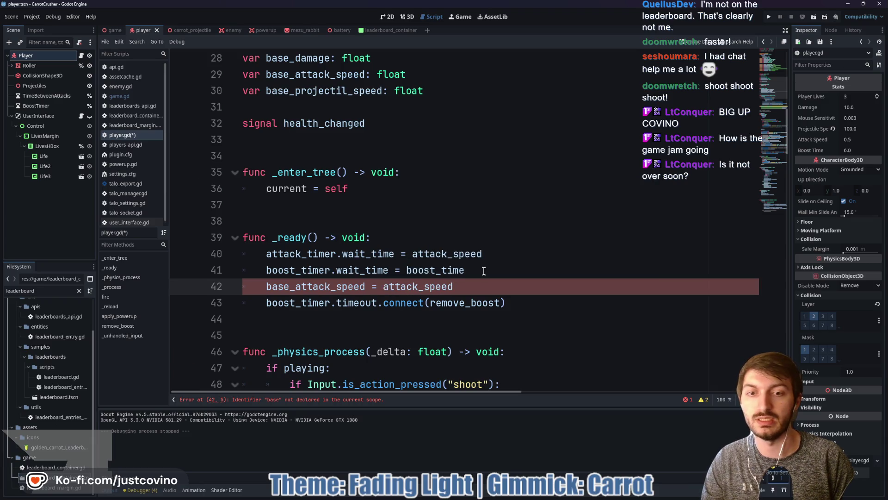
Add a base_damage = damage line in _ready.
{"action": "key", "text": "Return"}
{"action": "type", "text": "base"}
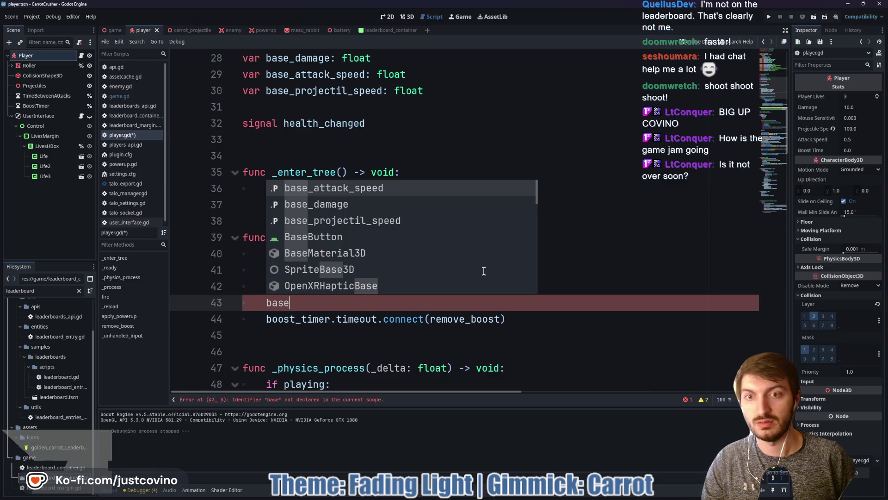
{"action": "key", "text": "Down"}
{"action": "key", "text": "Return"}
{"action": "type", "text": "= damage"}
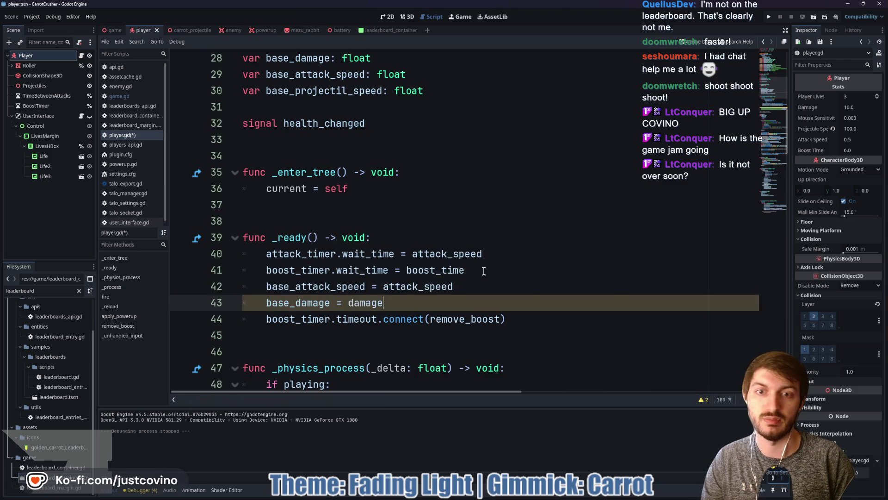
Correct the declaration to base_projectile_speed and assign it projectile_speed in _ready.
{"action": "key", "text": "Return"}
{"action": "type", "text": "base"}
{"action": "key", "text": "Down"}
{"action": "key", "text": "Down"}
{"action": "key", "text": "Return"}
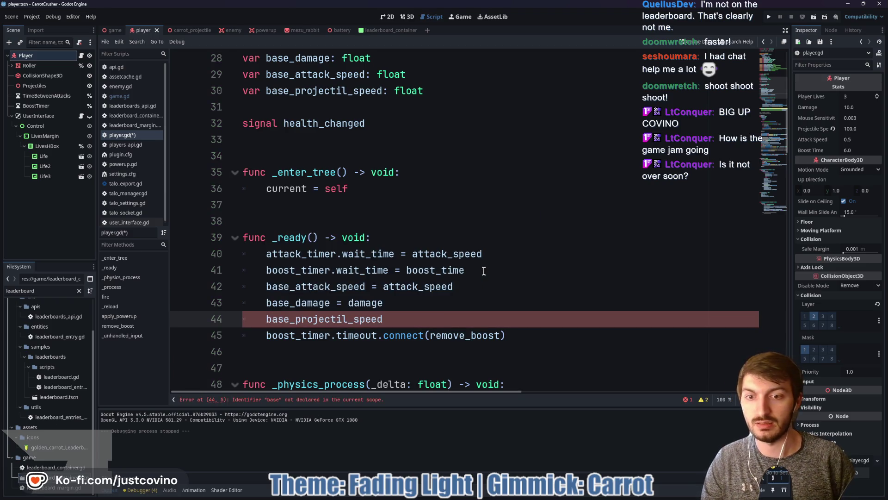
{"action": "type", "text": "e"}
{"action": "scroll", "coordinate": [346, 322], "scroll_direction": "up", "scroll_amount": 1}
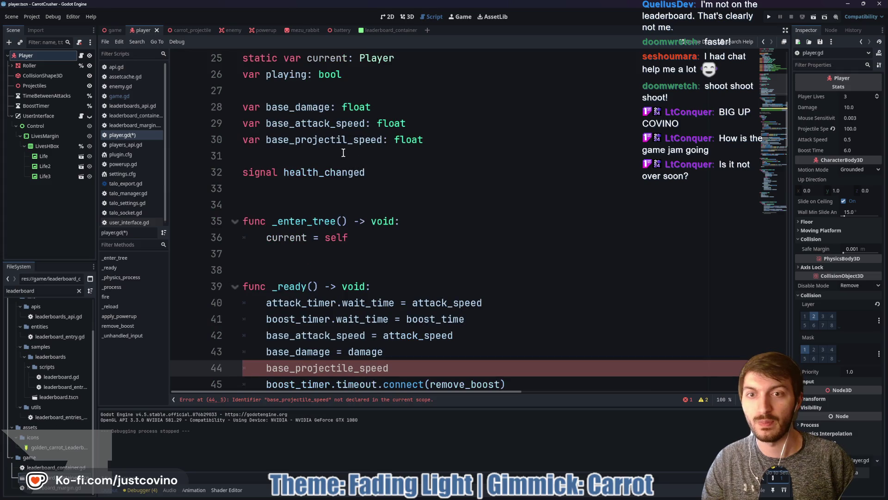
{"action": "left_click", "coordinate": [348, 140]}
{"action": "type", "text": "e"}
{"action": "left_click", "coordinate": [403, 368]}
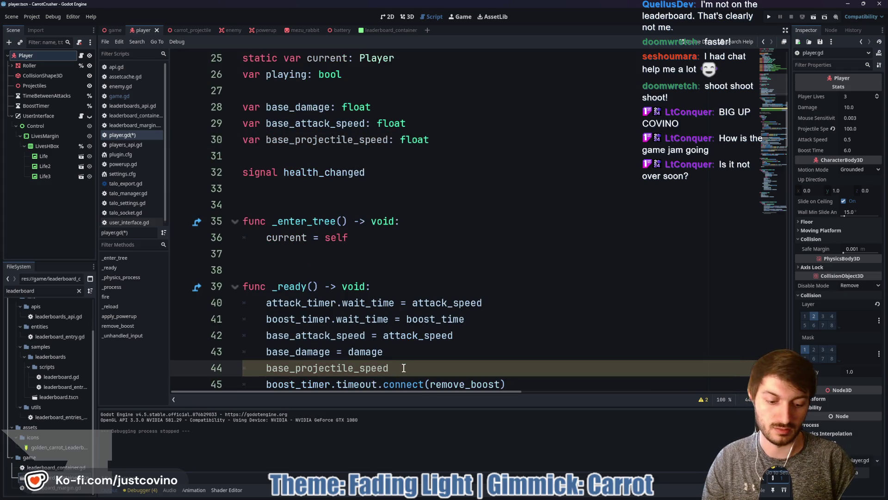
{"action": "type", "text": "= pr"}
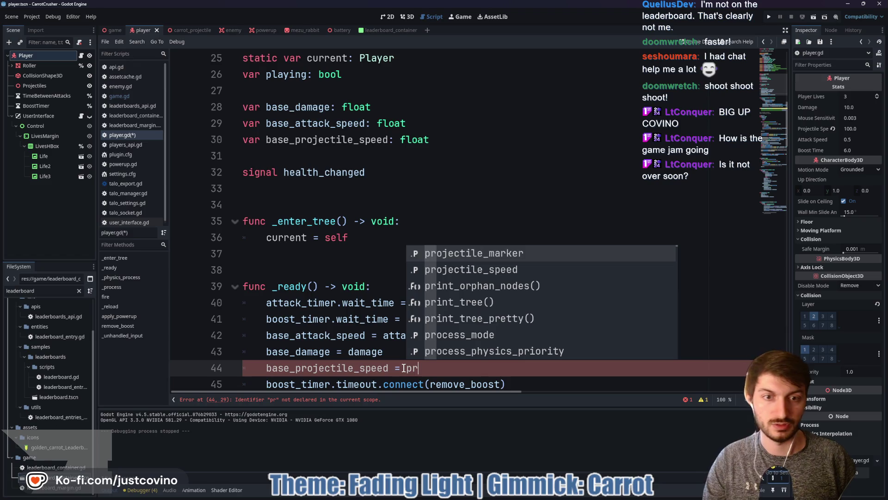
{"action": "key", "text": "Down"}
{"action": "key", "text": "Return"}
Save player.gd and briefly glance at the Rabbit Jam page in the browser.
{"action": "scroll", "coordinate": [447, 303], "scroll_direction": "down", "scroll_amount": 12}
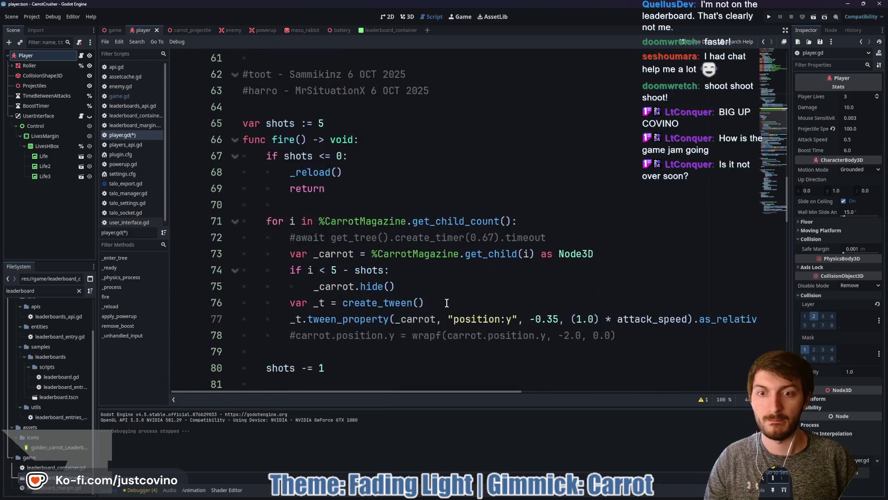
{"action": "scroll", "coordinate": [447, 302], "scroll_direction": "down", "scroll_amount": 12}
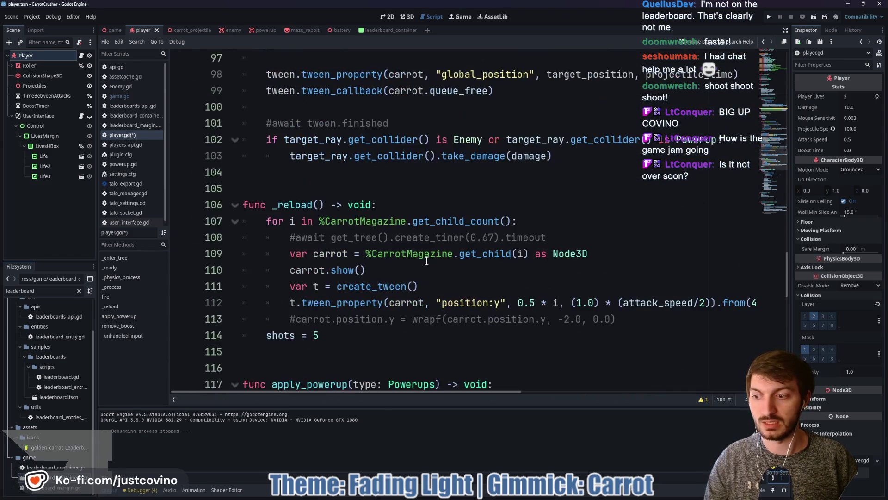
{"action": "left_click", "coordinate": [426, 263]}
{"action": "key", "text": "ctrl+s"}
{"action": "scroll", "coordinate": [440, 345], "scroll_direction": "down", "scroll_amount": 6}
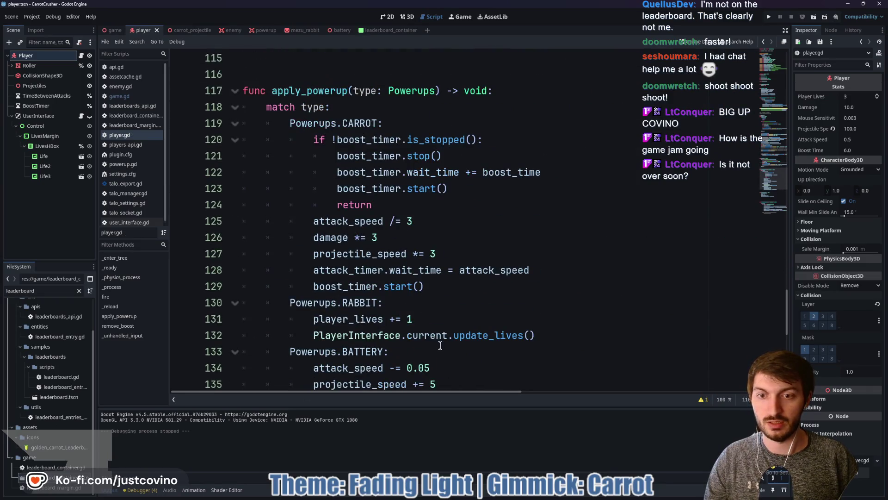
{"action": "key", "text": "alt+Tab"}
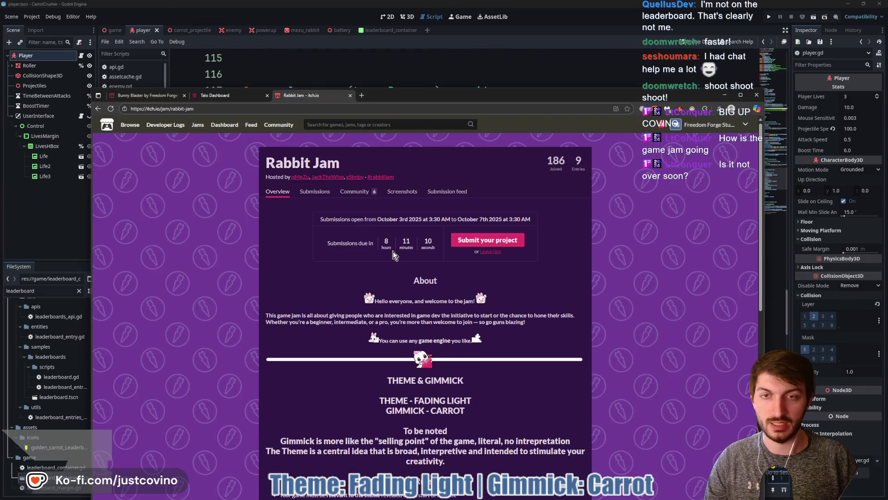
{"action": "key", "text": "alt+Tab"}
In remove_boost, change the attack_speed line to attack_speed = base_attack_speed.
{"action": "scroll", "coordinate": [434, 303], "scroll_direction": "down", "scroll_amount": 2}
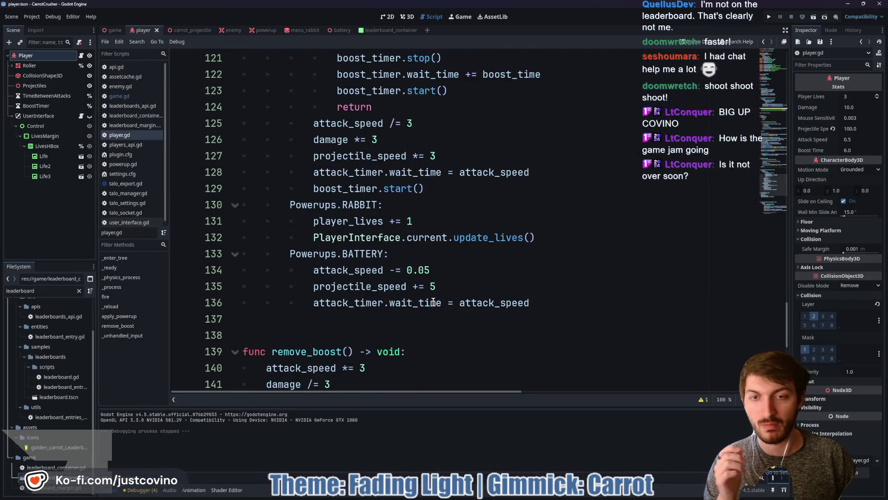
{"action": "mouse_move", "coordinate": [432, 301]}
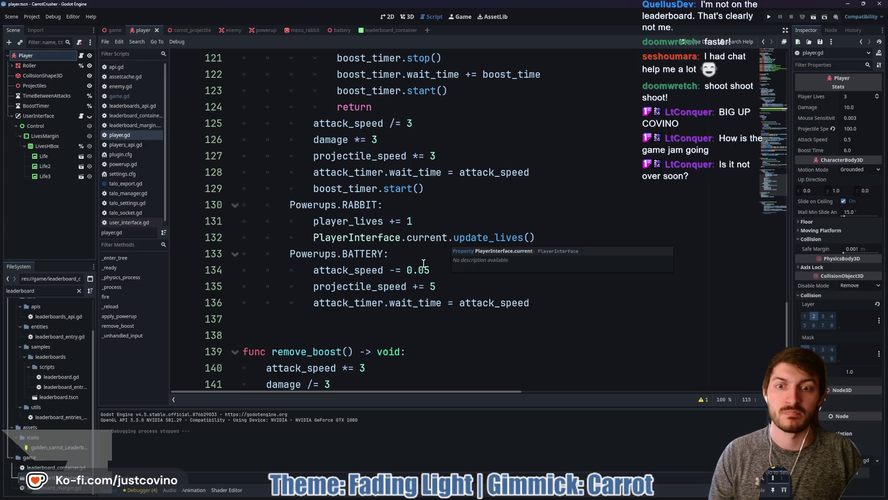
{"action": "scroll", "coordinate": [424, 263], "scroll_direction": "down", "scroll_amount": 4}
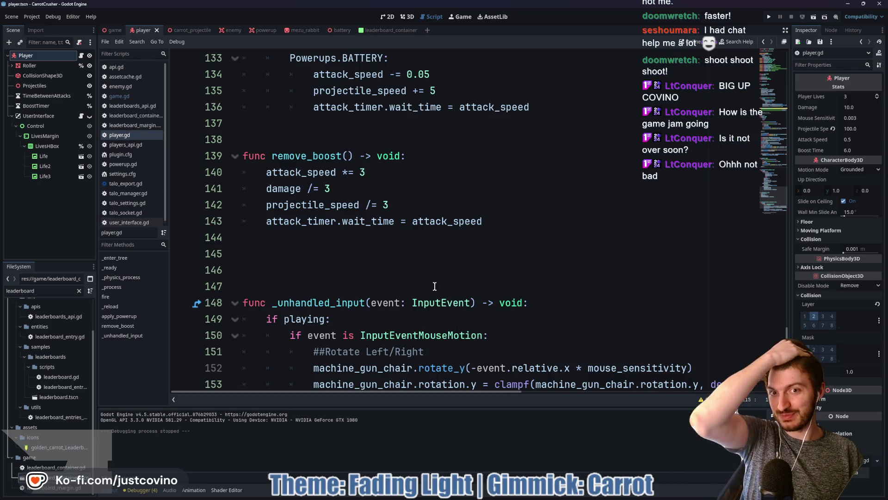
{"action": "scroll", "coordinate": [420, 269], "scroll_direction": "down", "scroll_amount": 3}
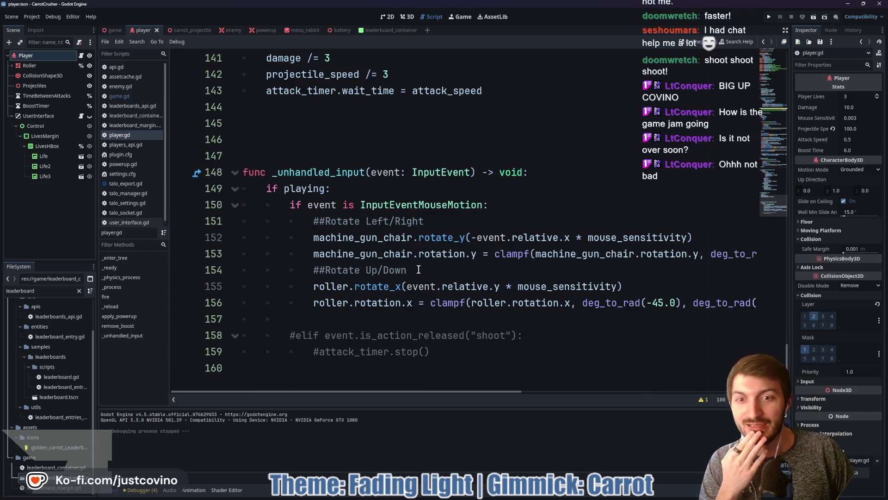
{"action": "scroll", "coordinate": [450, 213], "scroll_direction": "up", "scroll_amount": 6}
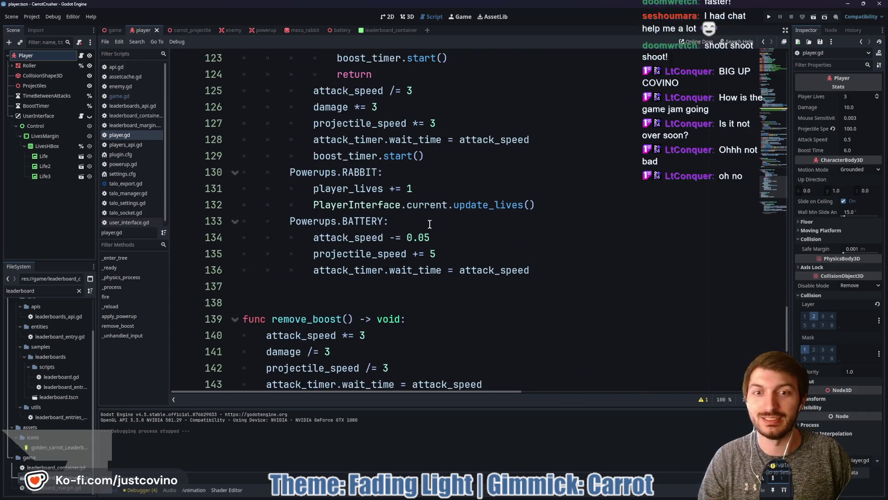
{"action": "scroll", "coordinate": [456, 246], "scroll_direction": "down", "scroll_amount": 2}
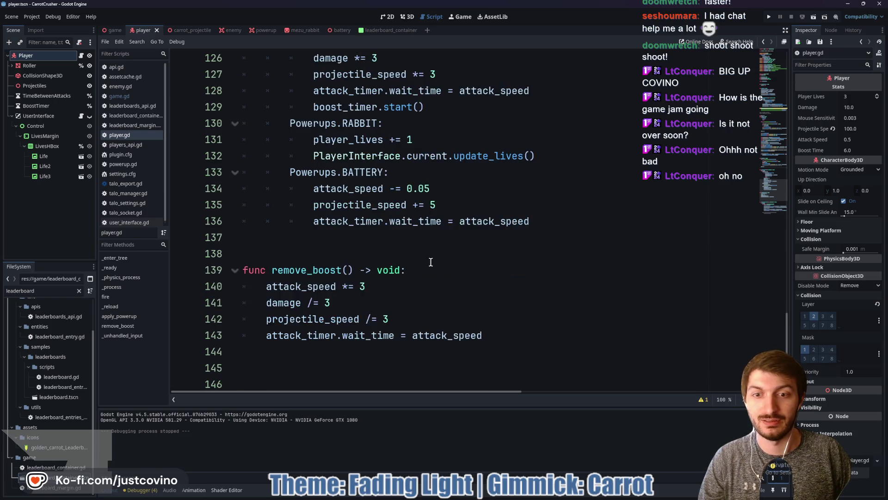
{"action": "left_click", "coordinate": [380, 237]}
{"action": "key", "text": "BackSpace"}
{"action": "key", "text": "BackSpace"}
{"action": "key", "text": "BackSpace"}
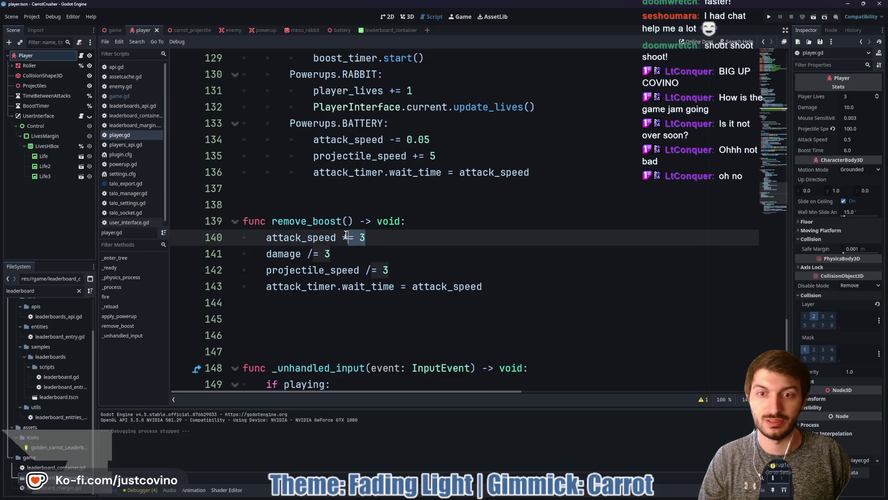
{"action": "type", "text": "= b"}
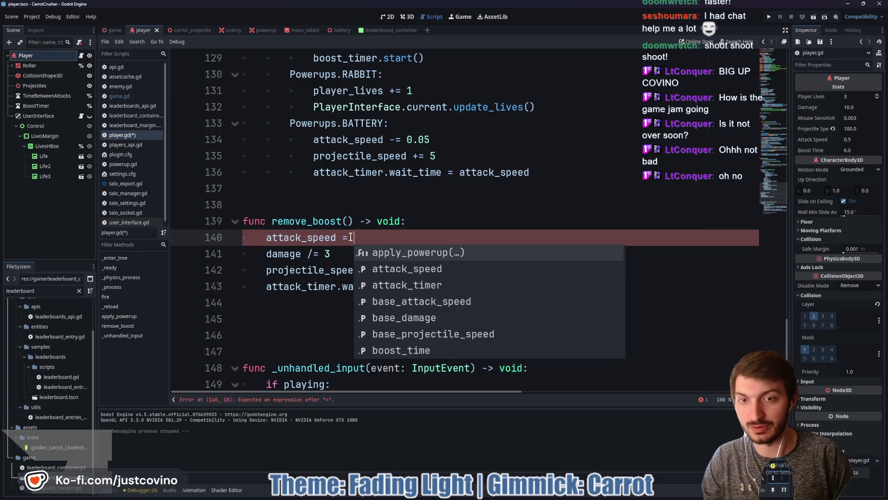
{"action": "type", "text": "a"}
{"action": "key", "text": "BackSpace"}
{"action": "type", "text": "base"}
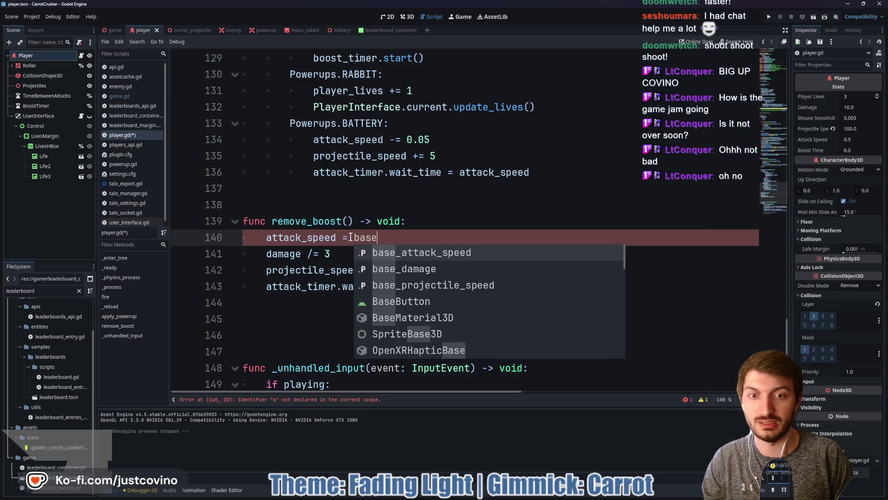
{"action": "key", "text": "Return"}
Replace the divide-by-3 on the damage line with damage = base_damage.
{"action": "left_click", "coordinate": [347, 238]}
{"action": "left_click", "coordinate": [322, 254]}
{"action": "double_click", "coordinate": [317, 254]}
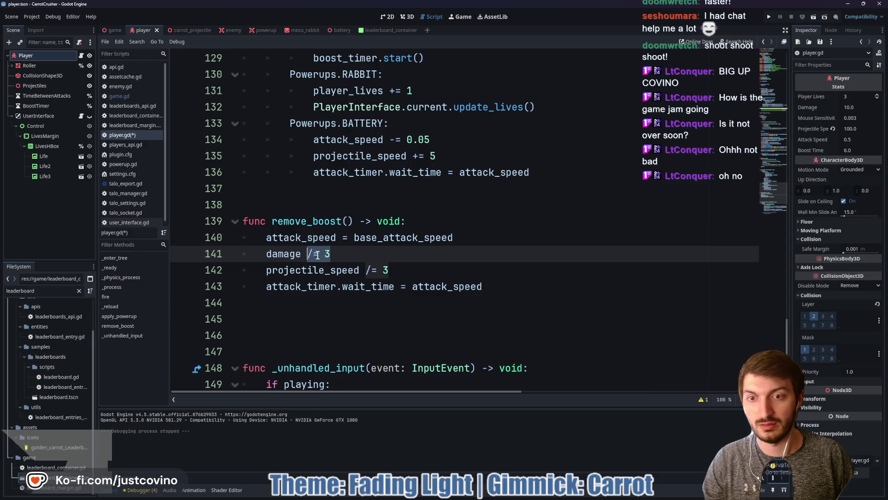
{"action": "type", "text": "="}
{"action": "key", "text": "Delete"}
{"action": "key", "text": "Delete"}
{"action": "type", "text": "base"}
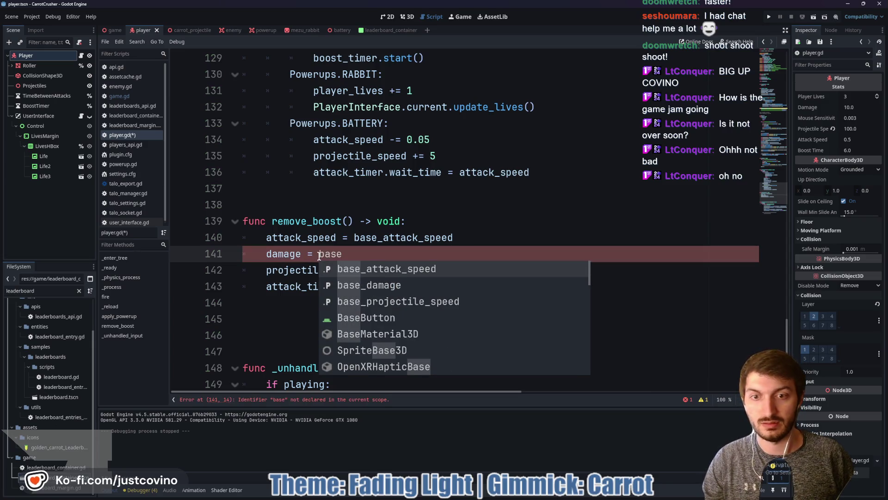
{"action": "key", "text": "Down"}
{"action": "key", "text": "Return"}
Replace the divide-by-3 on the projectile line with projectile_speed = base_projectile_speed.
{"action": "left_click_drag", "start_coordinate": [396, 270], "coordinate": [358, 269]}
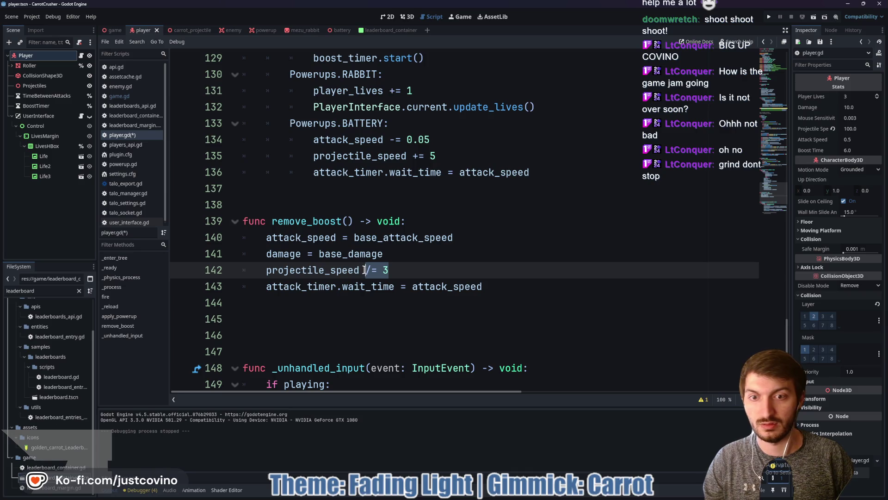
{"action": "type", "text": "base"}
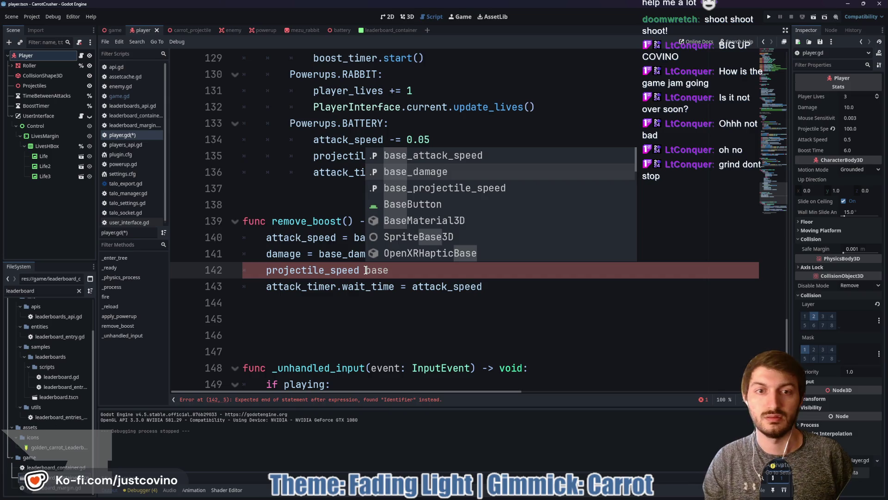
{"action": "key", "text": "Down"}
{"action": "key", "text": "Return"}
{"action": "key", "text": "Left"}
{"action": "key", "text": "Left"}
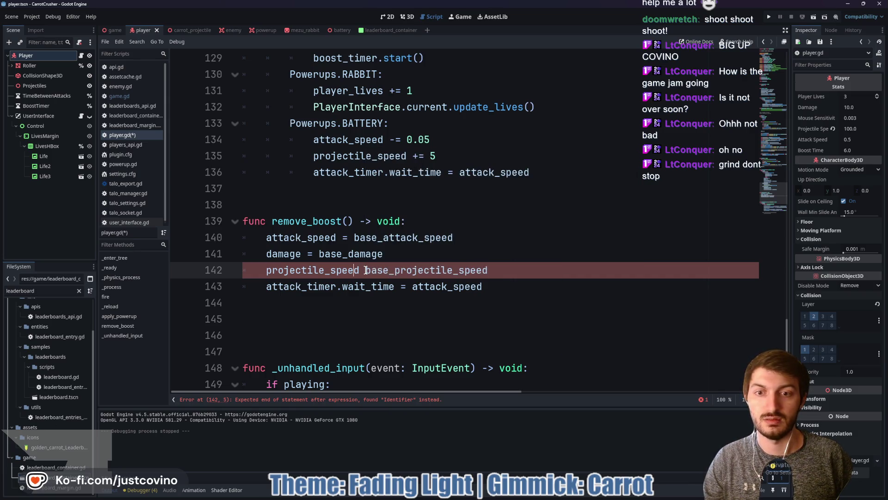
{"action": "type", "text": "="}
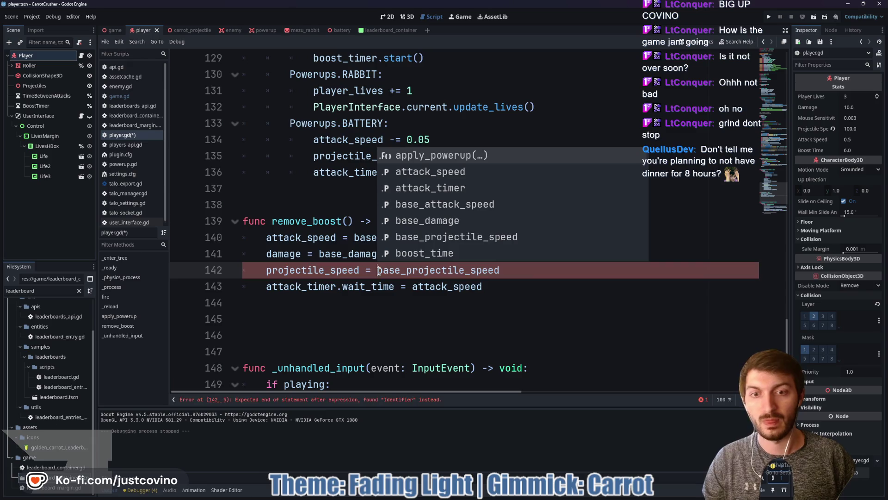
{"action": "left_click", "coordinate": [517, 268]}
{"action": "scroll", "coordinate": [476, 163], "scroll_direction": "up", "scroll_amount": 1}
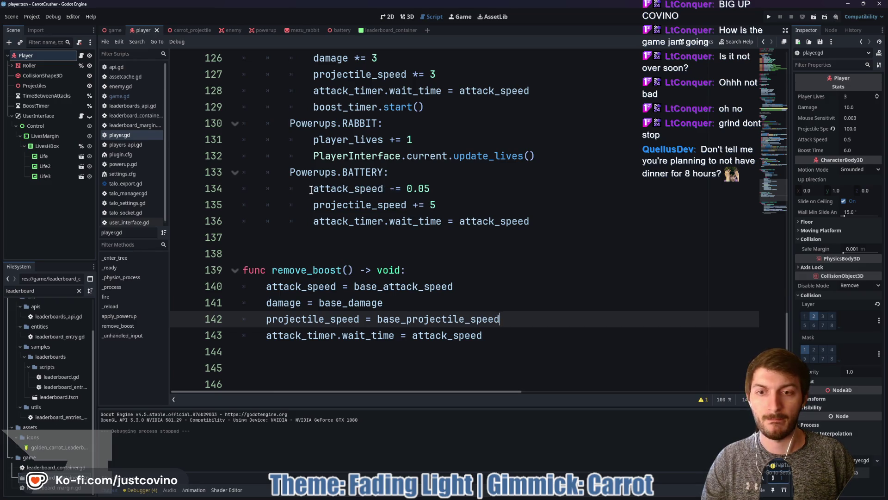
Add base_attack_speed = attack_speed after the Battery's attack_speed -= 0.05 line.
{"action": "left_click", "coordinate": [311, 189]}
{"action": "left_click", "coordinate": [457, 194]}
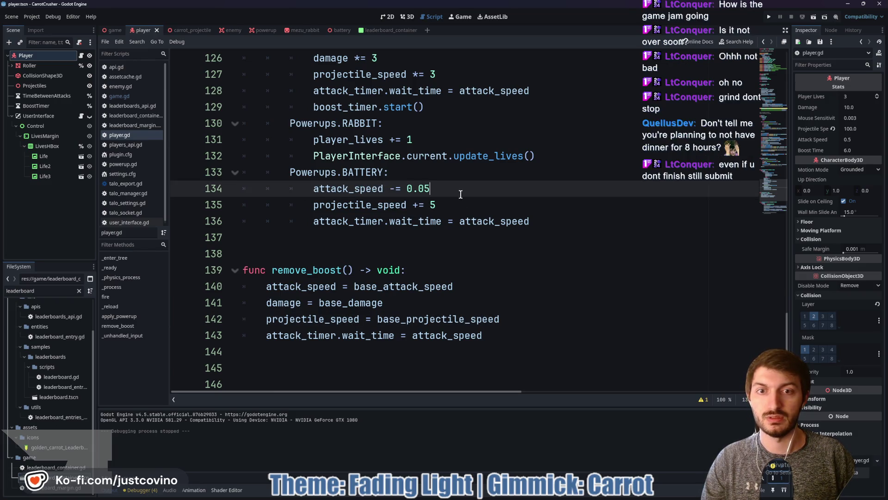
{"action": "key", "text": "Return"}
{"action": "type", "text": "ase"}
{"action": "key", "text": "Return"}
{"action": "type", "text": "-= 0"}
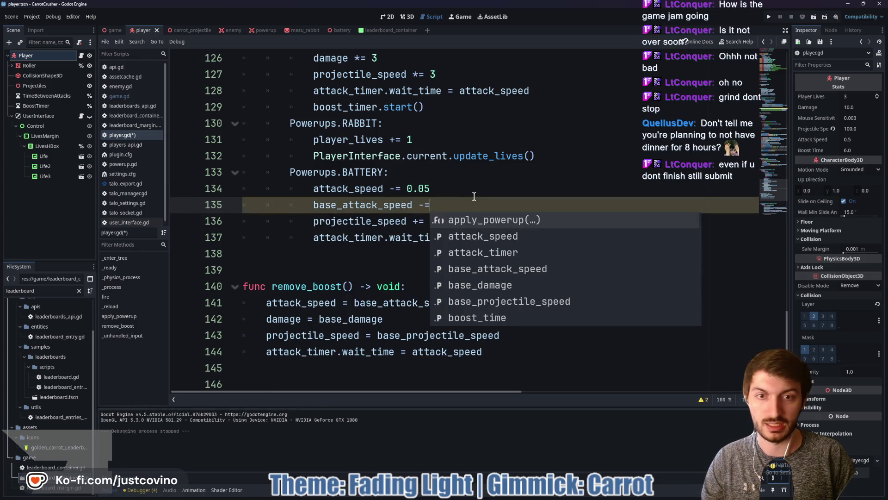
{"action": "type", "text": ".05"}
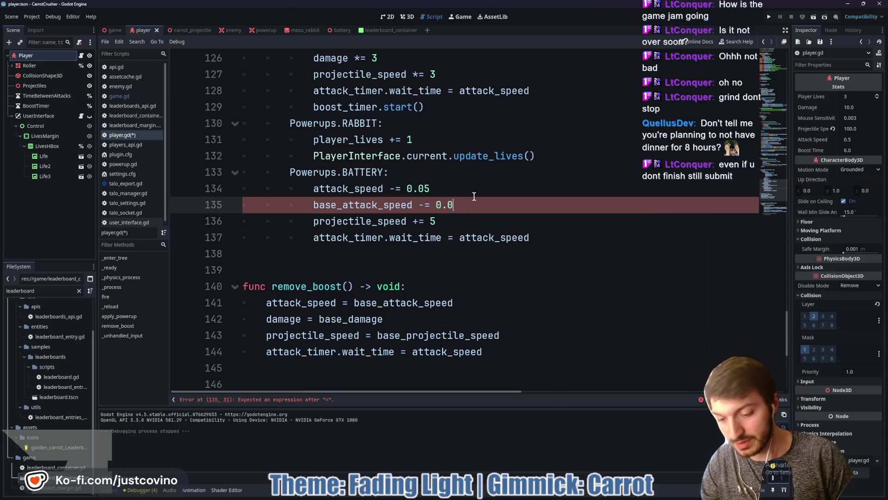
{"action": "left_click_drag", "start_coordinate": [470, 209], "coordinate": [421, 204]}
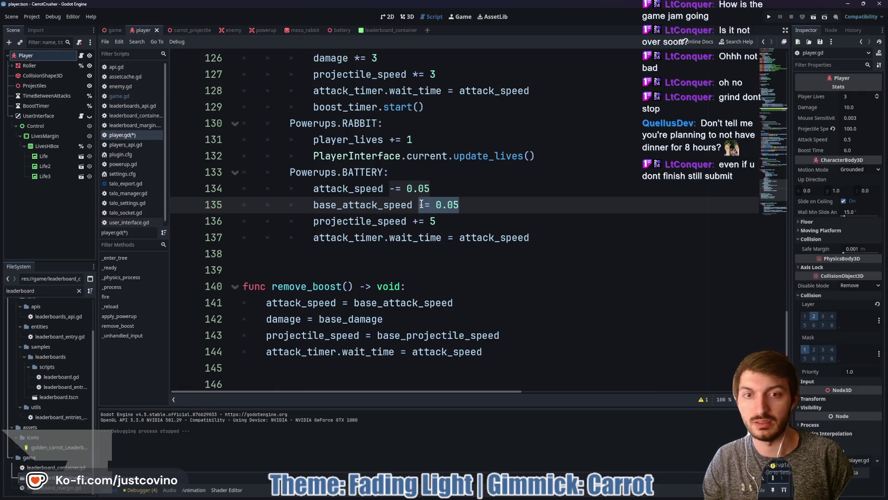
{"action": "key", "text": "BackSpace"}
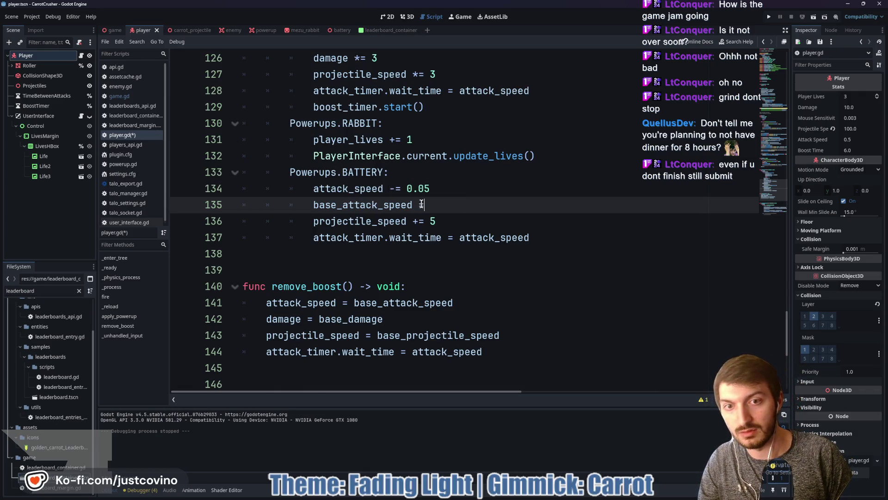
{"action": "type", "text": "= atta"}
{"action": "key", "text": "Return"}
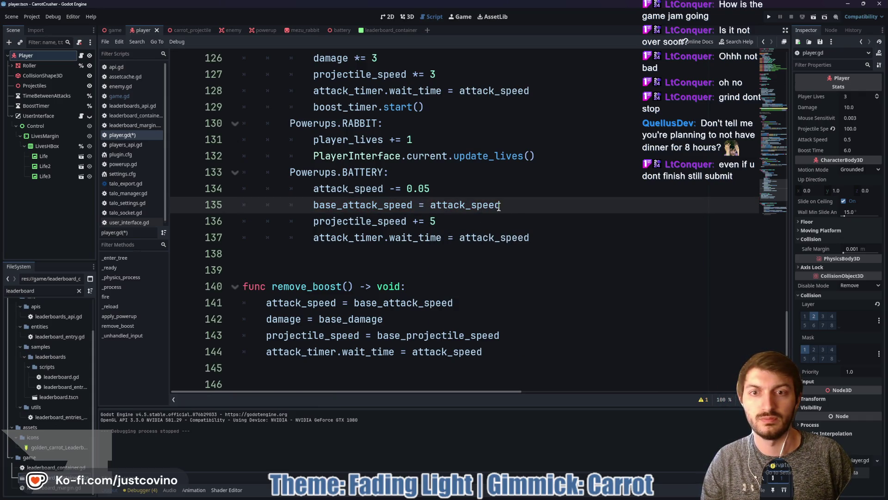
Add base_projectile_speed = projectile_speed below line 136 and save player.gd.
{"action": "left_click", "coordinate": [488, 220]}
{"action": "key", "text": "Return"}
{"action": "type", "text": "base"}
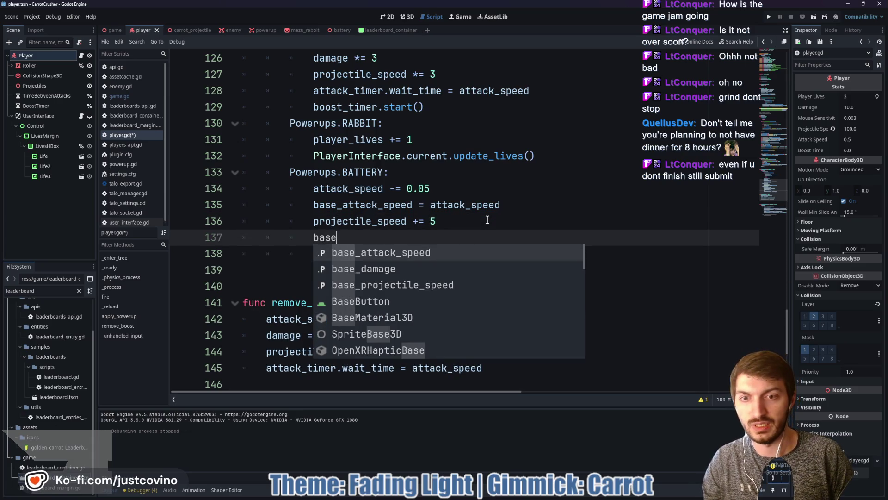
{"action": "key", "text": "Down"}
{"action": "key", "text": "Down"}
{"action": "key", "text": "Return"}
{"action": "type", "text": "= pro"}
{"action": "key", "text": "Return"}
{"action": "key", "text": "BackSpace"}
{"action": "key", "text": "BackSpace"}
{"action": "key", "text": "BackSpace"}
{"action": "type", "text": "sp"}
{"action": "key", "text": "Return"}
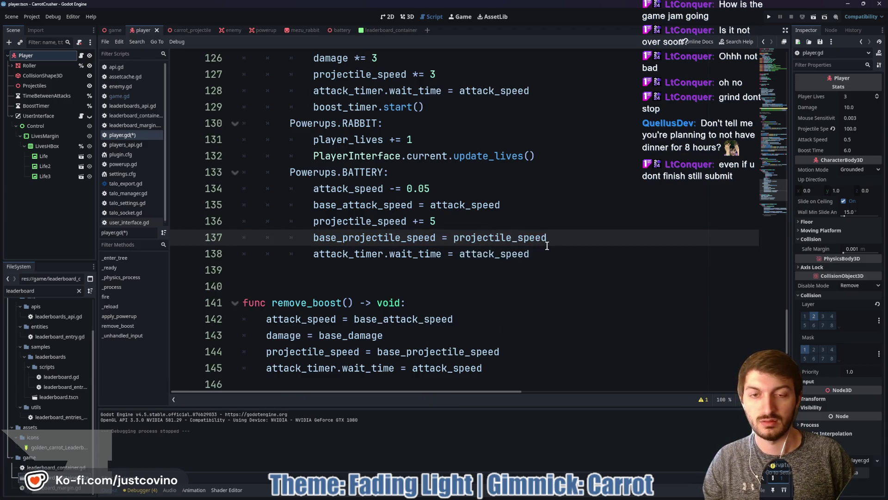
{"action": "key", "text": "ctrl+s"}
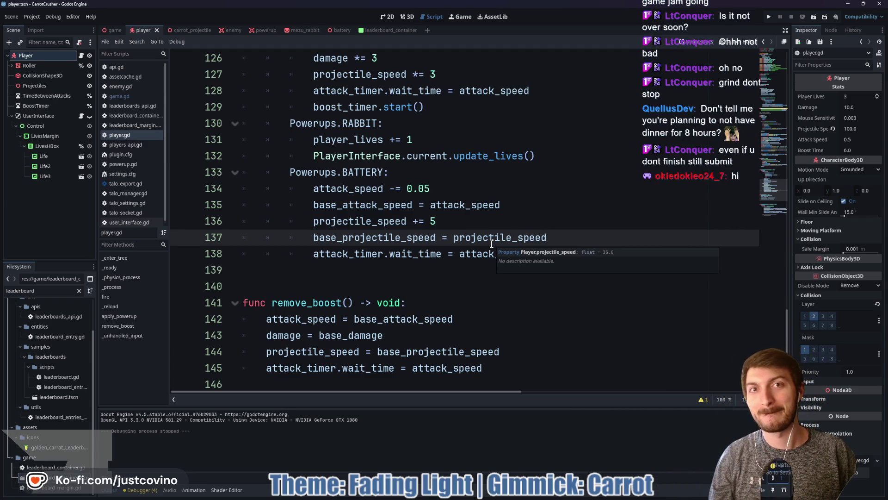
Review the powerup code from the attack_speed line up to the Powerups.RABBIT branch.
{"action": "left_click", "coordinate": [484, 184]}
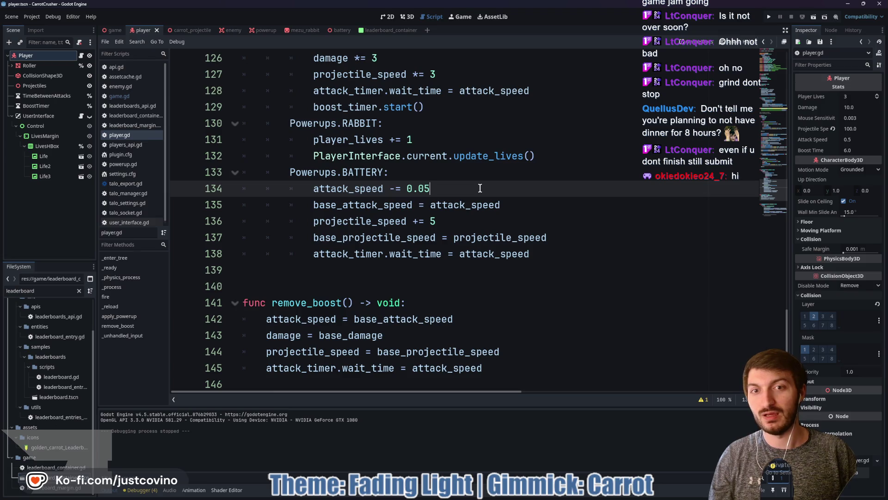
{"action": "scroll", "coordinate": [477, 203], "scroll_direction": "up", "scroll_amount": 1}
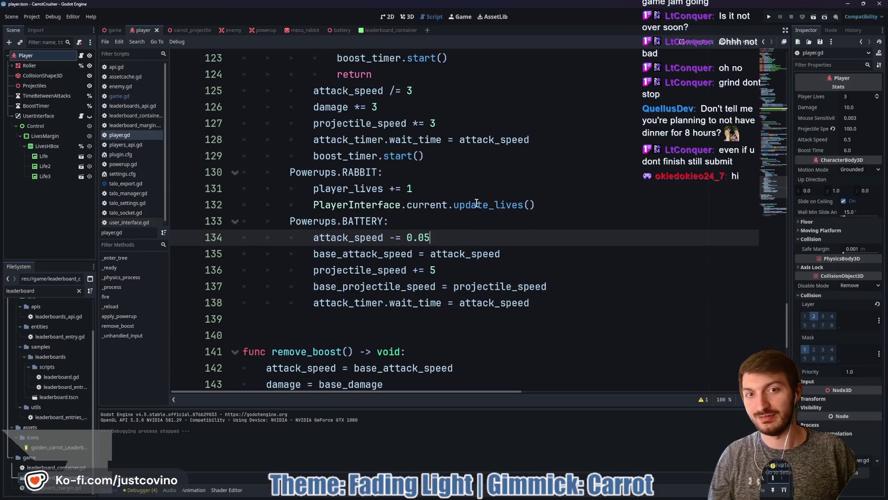
{"action": "left_click", "coordinate": [449, 174]}
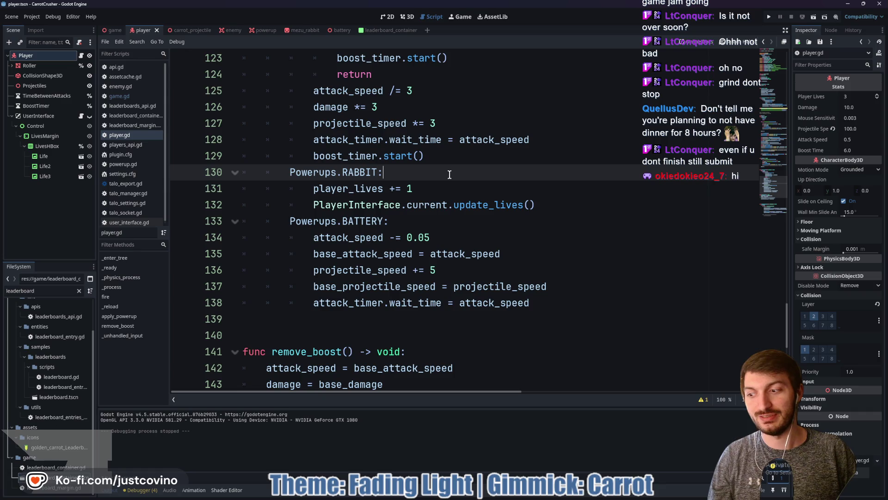
{"action": "left_click", "coordinate": [114, 31]}
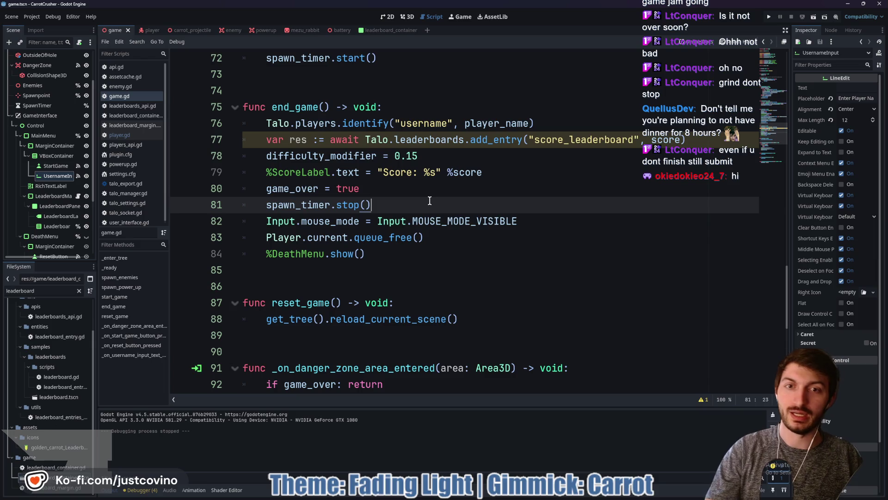
Run Bunny Blaster, enter a player name, and start a round.
{"action": "key", "text": "F5"}
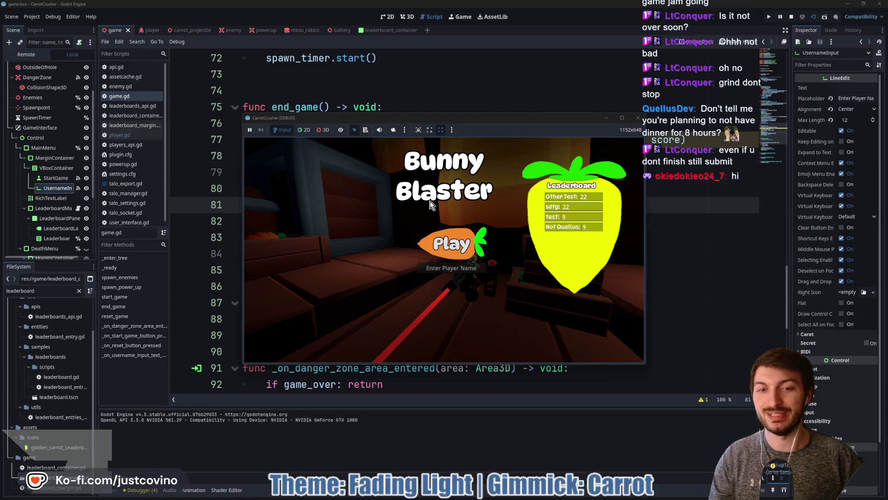
{"action": "left_click", "coordinate": [438, 273]}
{"action": "type", "text": "crazy"}
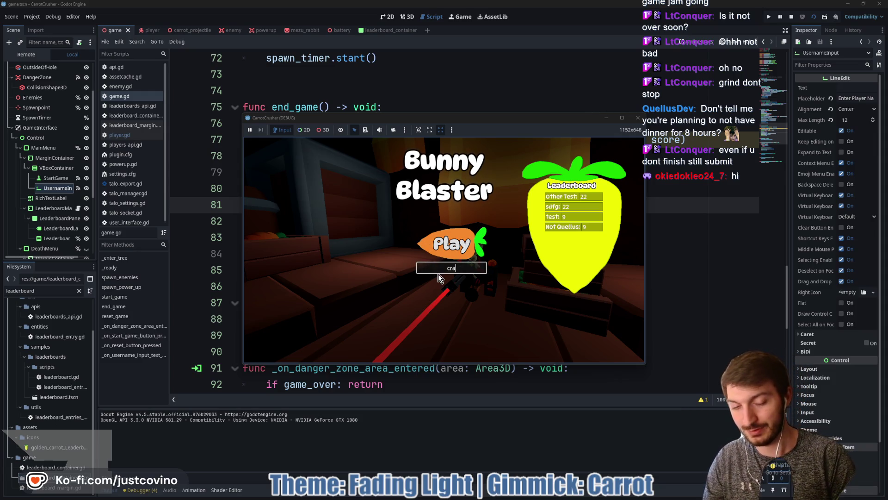
{"action": "left_click", "coordinate": [468, 240]}
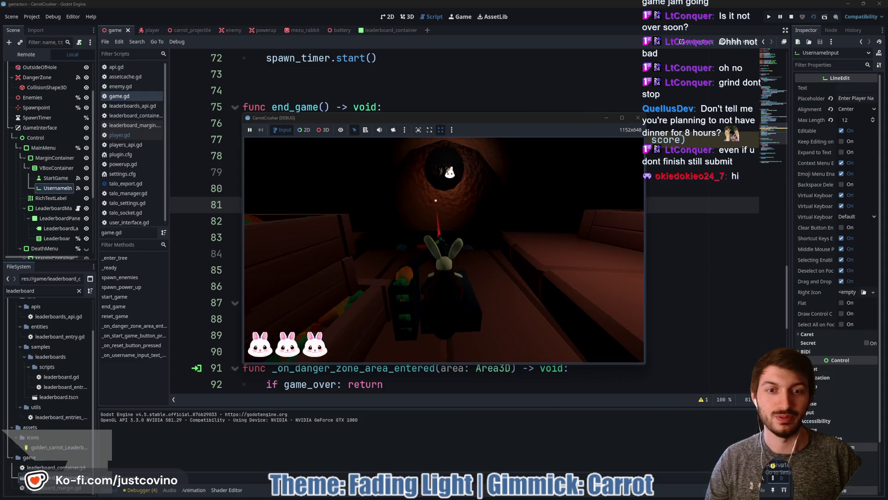
Play the test round, moving the bunny and firing at enemies until it ends at Score 6.
{"action": "key", "text": "w"}
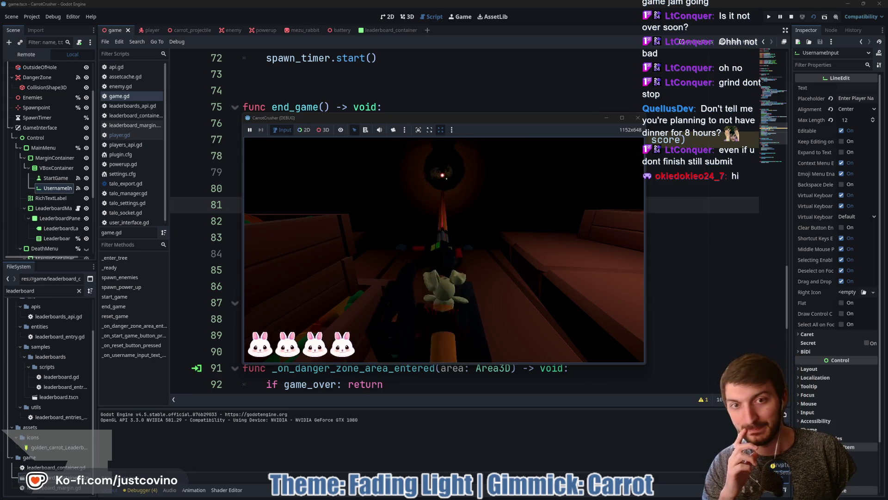
{"action": "key", "text": "w"}
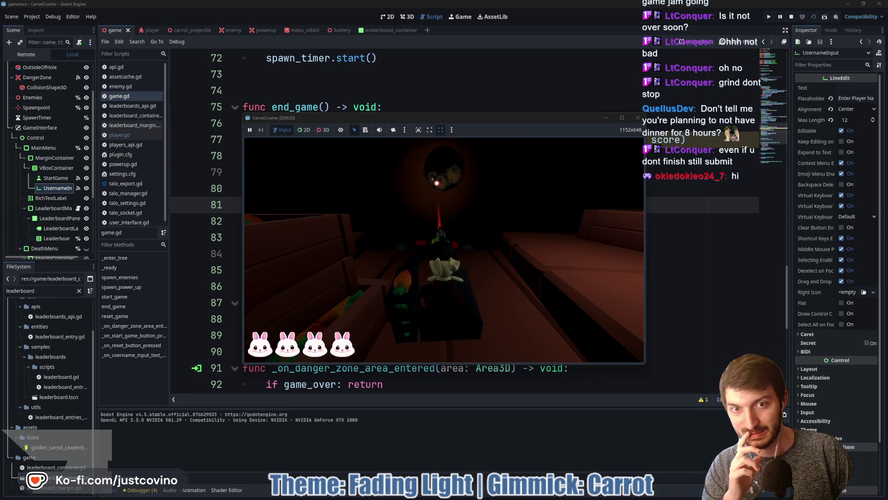
{"action": "key", "text": "w"}
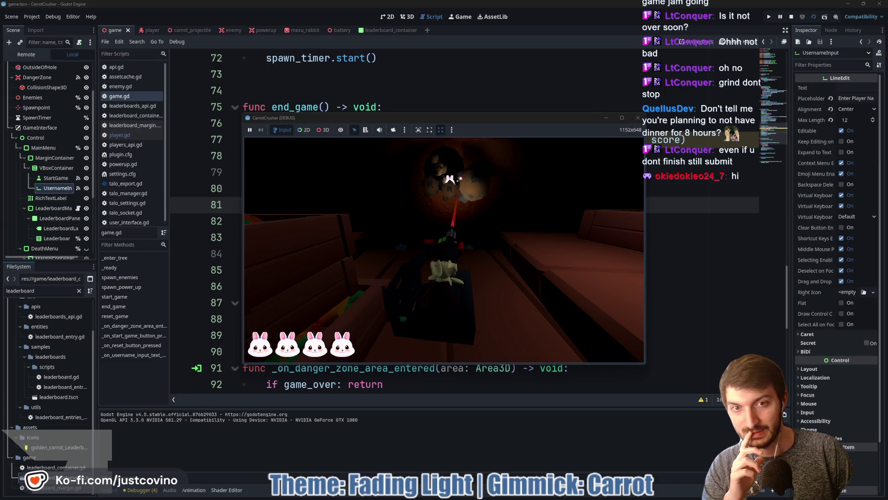
{"action": "key", "text": "w"}
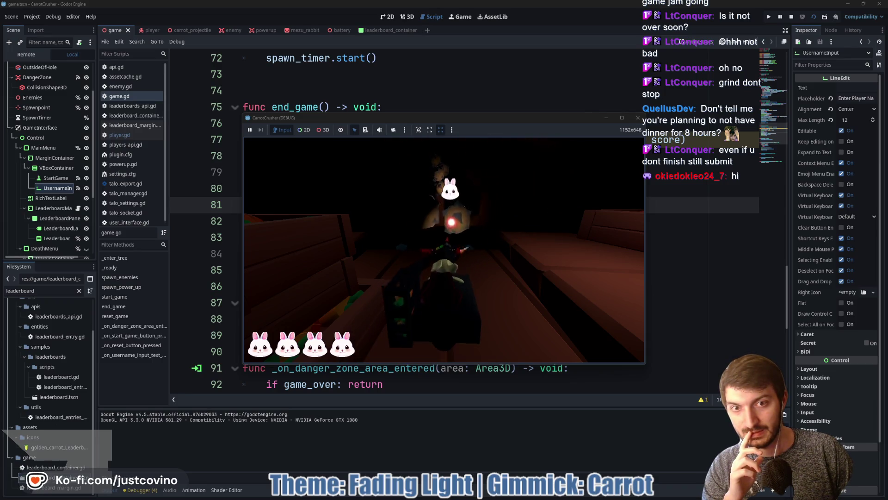
{"action": "key", "text": "w"}
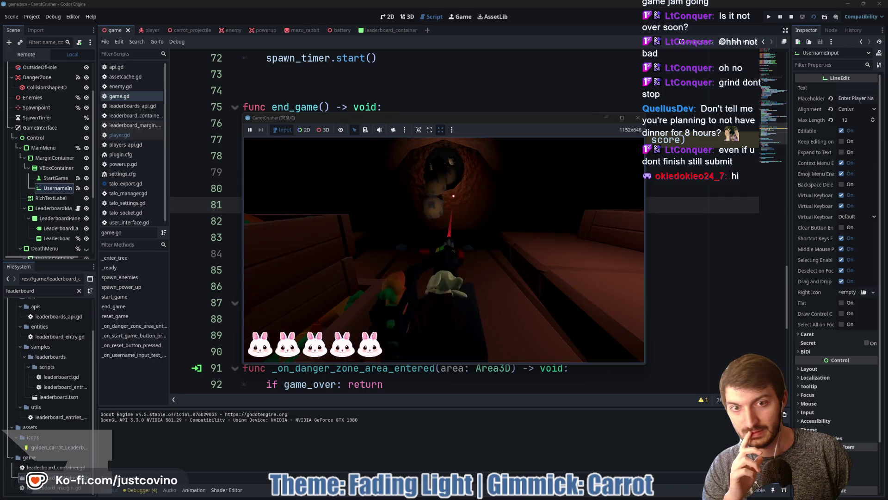
{"action": "key", "text": "w"}
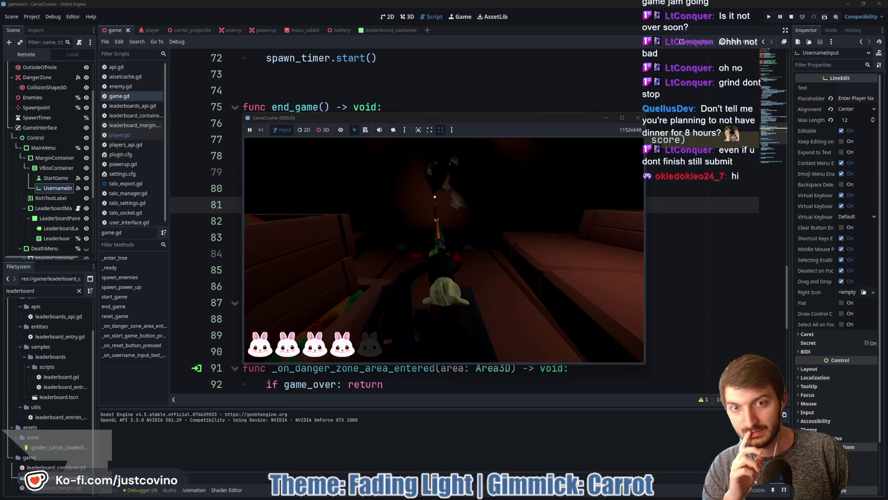
{"action": "key", "text": "w"}
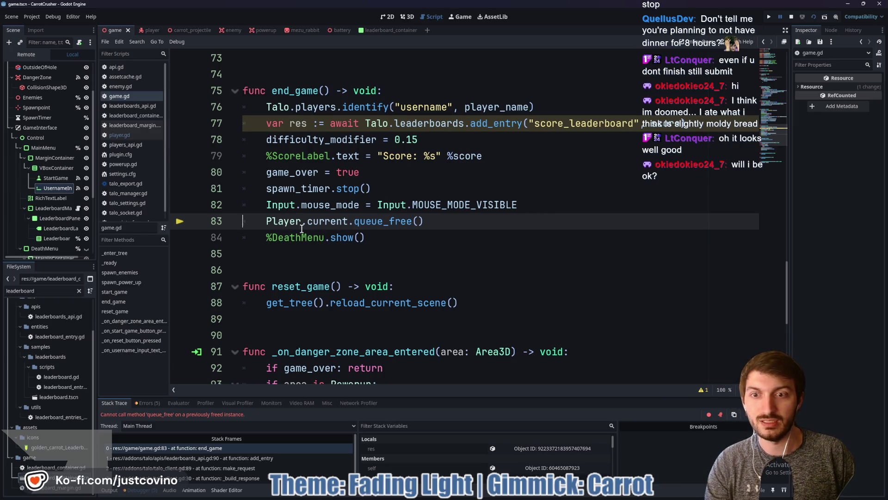
Prefix line 83's Player.current.queue_free() with '#', save game.gd, and stop debugging with F8.
{"action": "left_click", "coordinate": [267, 223]}
{"action": "type", "text": "#"}
{"action": "left_click", "coordinate": [449, 224]}
{"action": "key", "text": "ctrl+s"}
{"action": "key", "text": "F8"}
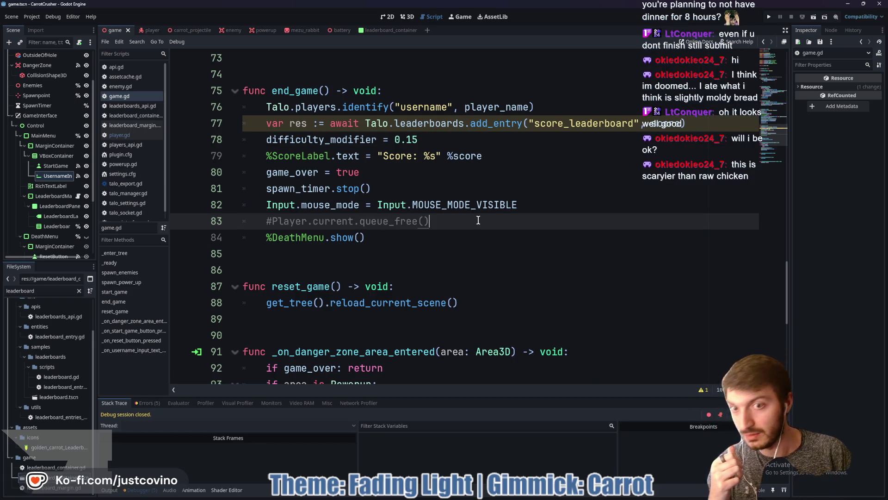
{"action": "scroll", "coordinate": [459, 225], "scroll_direction": "up", "scroll_amount": 4}
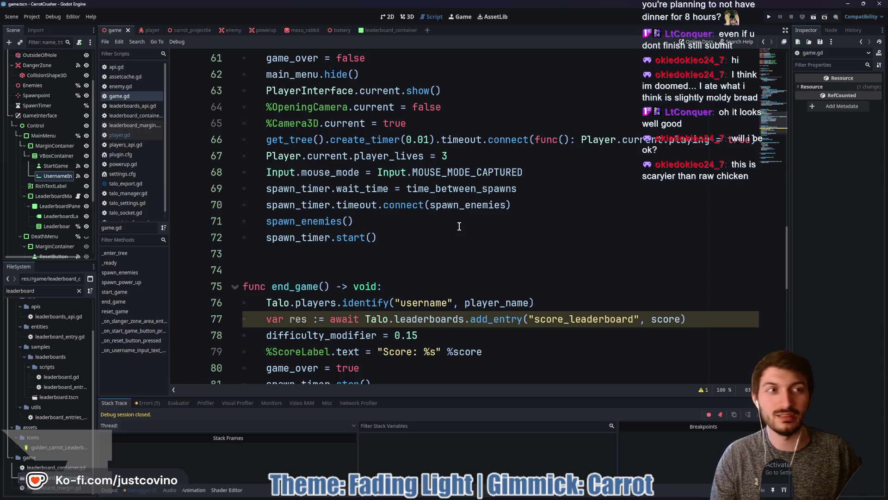
Review the spawn_enemies() code and the rest of game.gd.
{"action": "left_click", "coordinate": [454, 226]}
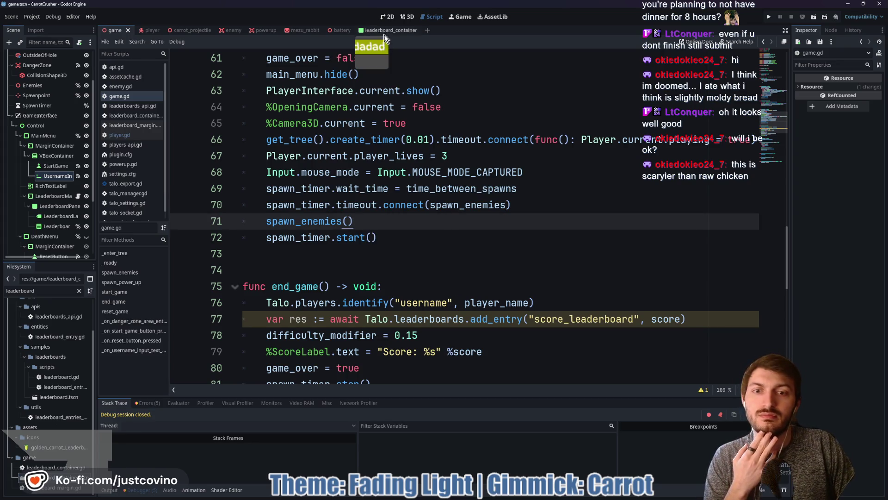
{"action": "scroll", "coordinate": [400, 217], "scroll_direction": "down", "scroll_amount": 2}
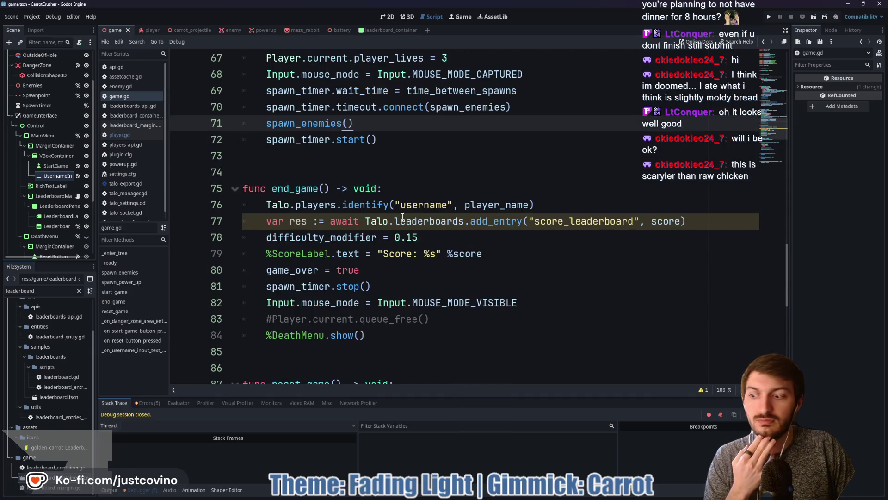
{"action": "scroll", "coordinate": [402, 218], "scroll_direction": "down", "scroll_amount": 2}
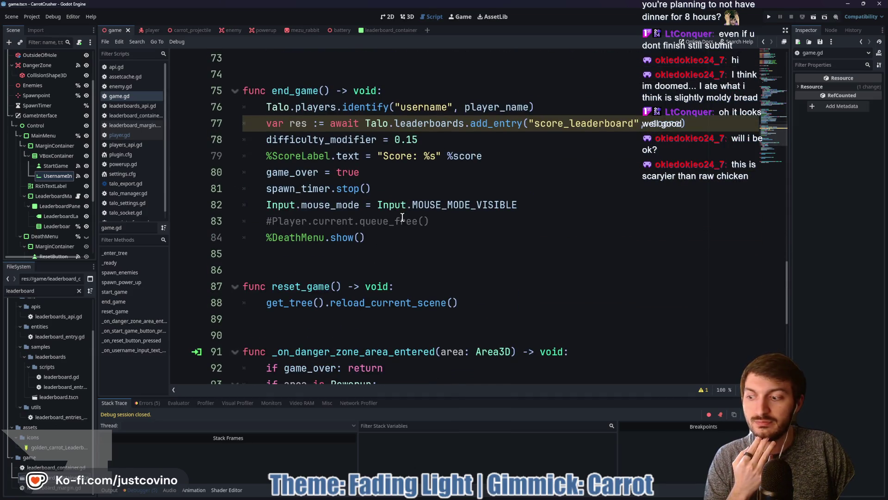
{"action": "scroll", "coordinate": [402, 217], "scroll_direction": "down", "scroll_amount": 1}
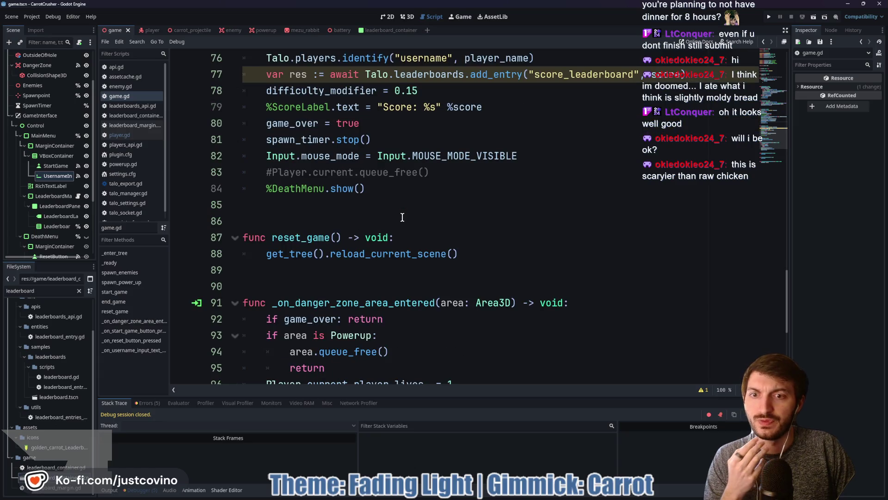
{"action": "scroll", "coordinate": [402, 218], "scroll_direction": "down", "scroll_amount": 3}
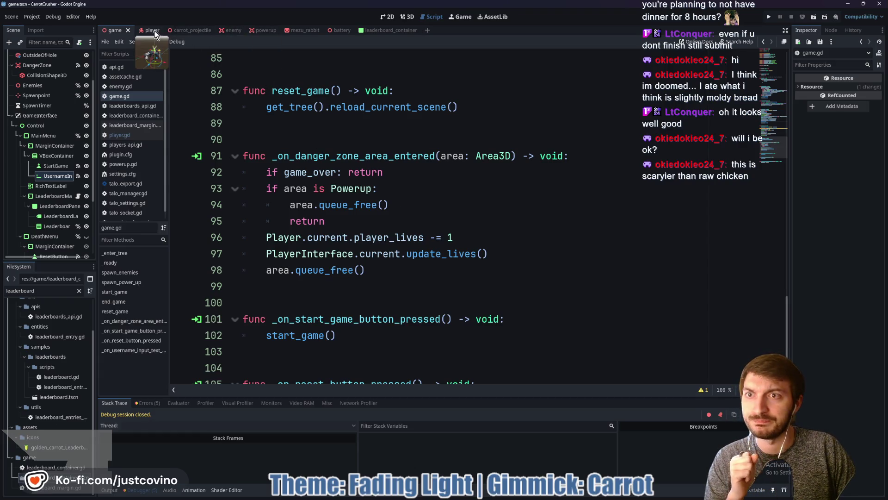
{"action": "scroll", "coordinate": [326, 157], "scroll_direction": "up", "scroll_amount": 4}
{"action": "scroll", "coordinate": [326, 157], "scroll_direction": "up", "scroll_amount": 20}
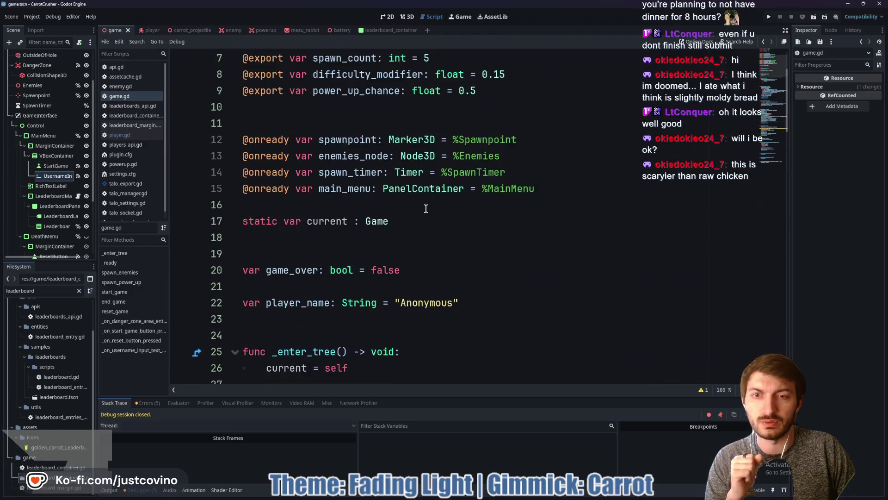
Switch to enemy.gd and place the caret at the health value 20.0.
{"action": "left_click", "coordinate": [227, 29]}
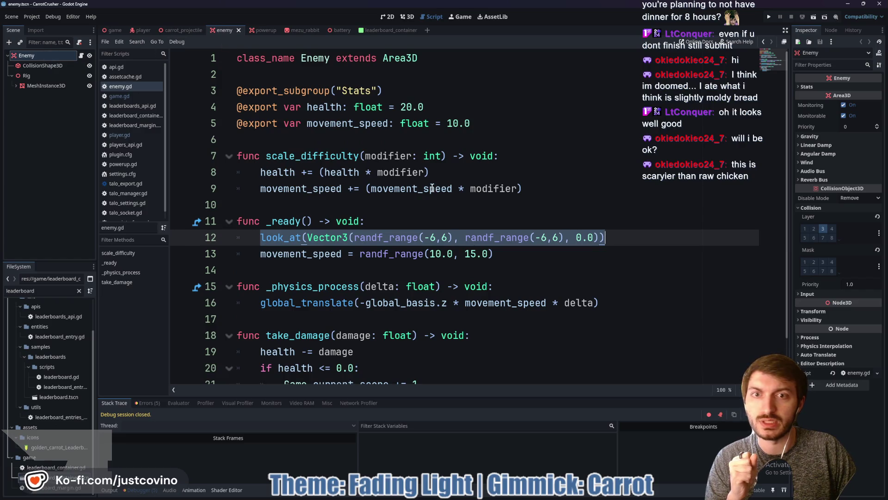
{"action": "left_click", "coordinate": [416, 139]}
{"action": "left_click", "coordinate": [401, 107]}
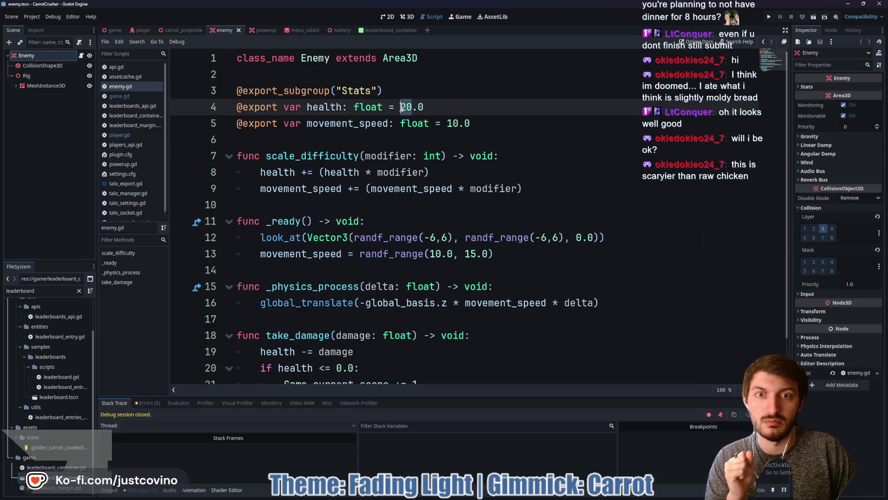